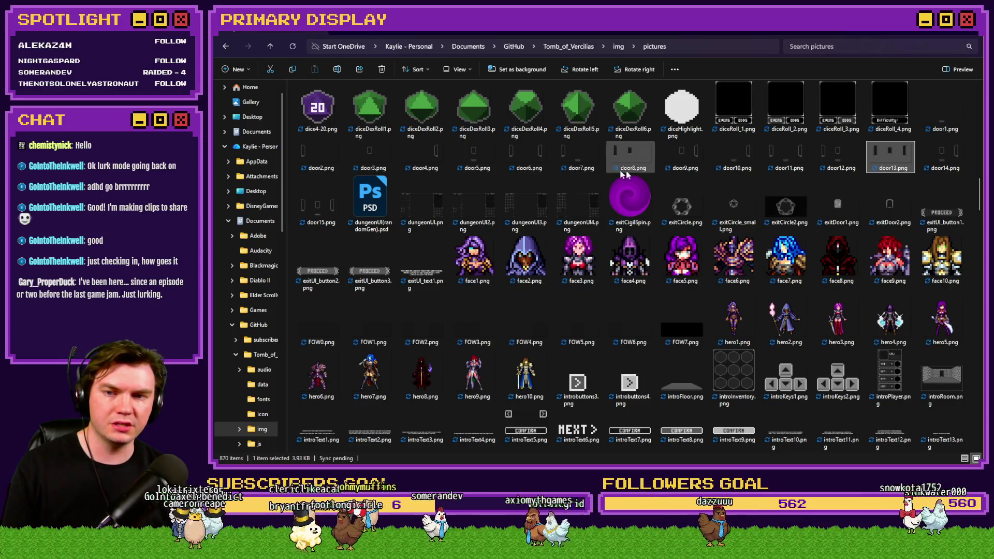
After checking the door images, copy the last setValue line of the Tomb Master script into a new line
key("alt+Tab")
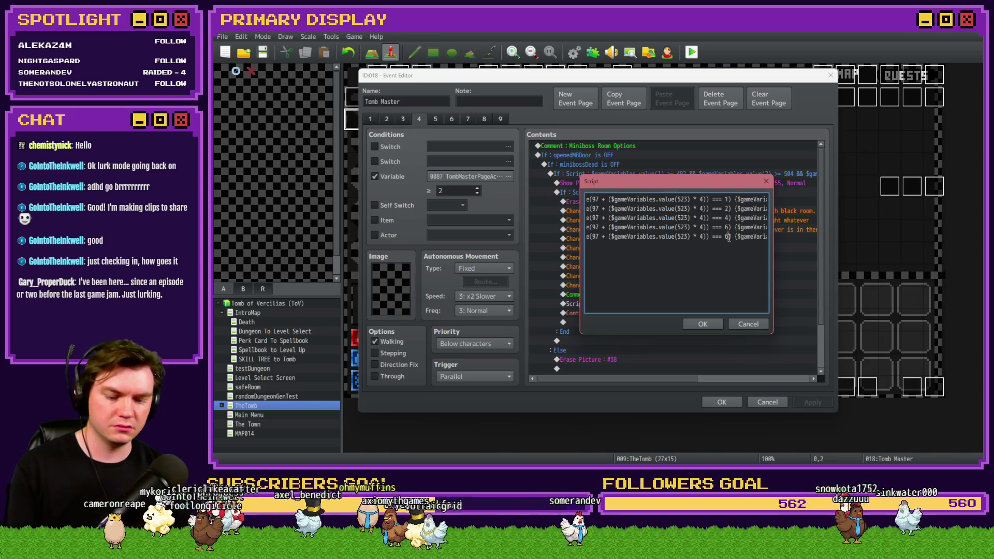
key("alt+Tab")
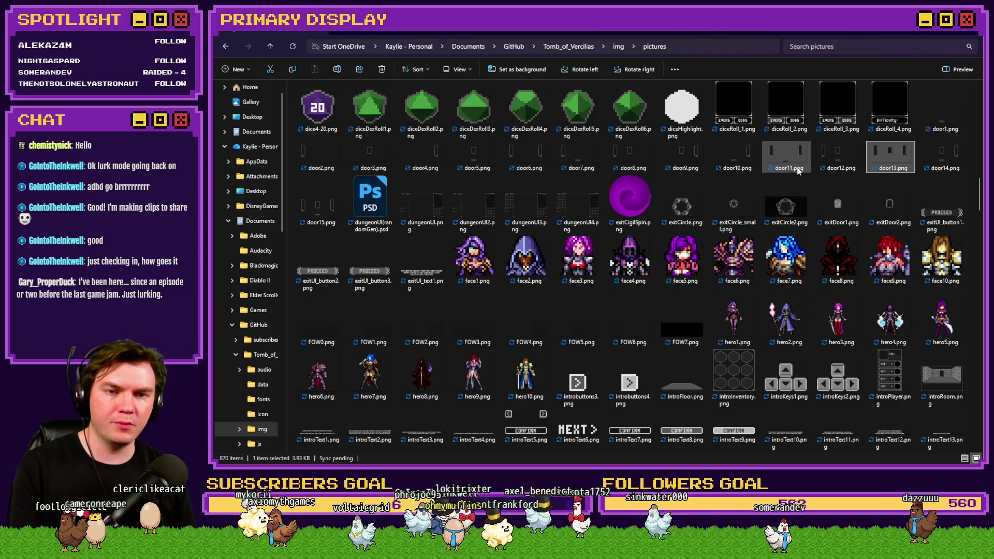
key("alt+Tab")
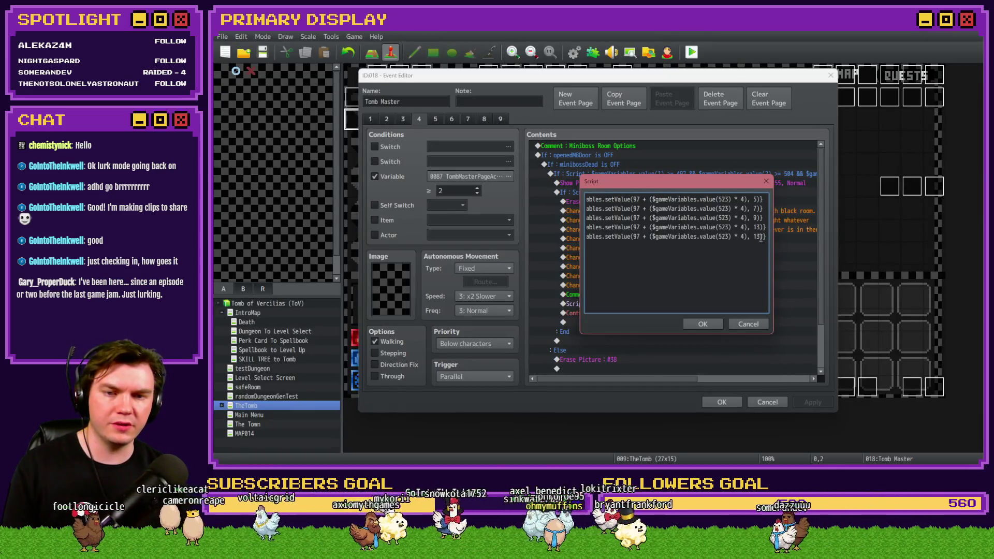
key("shift+Home")
key("ctrl+c")
key("End")
key("Return")
key("ctrl+v")
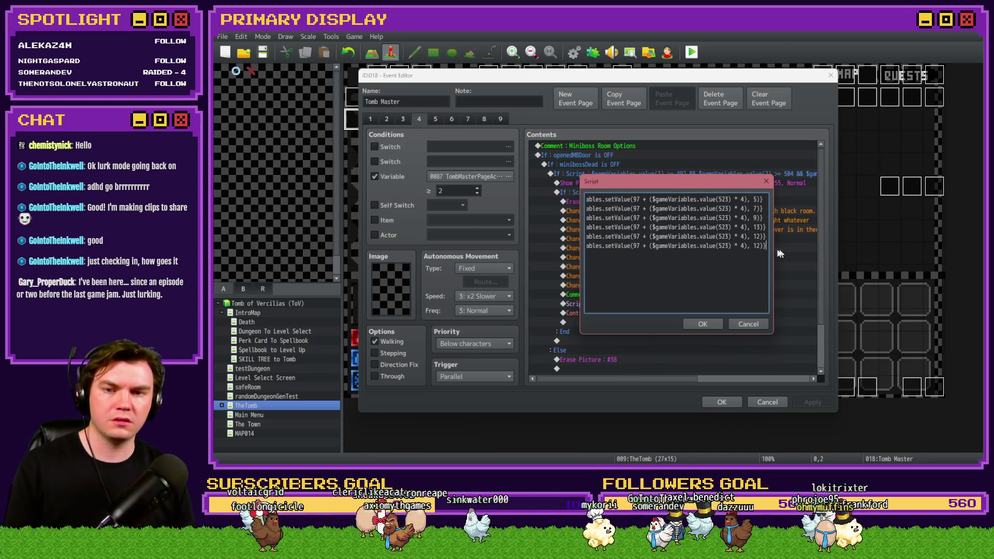
Change the duplicated line's trailing value from 12 to 14
key("alt+Tab")
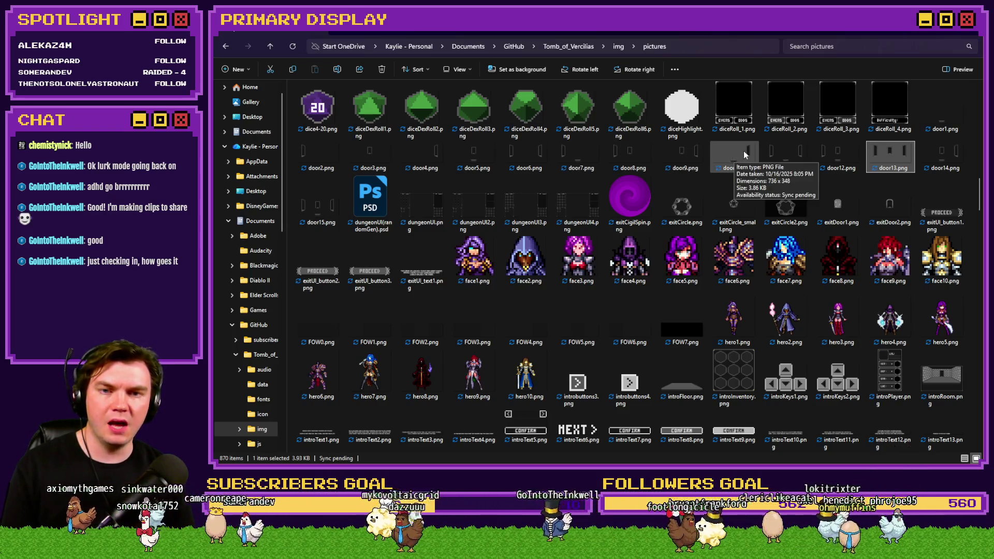
key("alt+Tab")
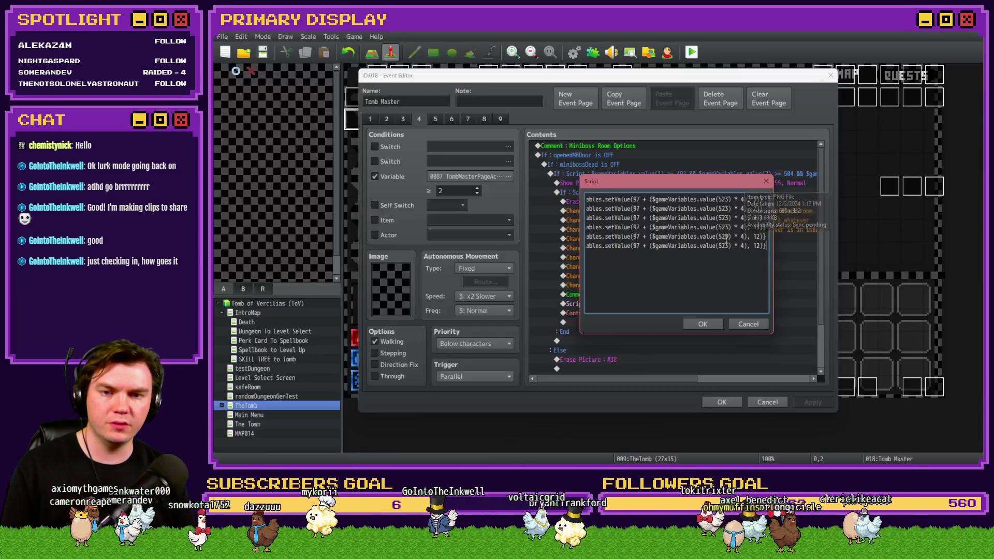
left_click(761, 245)
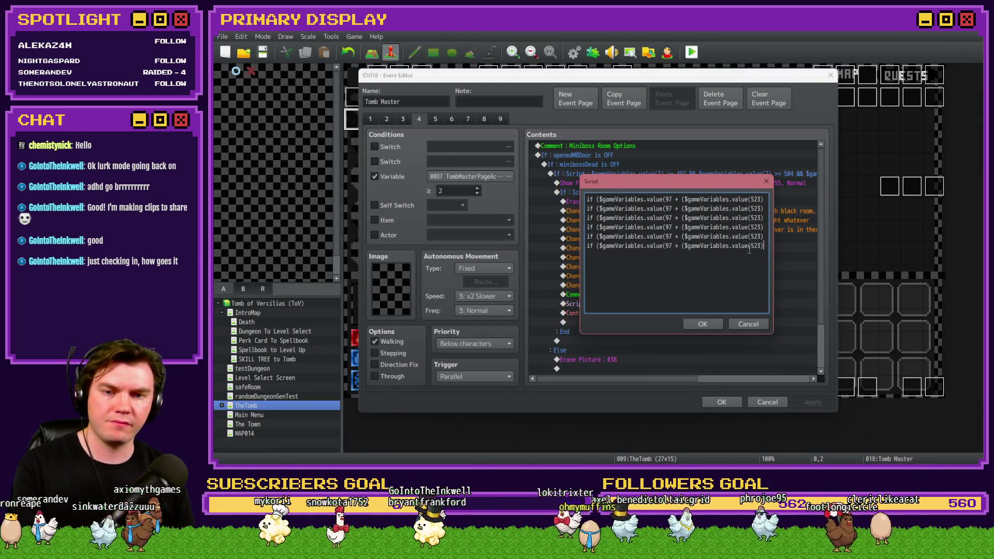
key("Right")
key("Right")
key("Right")
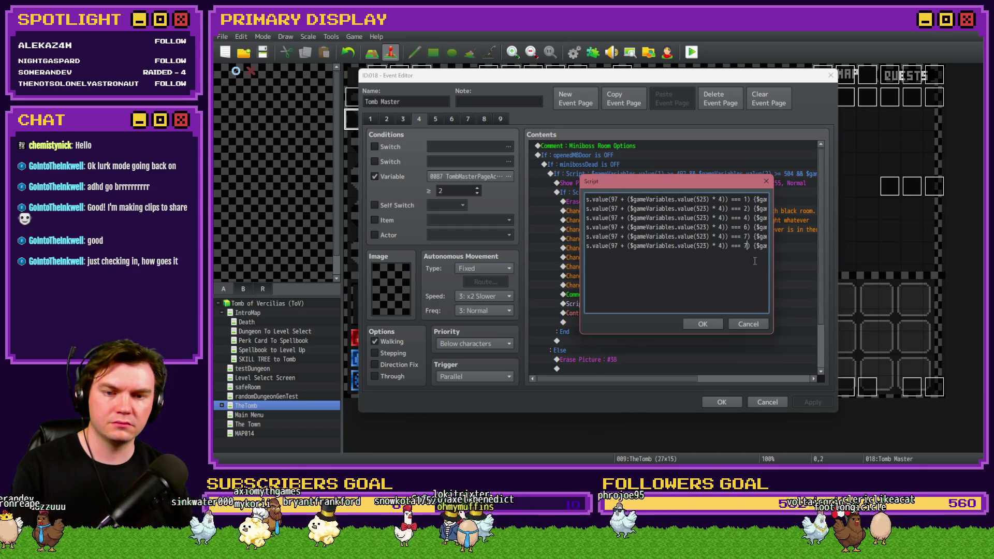
key("Right")
key("Right")
key("Right")
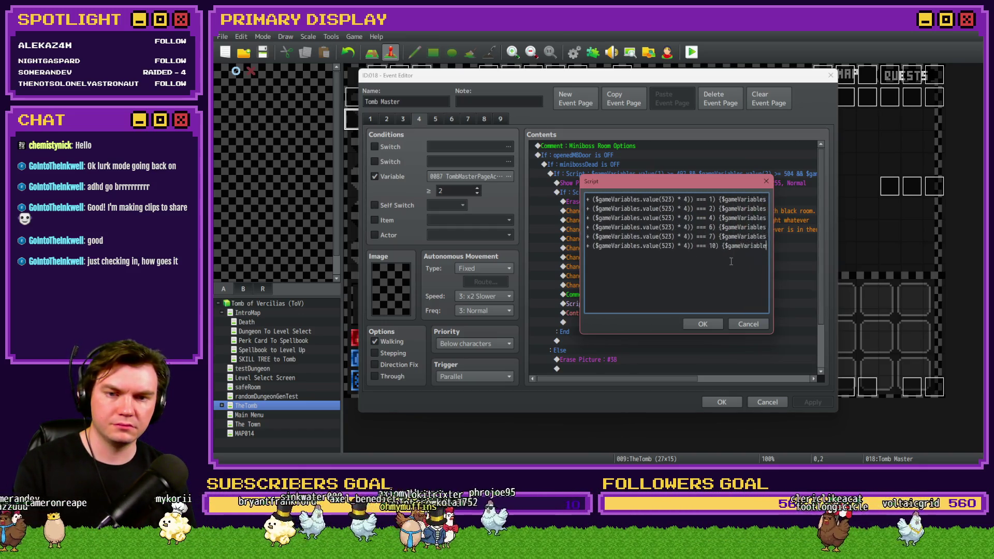
left_click_drag(759, 247, 765, 246)
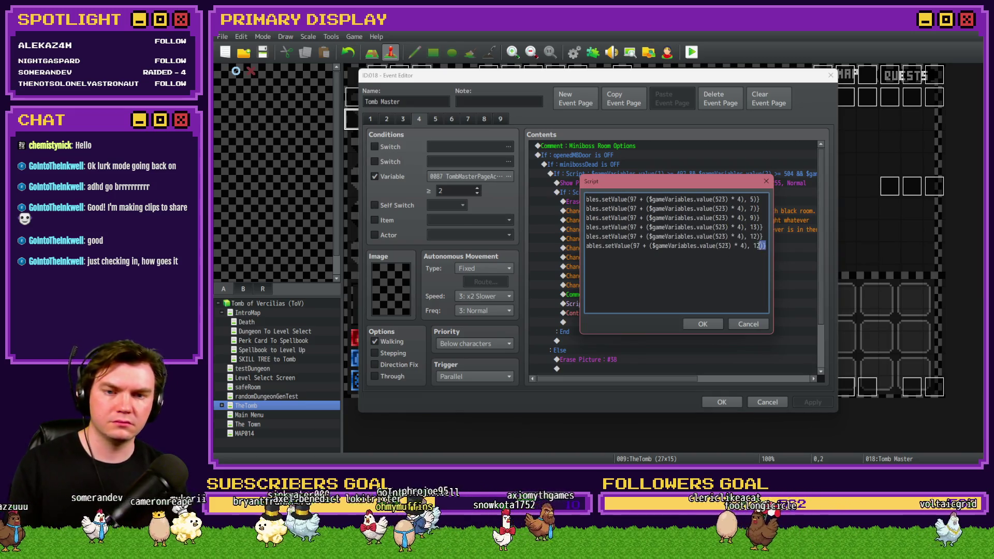
key("alt+Tab")
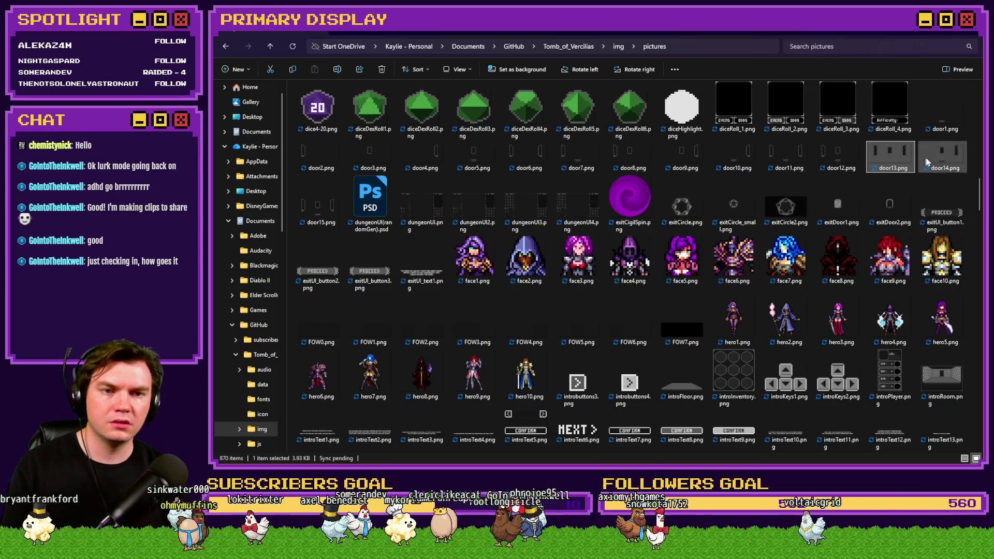
key("alt+Tab")
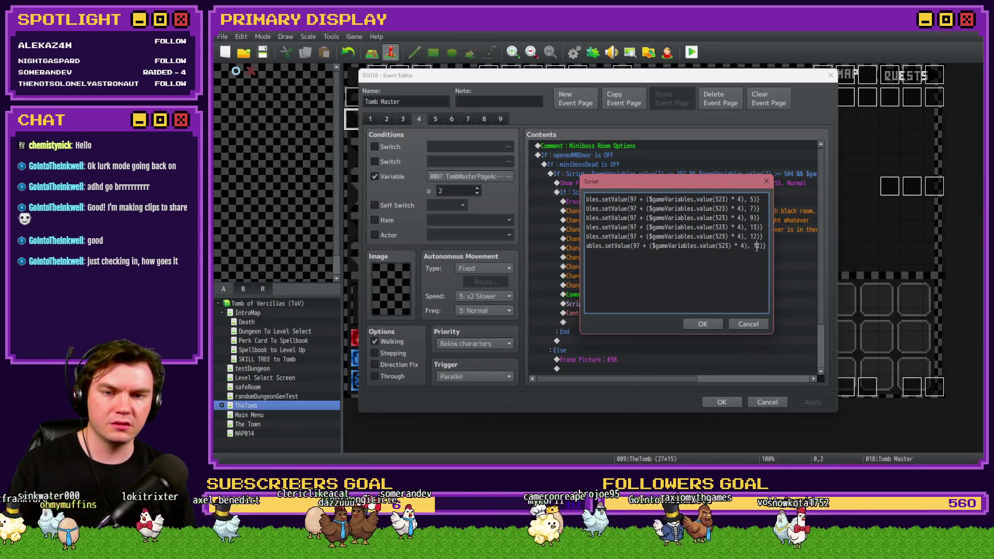
type("14)}")
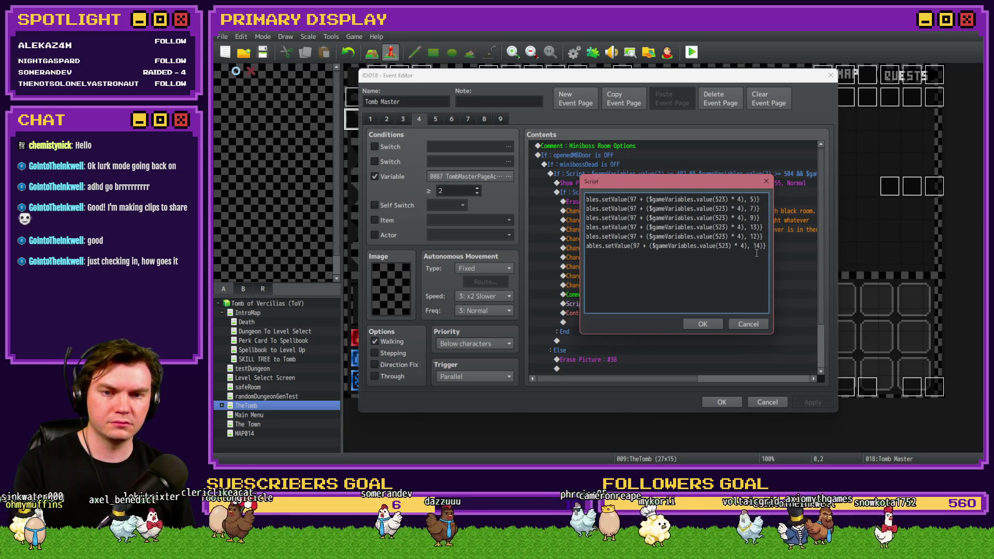
Duplicate that line again as a seventh line and set its value to 15
key("shift+Home")
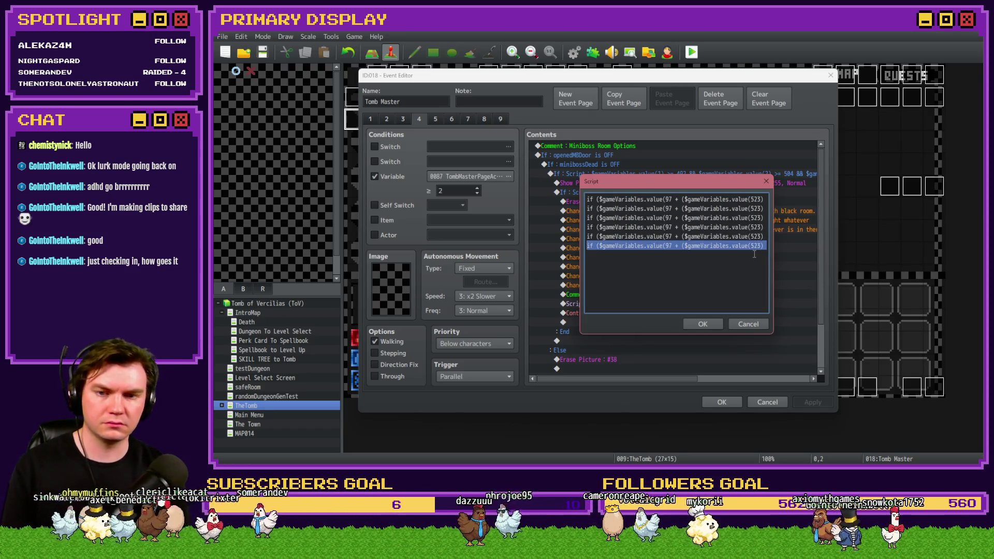
key("ctrl+c")
key("End")
key("Return")
key("ctrl+v")
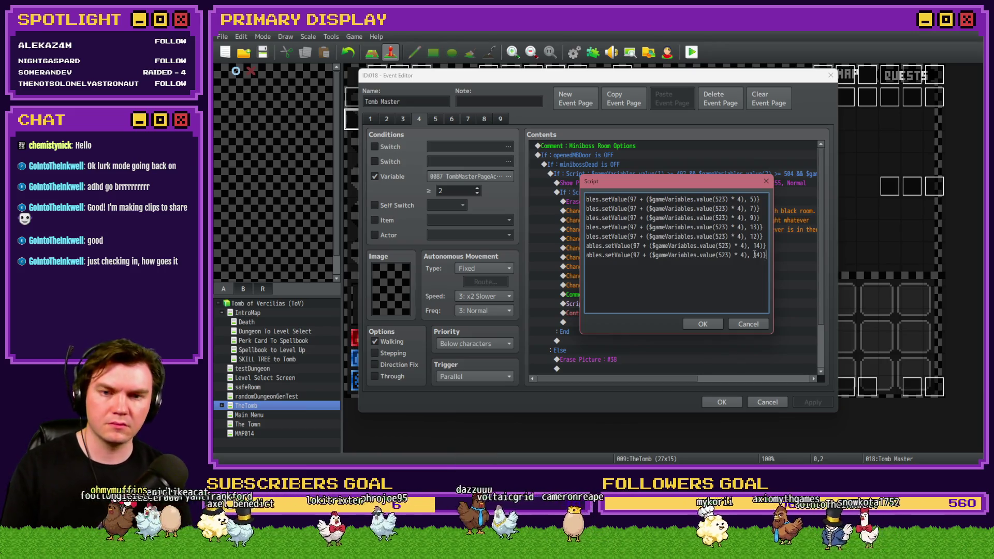
key("Home")
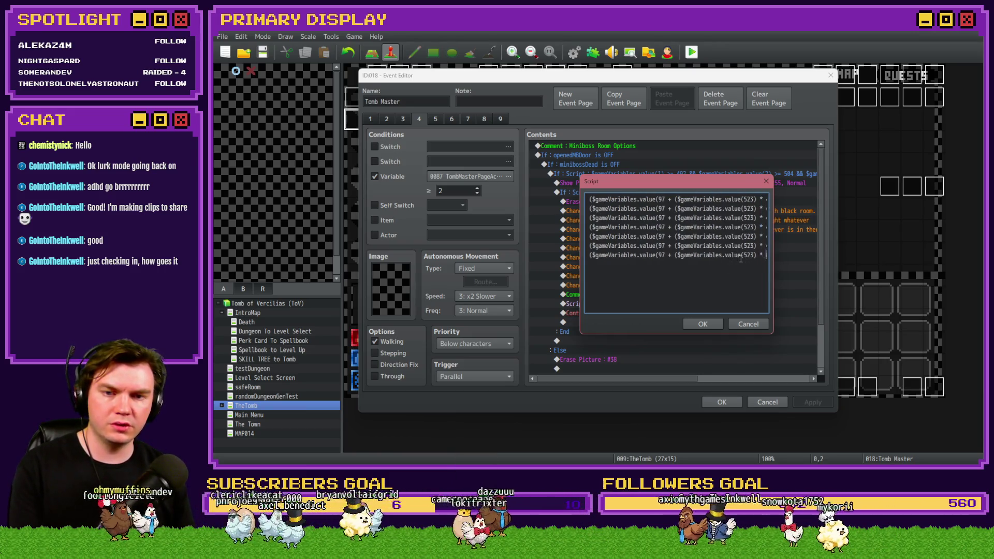
key("alt+Tab")
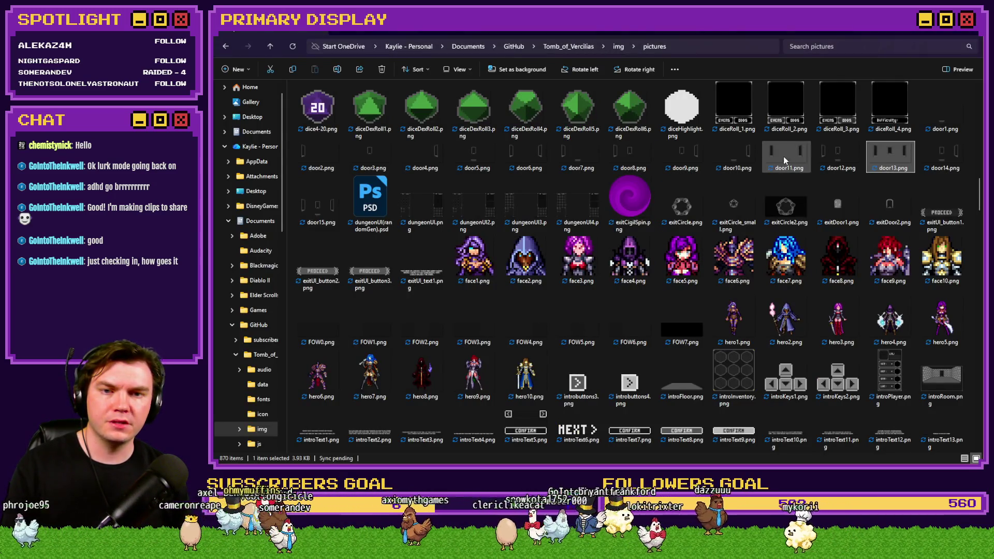
key("alt+Tab")
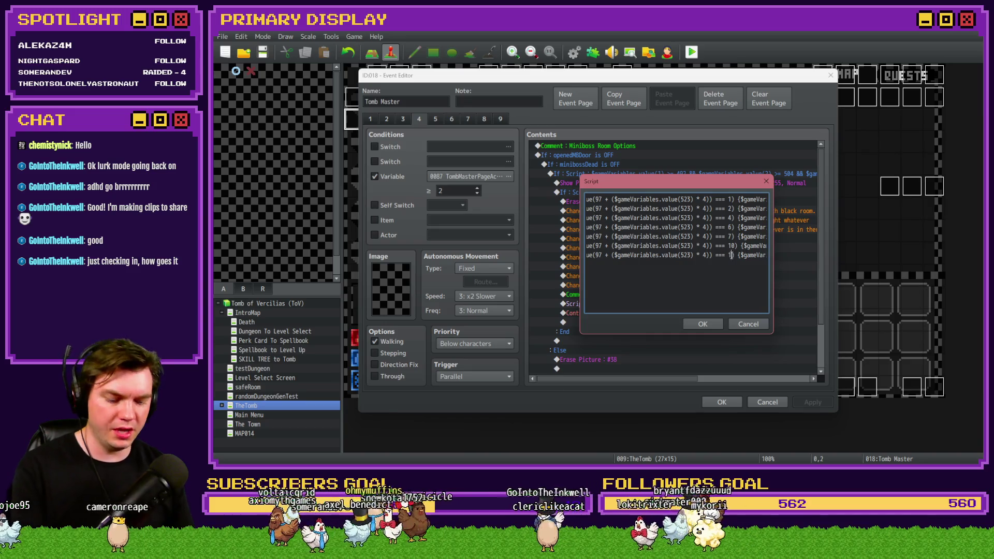
key("End")
type("15")
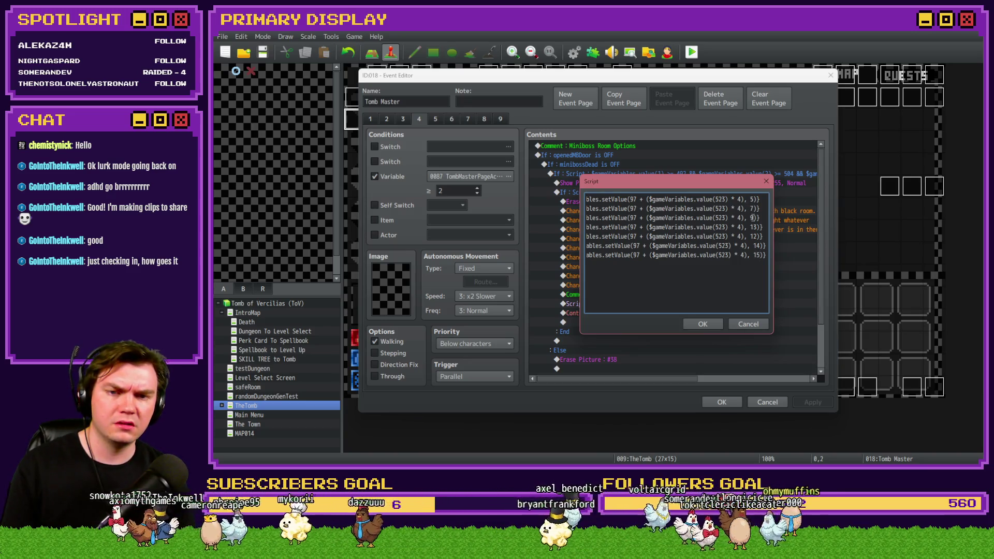
Review the script lines against the door6 and door13 images in the pictures folder
left_click(685, 229)
key("Home")
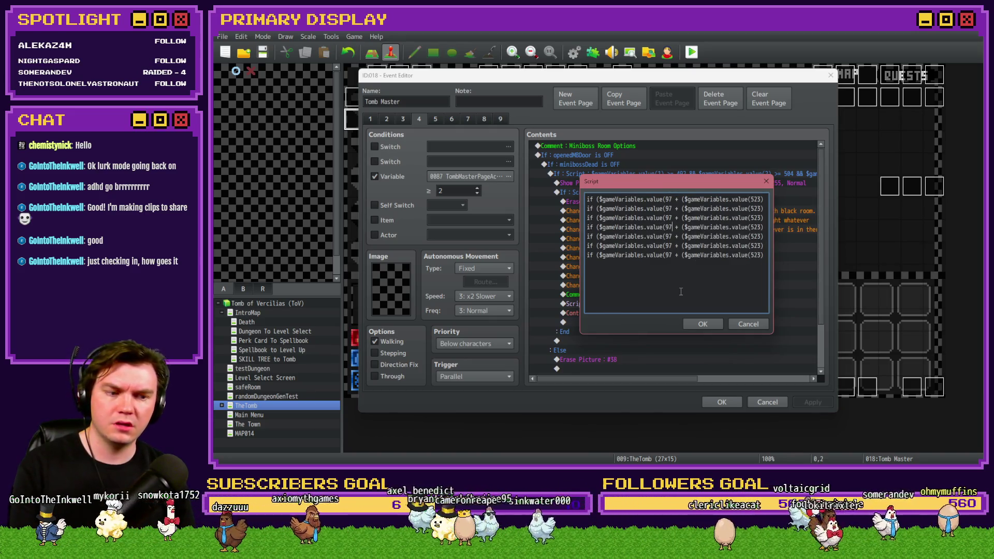
scroll(681, 291, "right", 3)
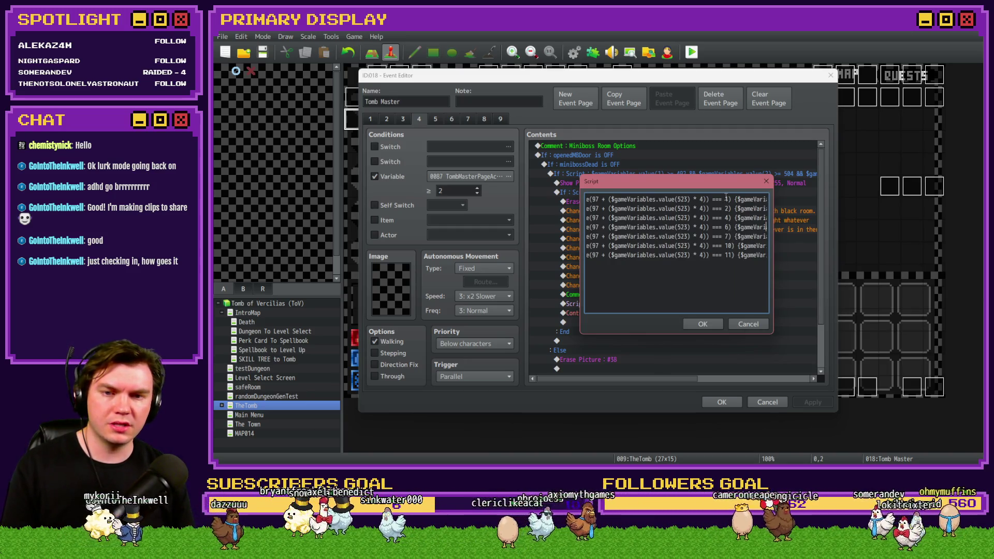
key("alt+Tab")
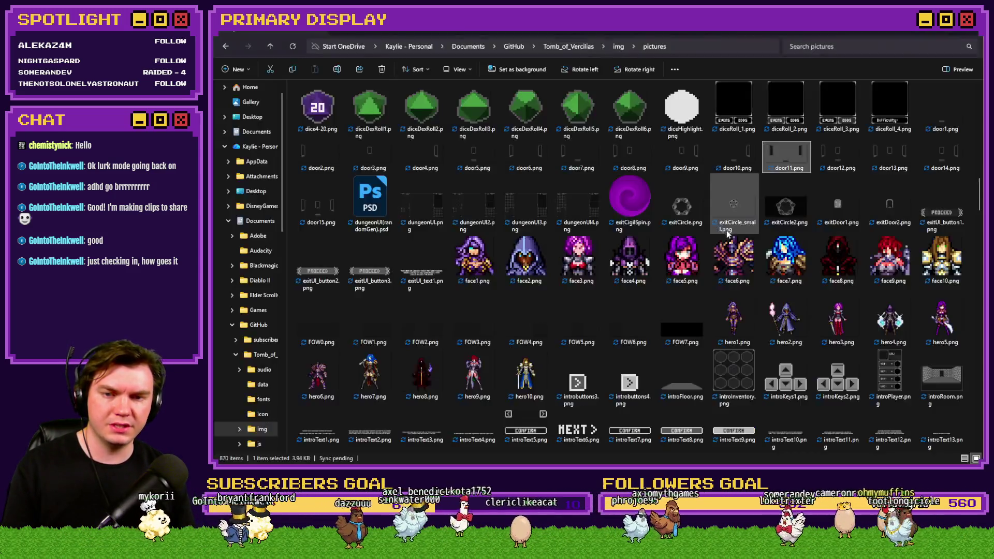
left_click(515, 162)
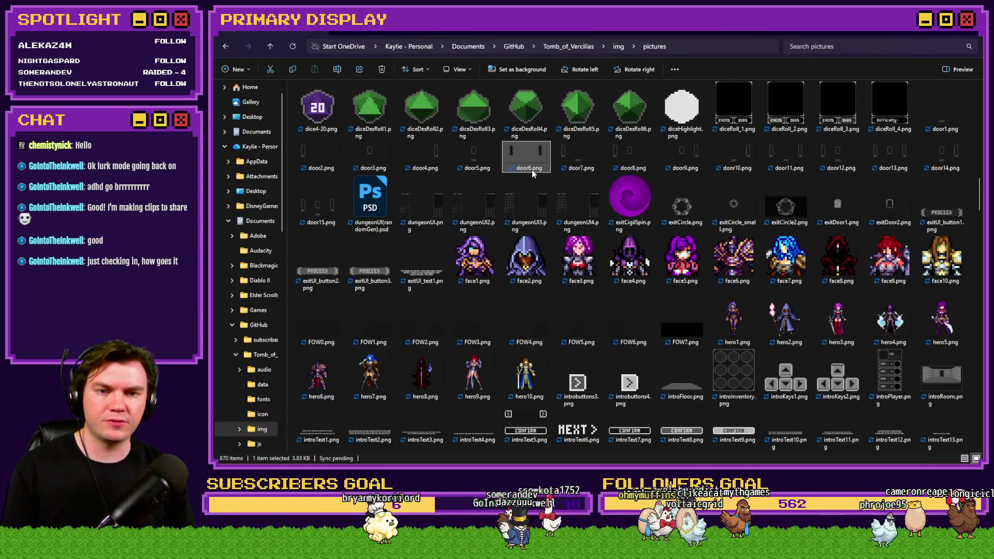
left_click(874, 164)
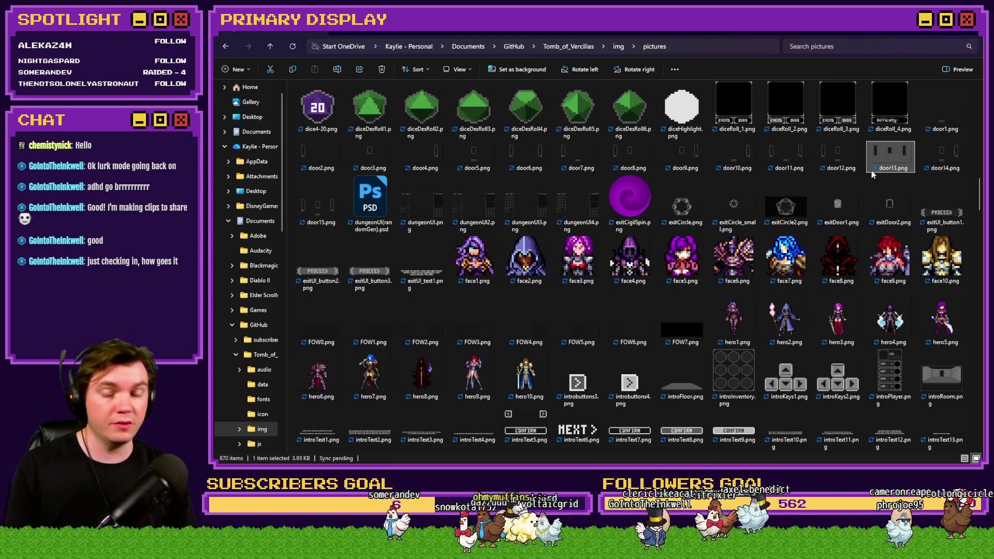
key("alt+Tab")
Confirm the script, then apply and save the Tomb Master event
left_click(710, 322)
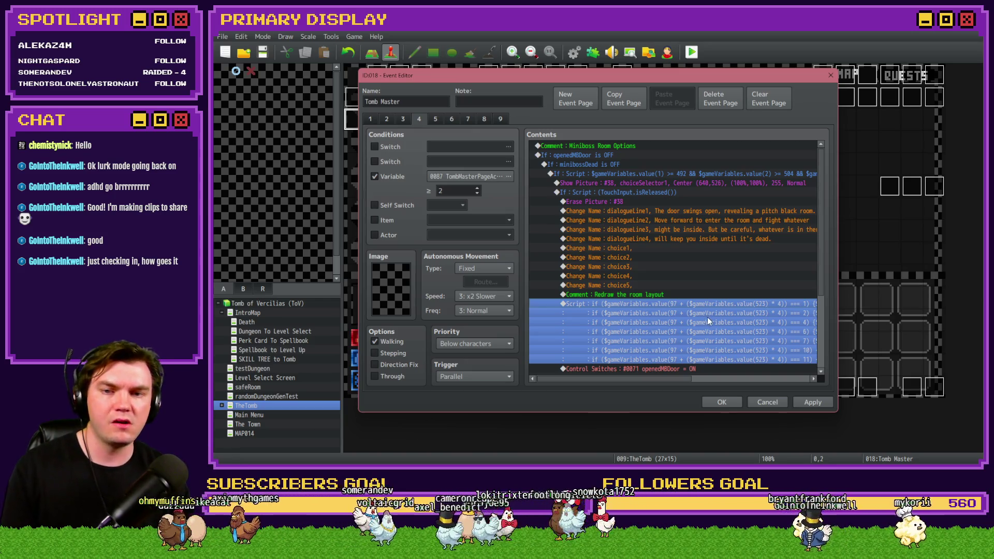
left_click(813, 403)
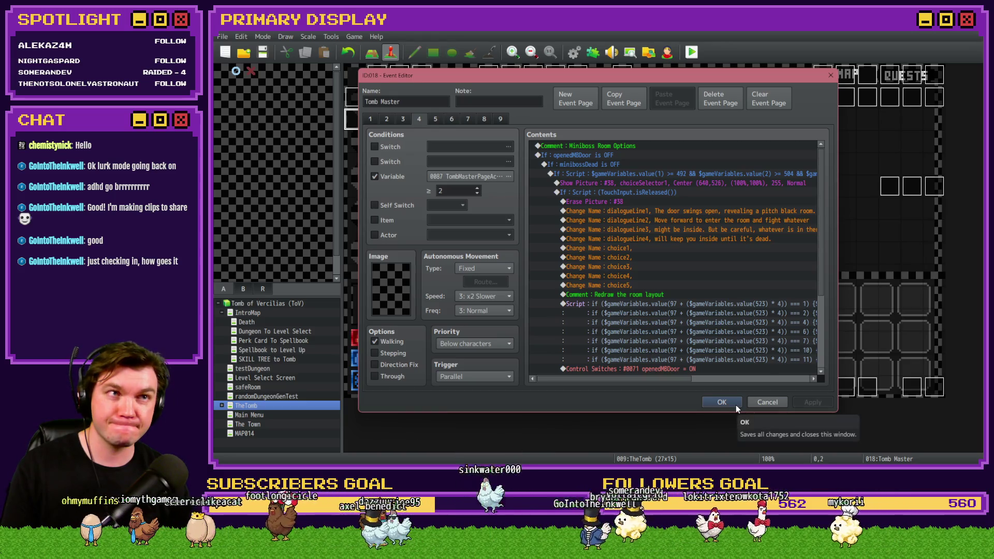
left_click(735, 405)
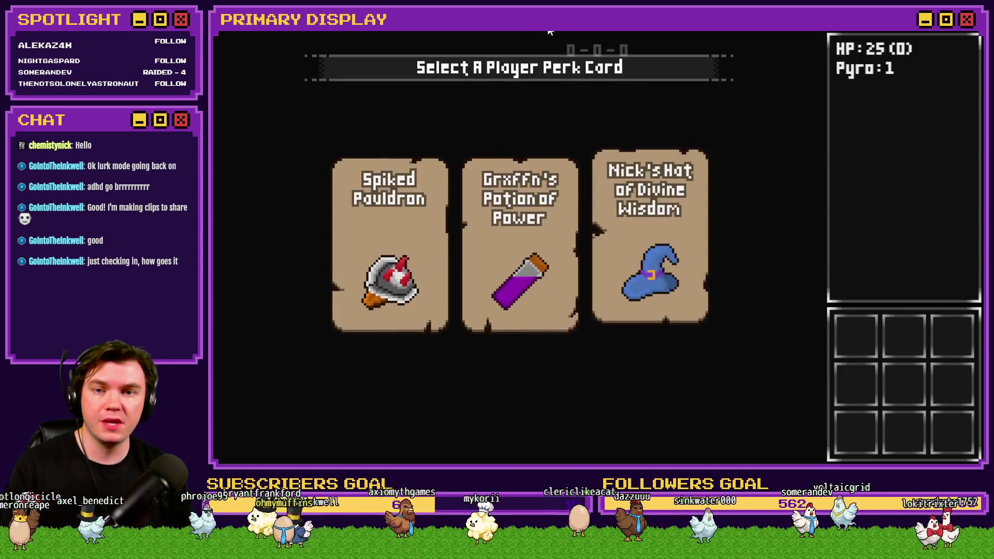
Take the wizard hat perk card and glance at the F9 debug list
left_click(663, 215)
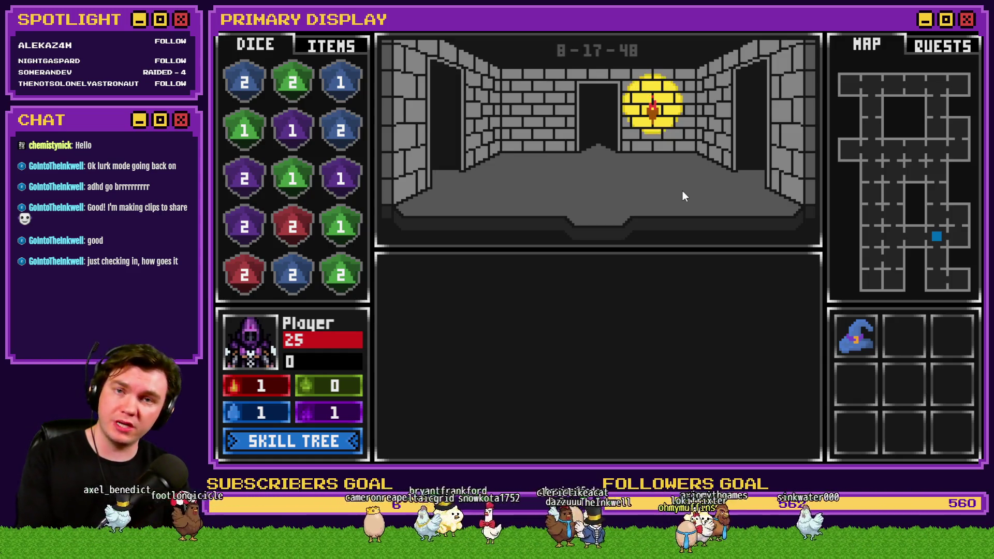
key("F9")
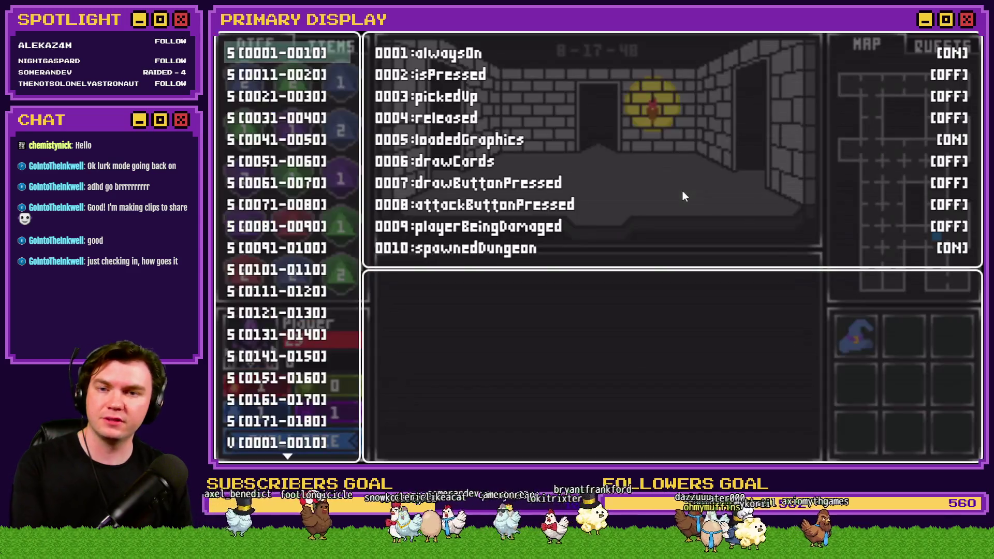
key("Escape")
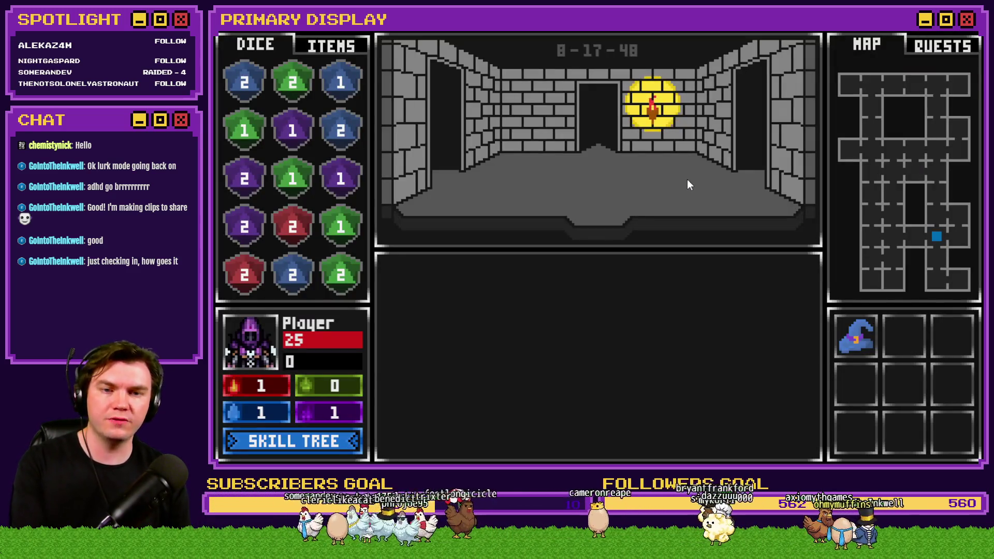
Walk the dungeon corridors to room 8-42-48 with the wooden door, then open the debug list
key("Up")
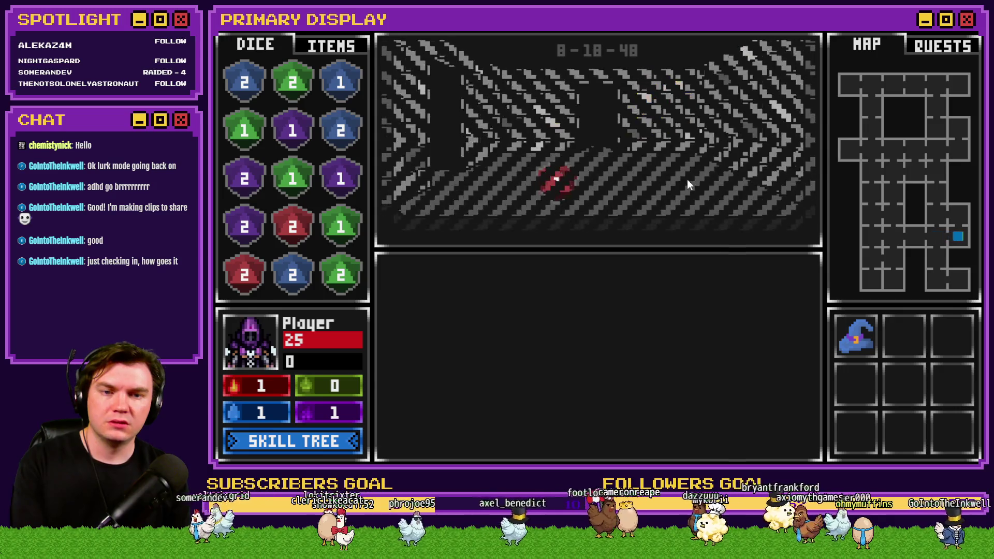
key("Down")
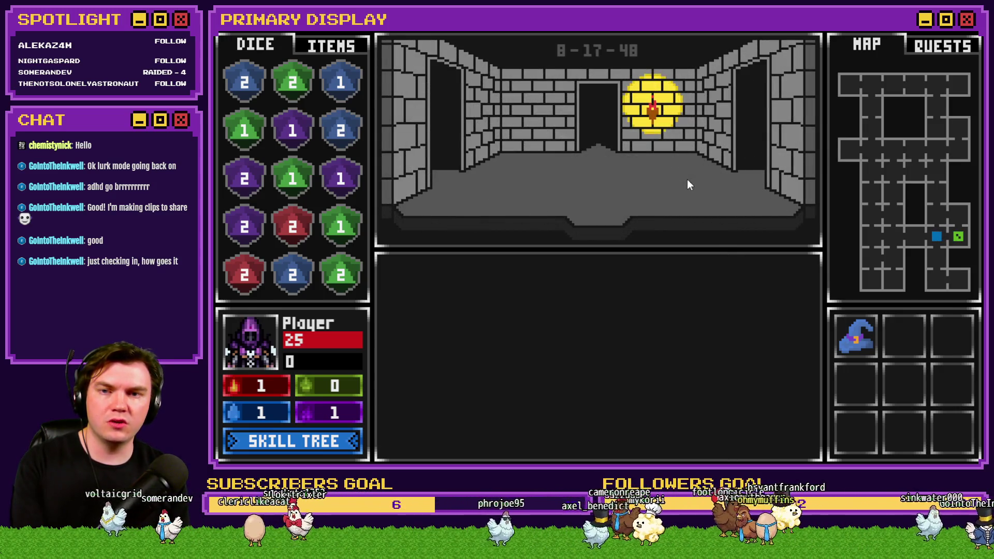
key("Up")
key("Up")
key("Up")
key("Up")
key("Right")
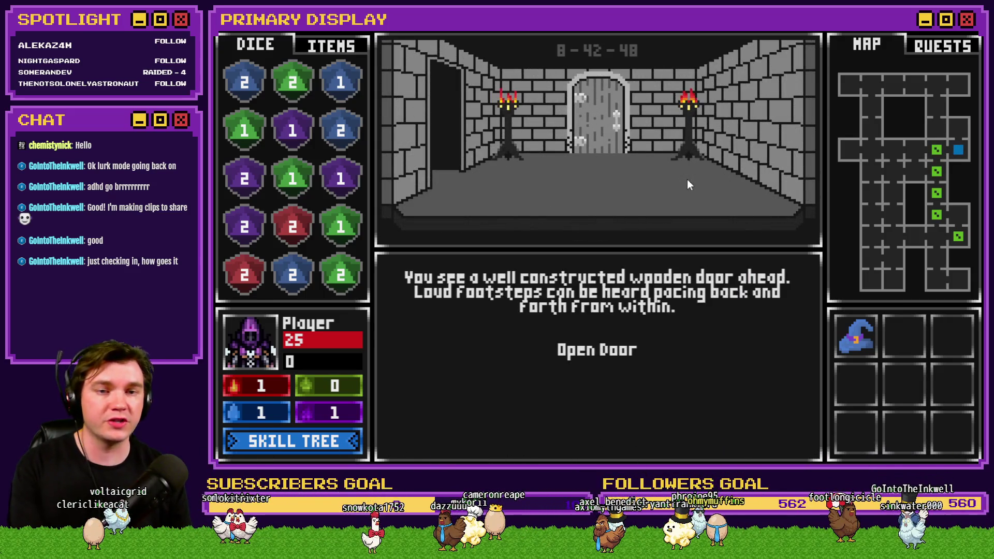
key("Left")
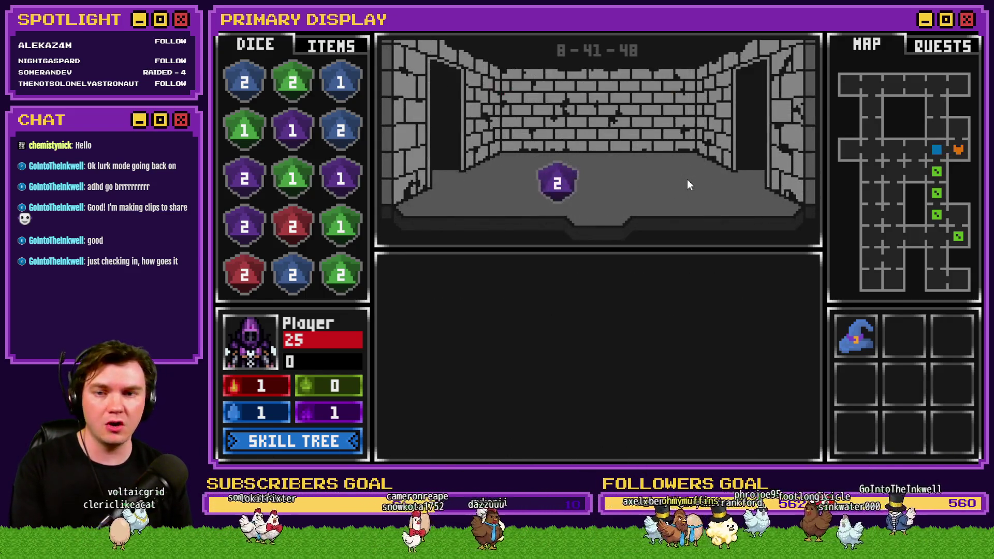
key("Right")
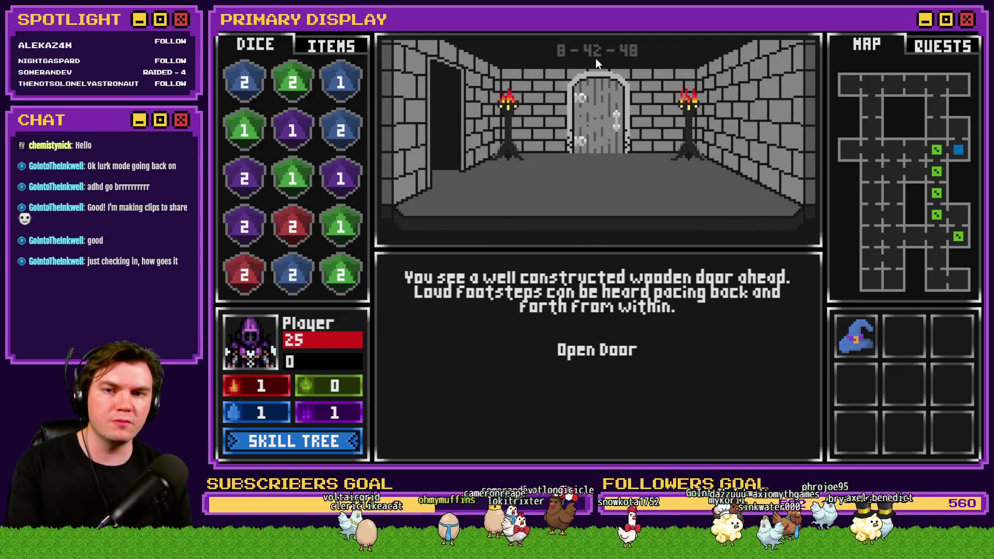
key("F9")
Inspect the room 42 debug variables 0261-0270, then close the list
scroll(311, 308, "down", 20)
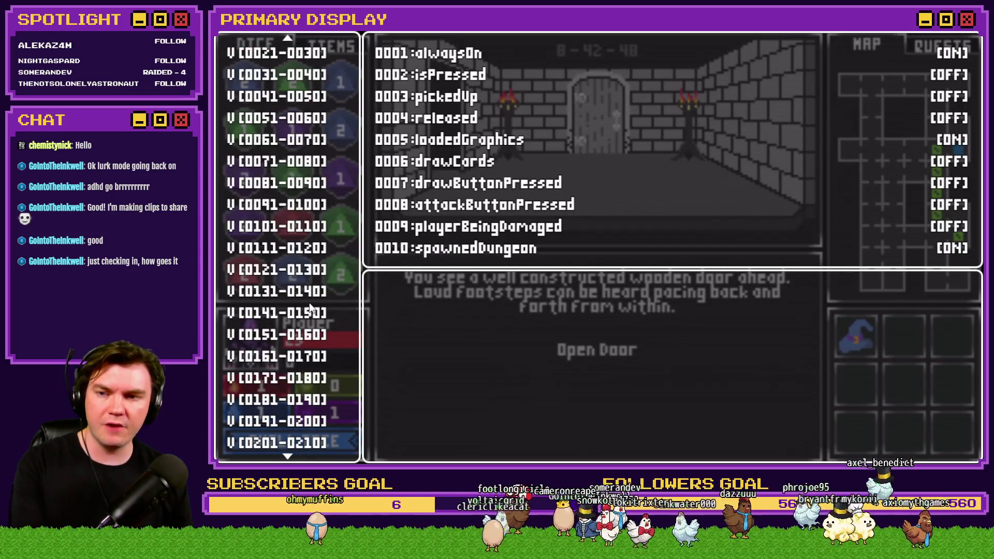
key("Down")
key("Down")
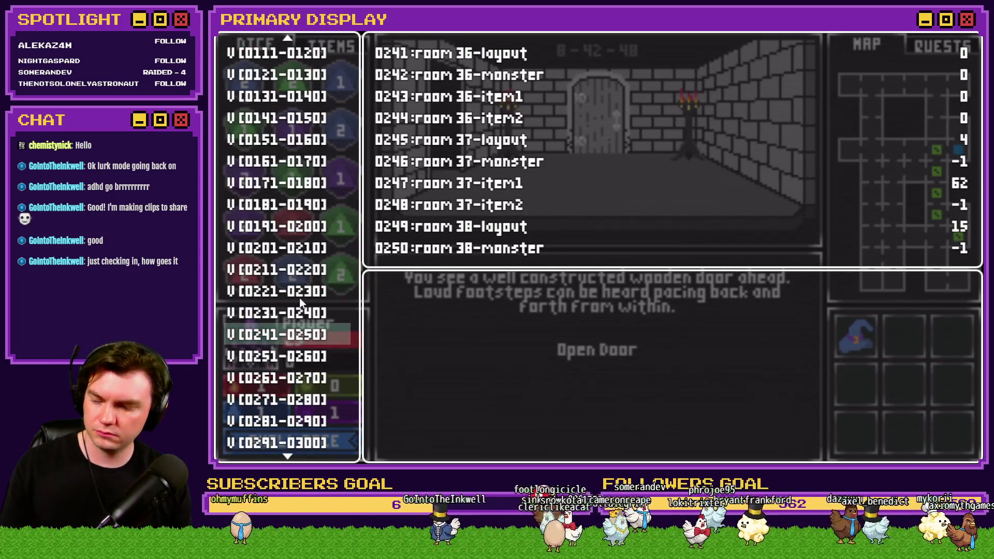
key("Down")
key("Down")
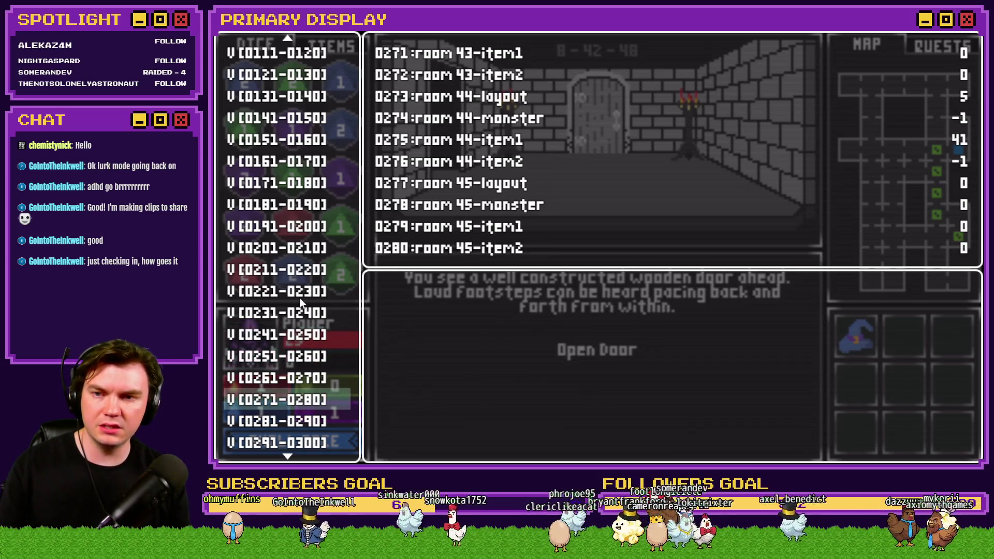
key("Up")
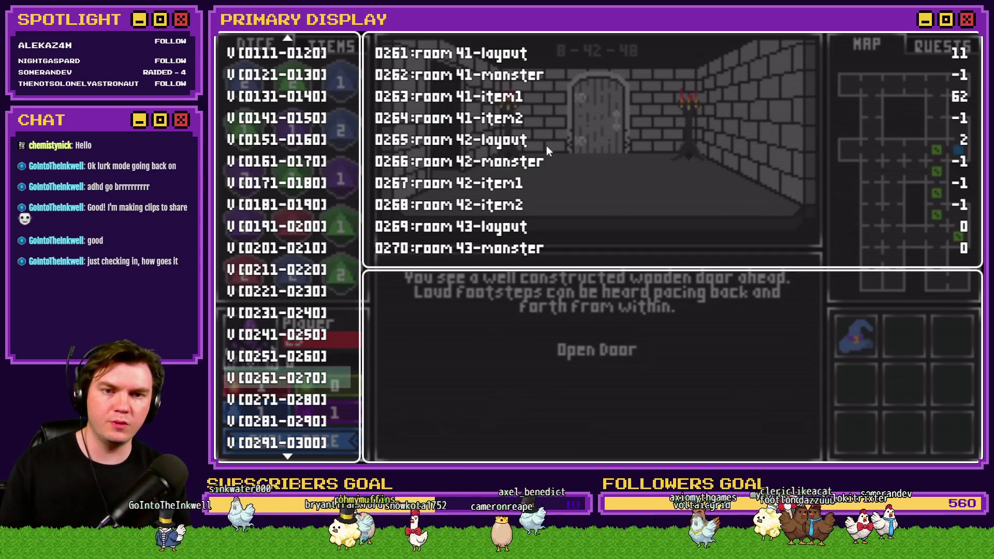
key("Escape")
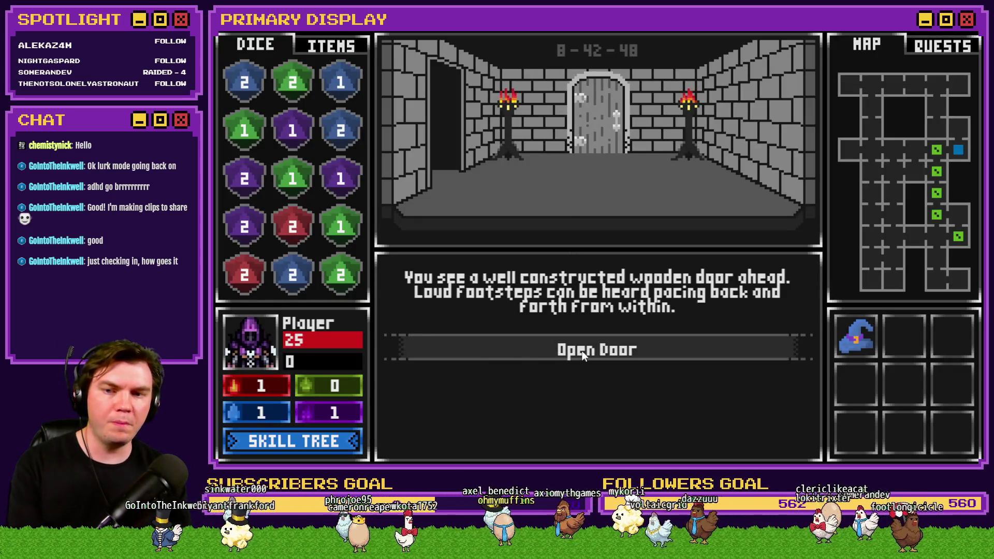
Open the wooden door and walk in to start the Danathar battle, then reopen the debug list
left_click(584, 355)
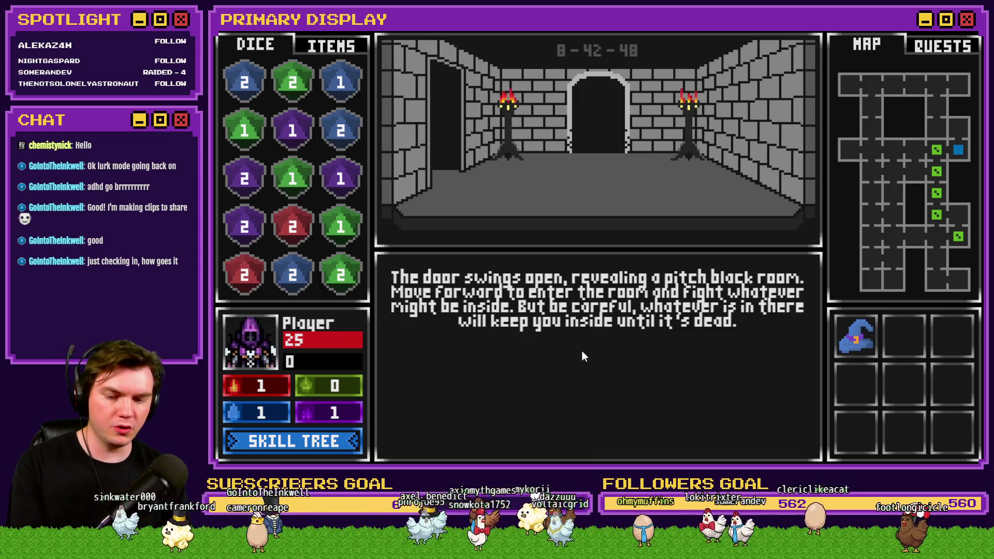
key("grave")
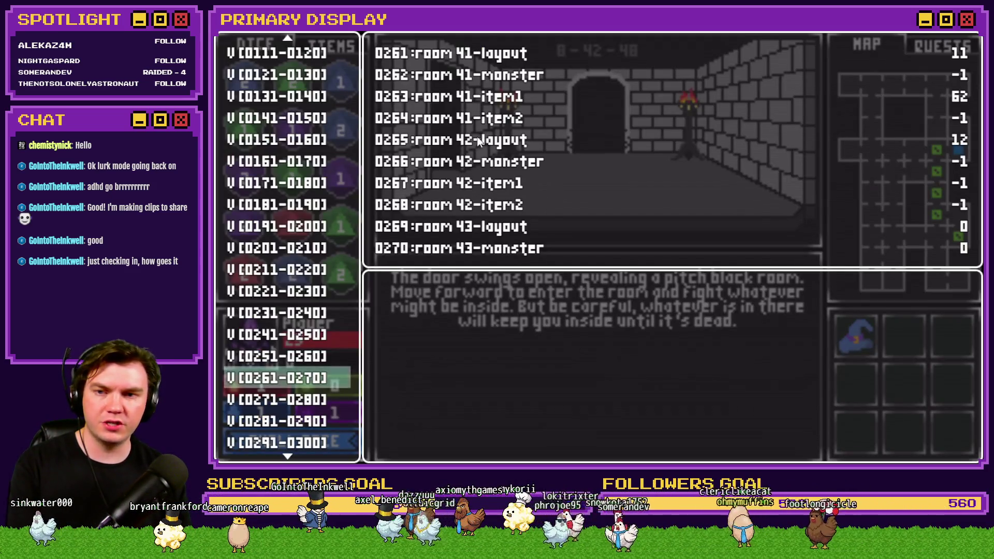
key("Escape")
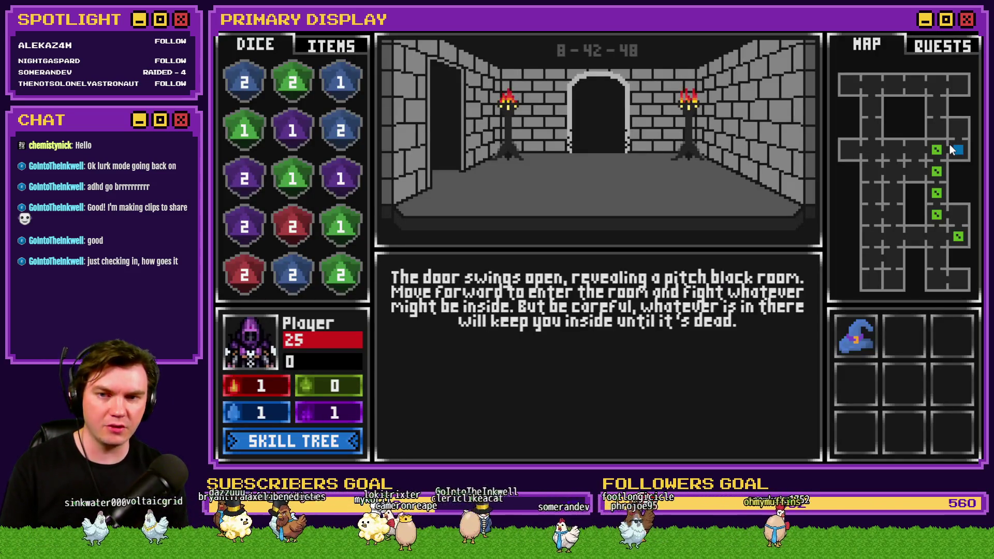
key("w")
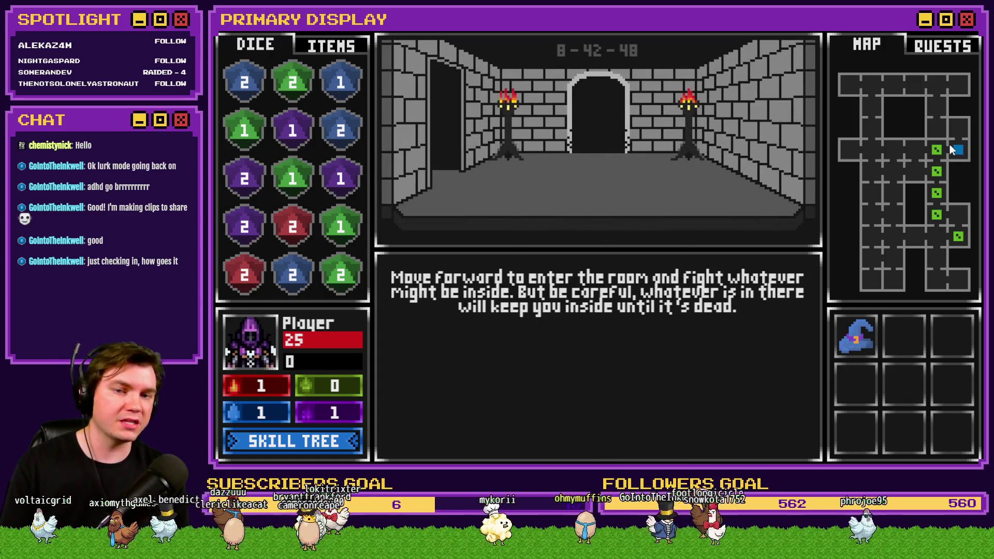
key("w")
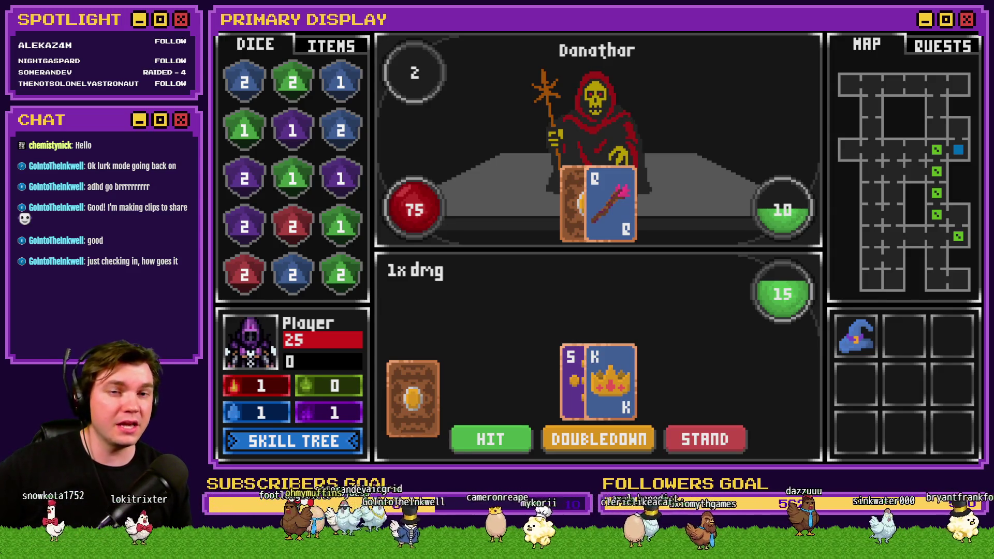
key("F1")
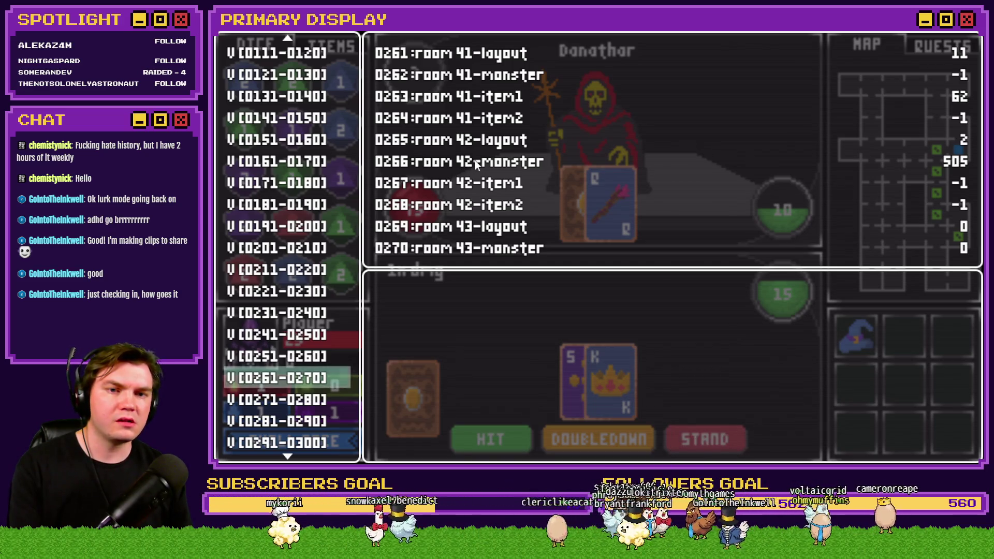
Read currentRoomMonster 505, playerLocation 42 and layout 2 in variables 0091-0100, then close the playtest
scroll(474, 147, "down", 1)
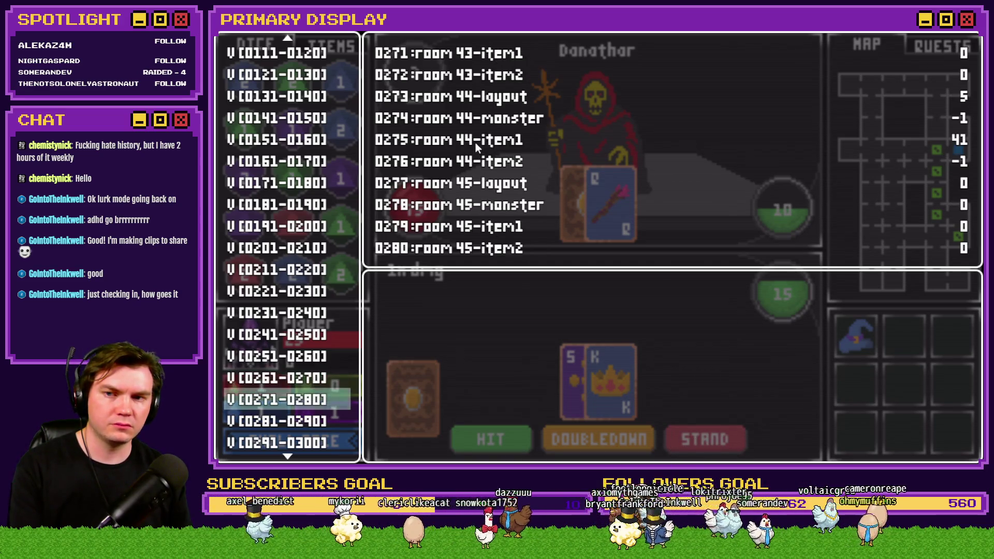
scroll(470, 162, "down", 1)
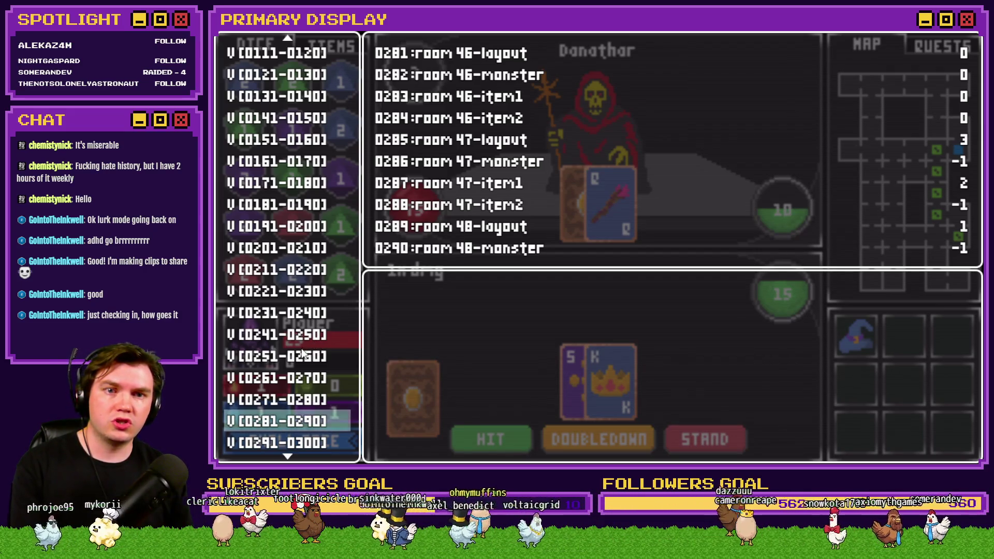
scroll(303, 353, "up", 5)
left_click(290, 205)
left_click(290, 226)
left_click(290, 247)
left_click(290, 227)
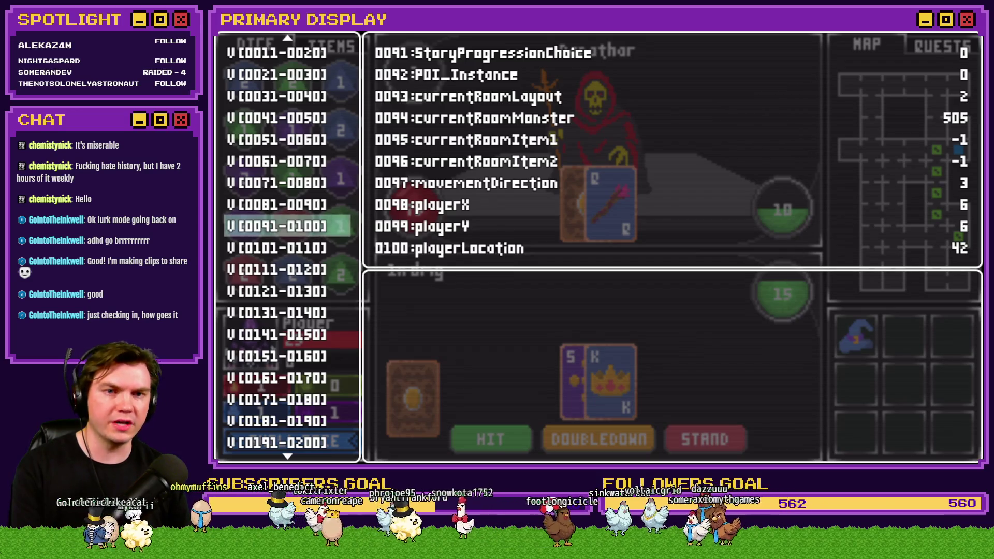
key("alt+F4")
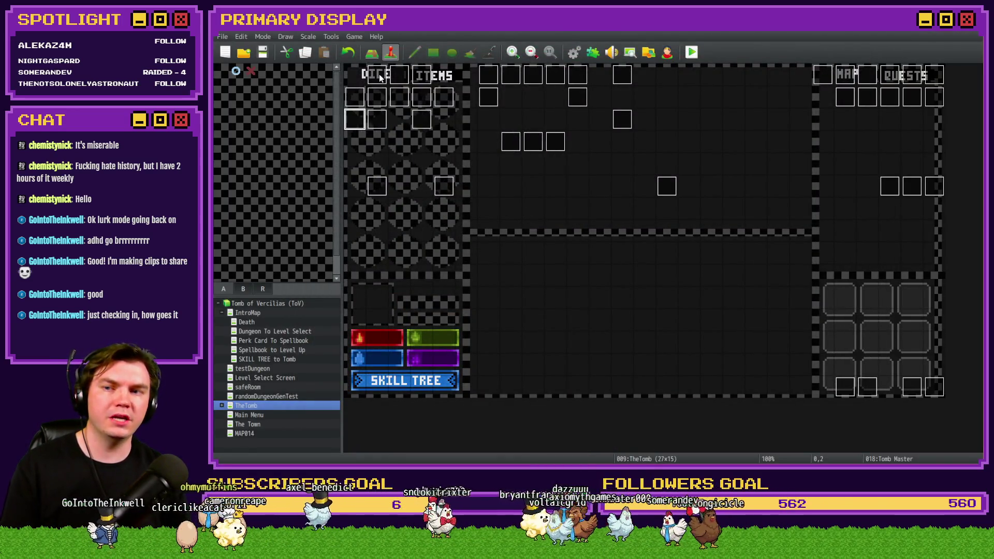
Browse pages 2 and 3 of the Int/Movement event to find the Spawn Miniboss entry block
double_click(379, 74)
left_click(394, 124)
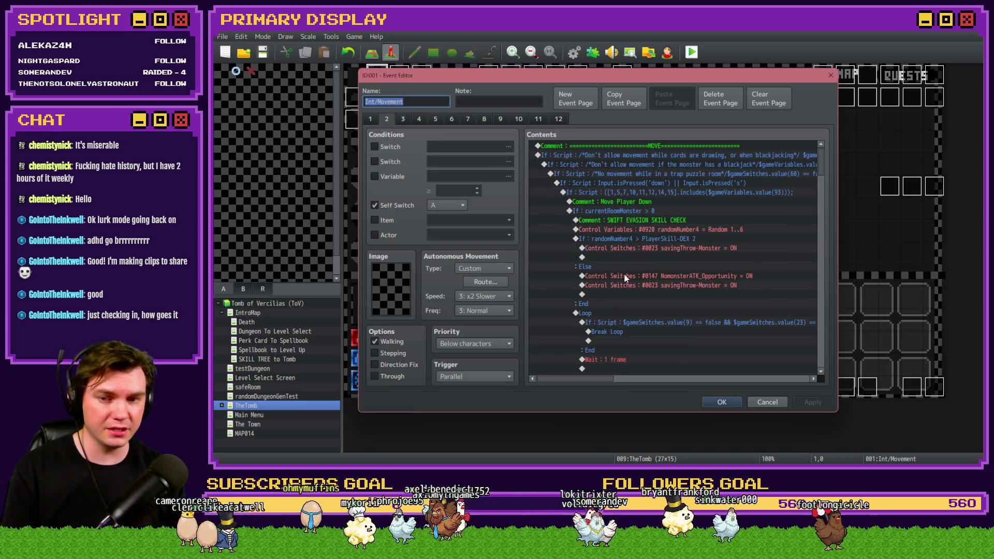
scroll(626, 278, "down", 15)
scroll(626, 278, "down", 15)
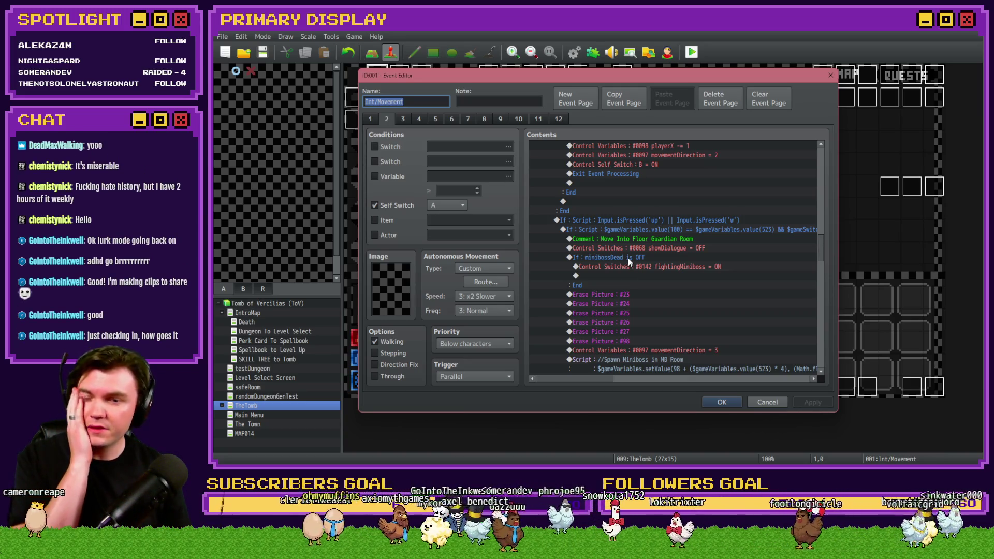
scroll(637, 259, "down", 3)
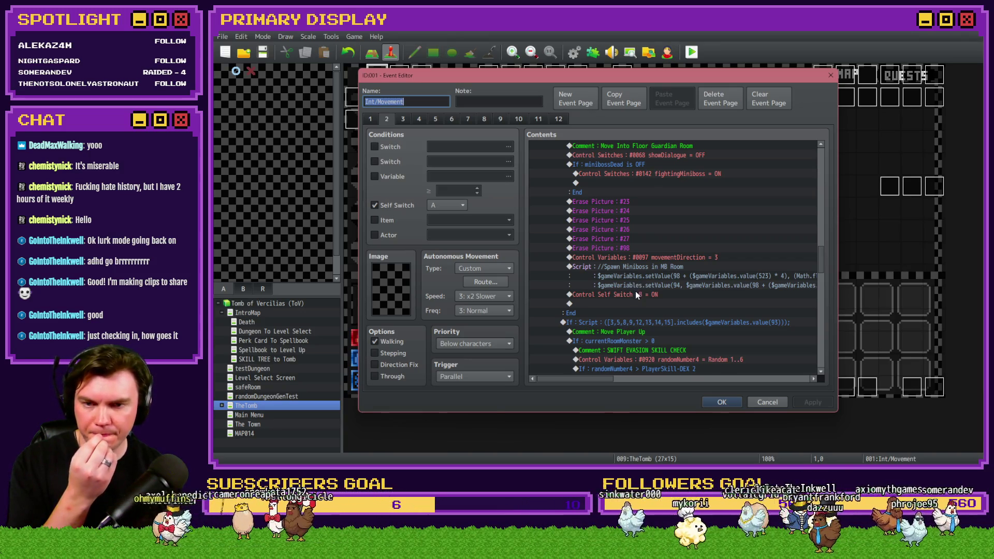
left_click(409, 120)
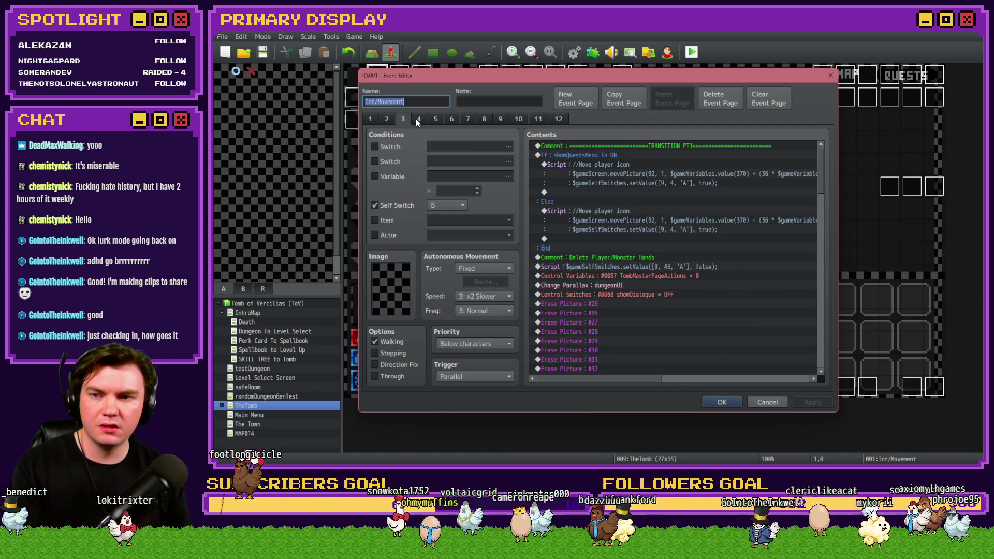
left_click(386, 120)
scroll(719, 210, "down", 10)
scroll(680, 307, "down", 12)
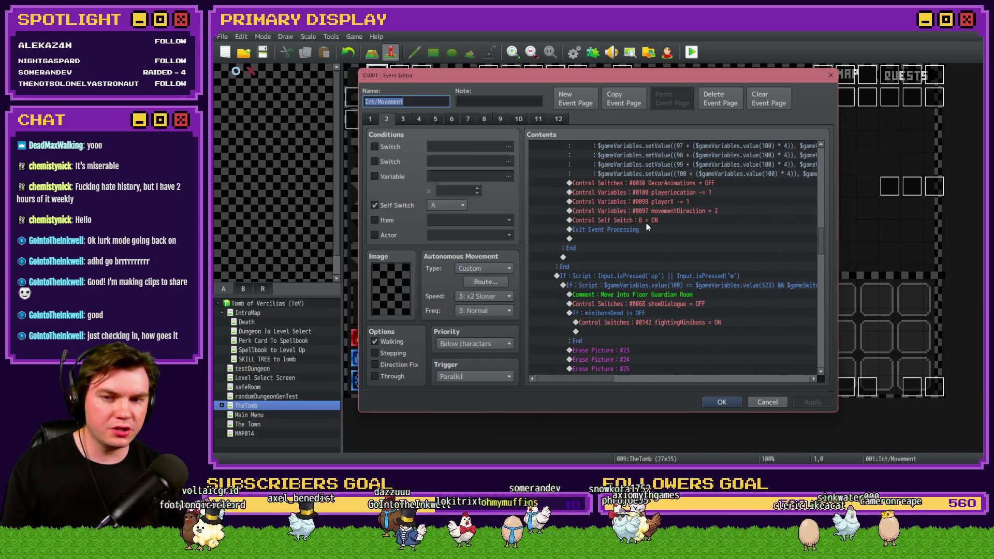
scroll(626, 309, "up", 8)
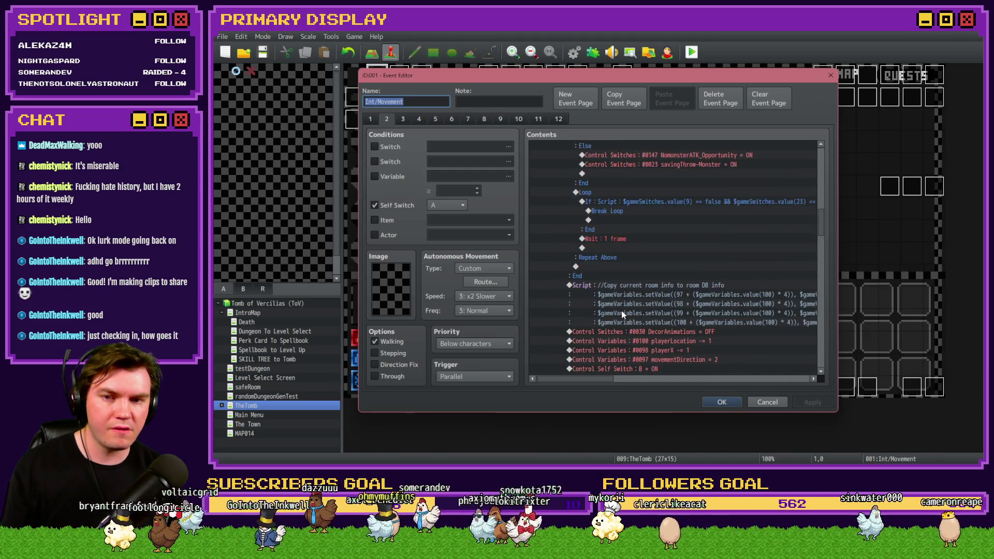
scroll(622, 311, "down", 8)
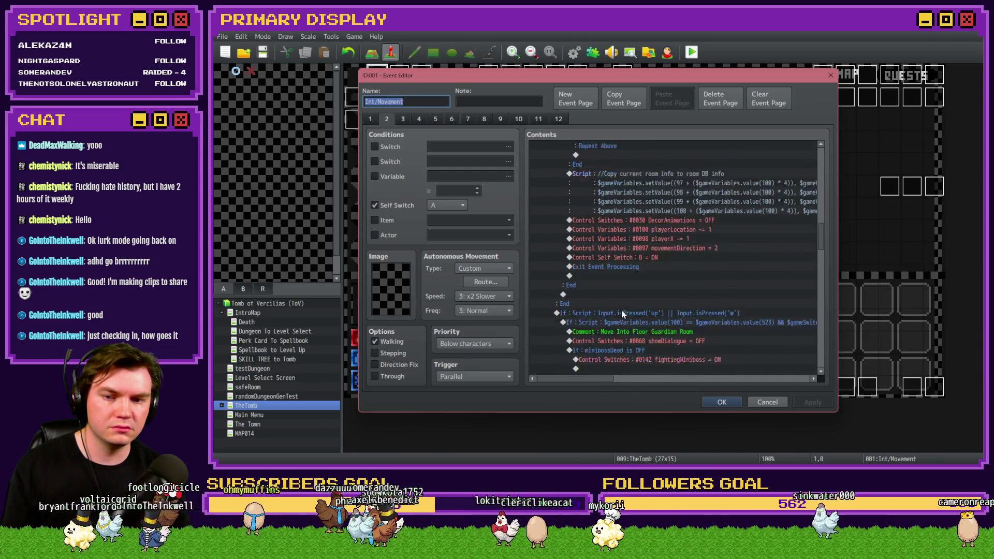
scroll(623, 309, "up", 7)
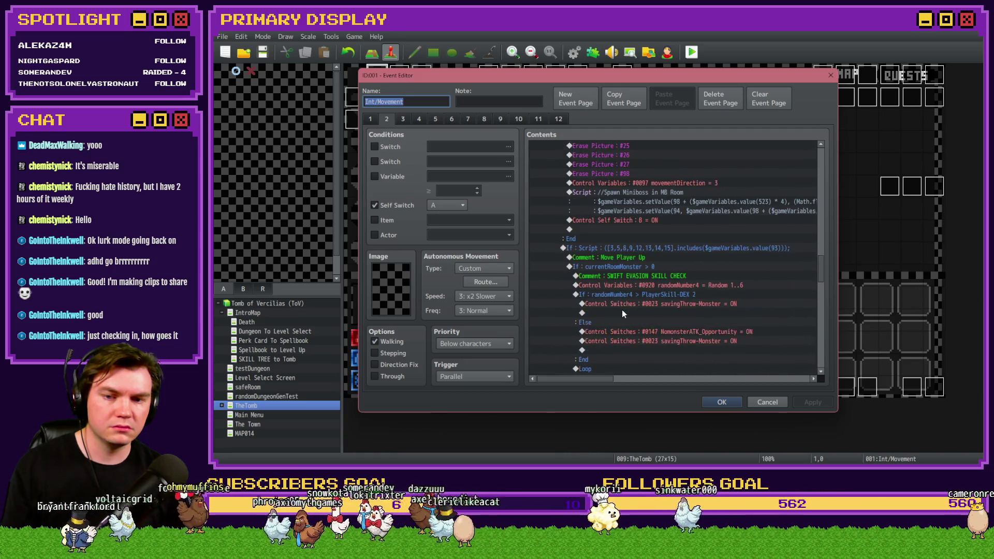
scroll(622, 309, "down", 2)
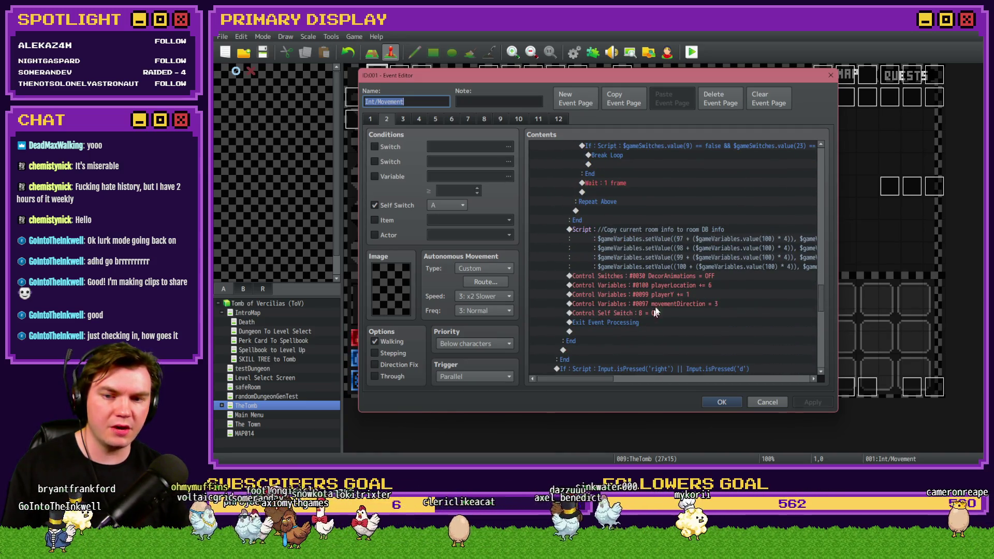
scroll(635, 328, "down", 10)
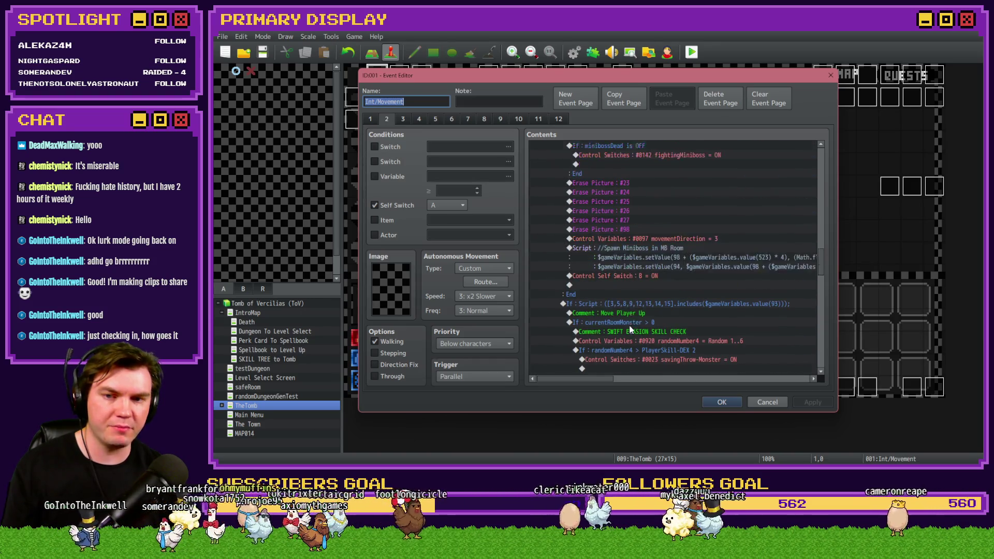
Delete the Control Self Switch B = ON command, confirm the event, and start a new playtest
left_click(646, 285)
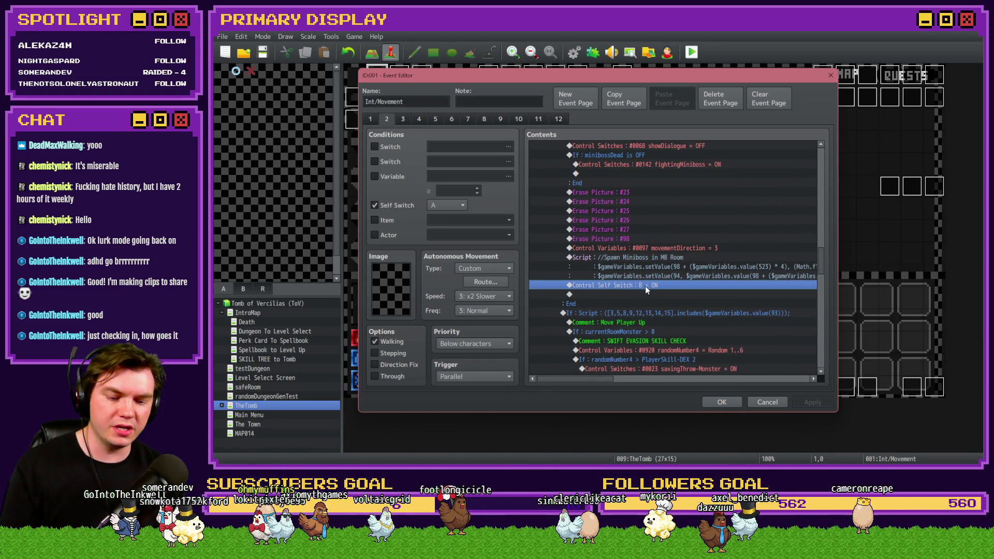
key("Delete")
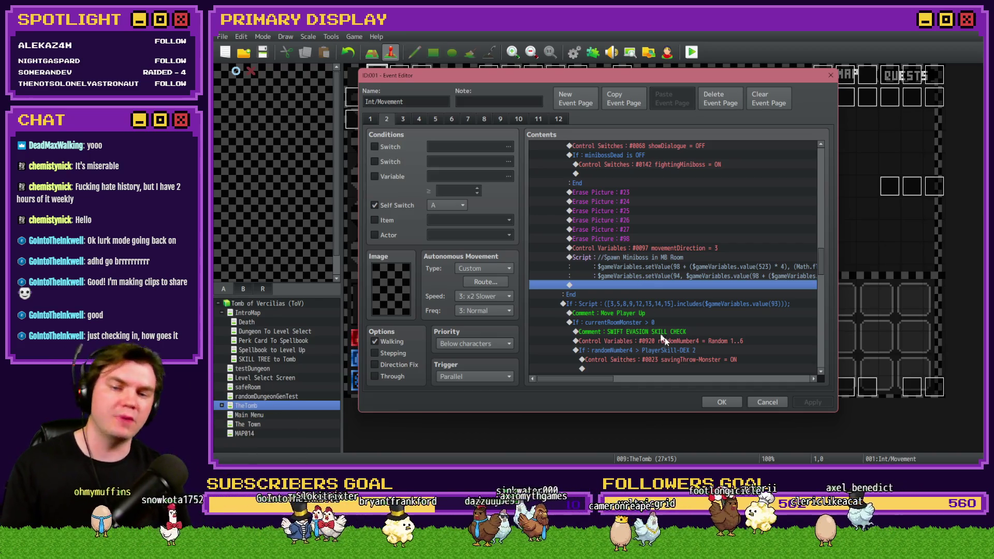
left_click(733, 398)
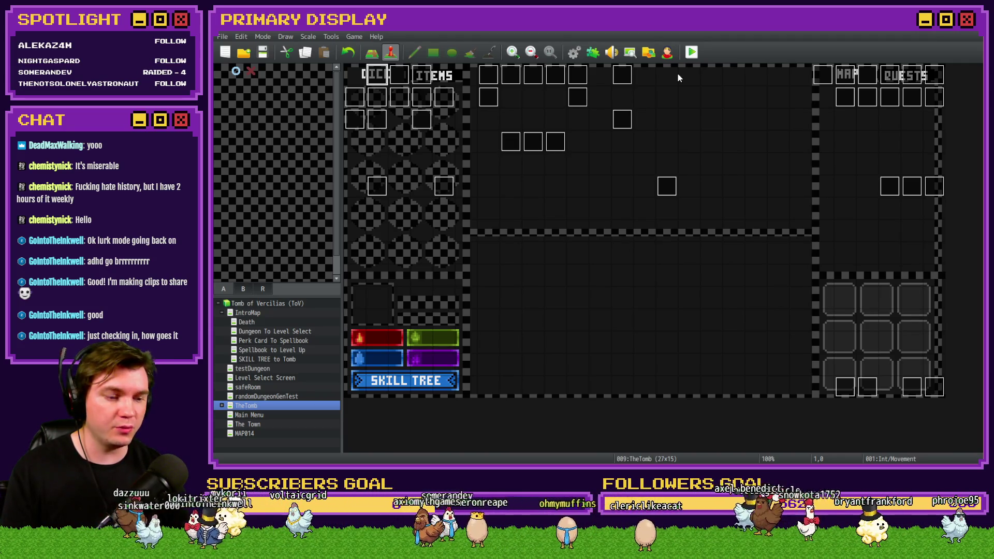
left_click(692, 52)
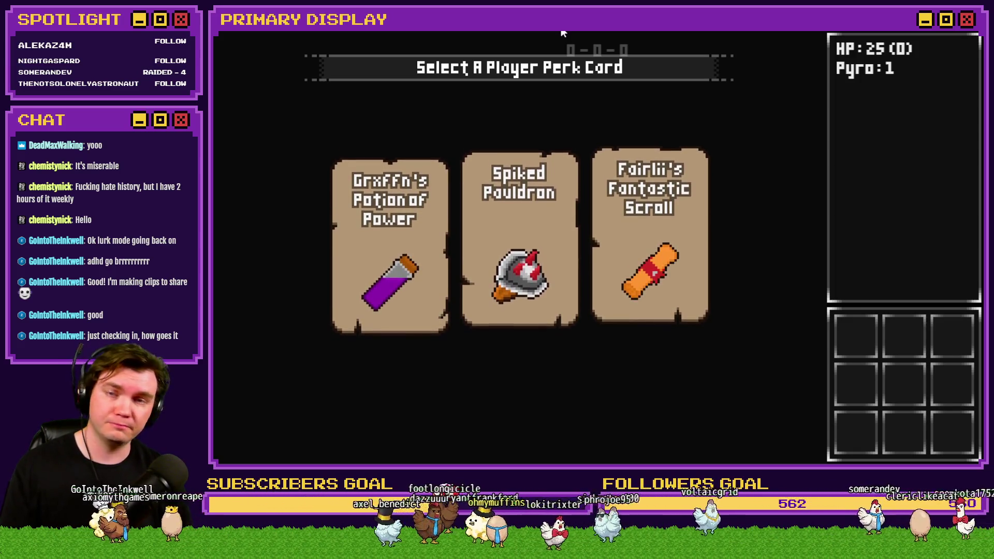
Take the Spiked Pauldron perk, walk to the wooden door, step in and back, and open it
left_click(554, 231)
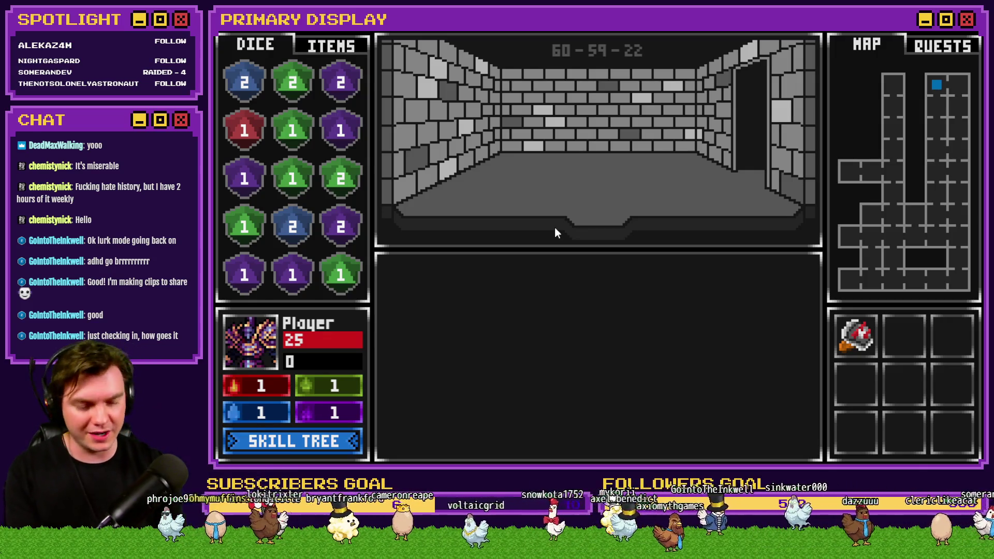
key("Up")
key("Up")
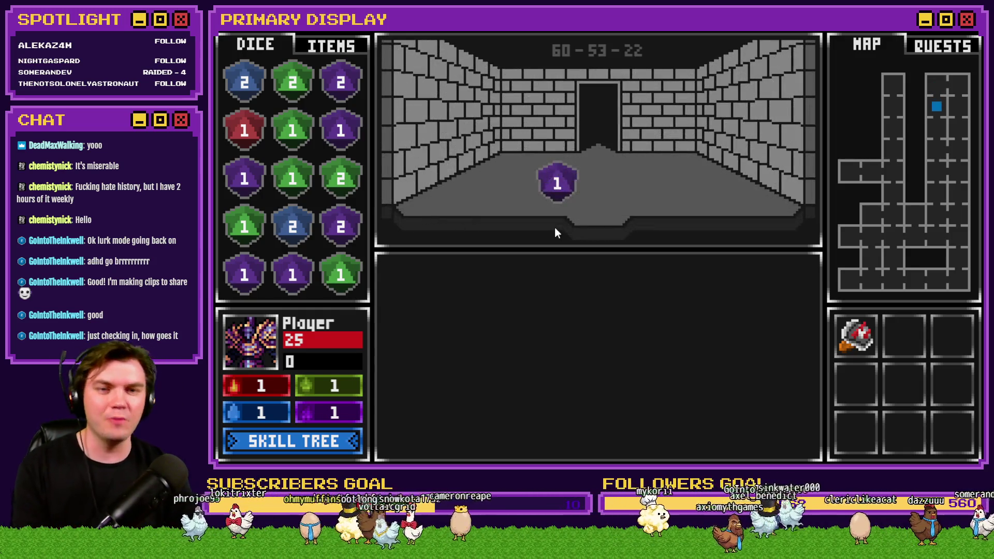
key("Up")
key("Up")
key("Up")
key("Up")
key("Up")
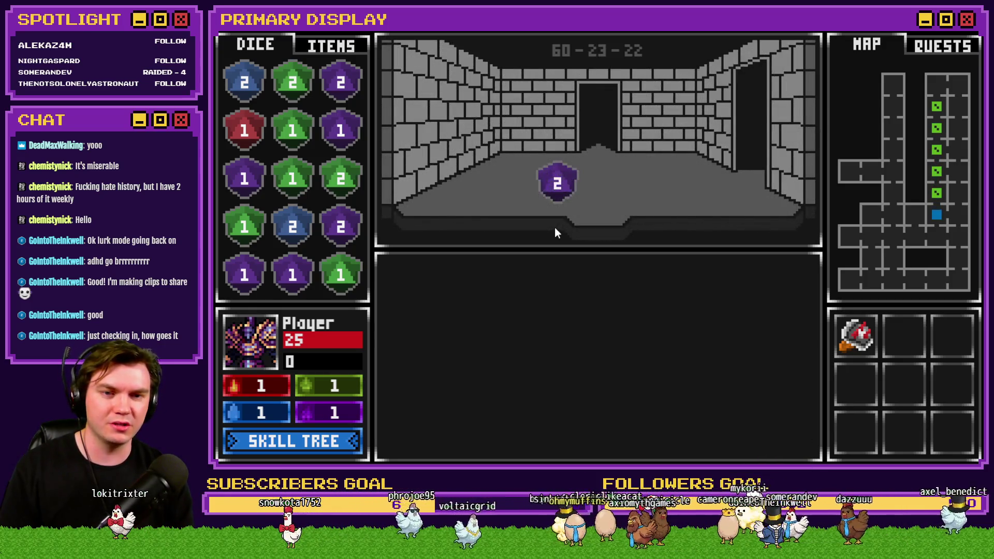
key("Left")
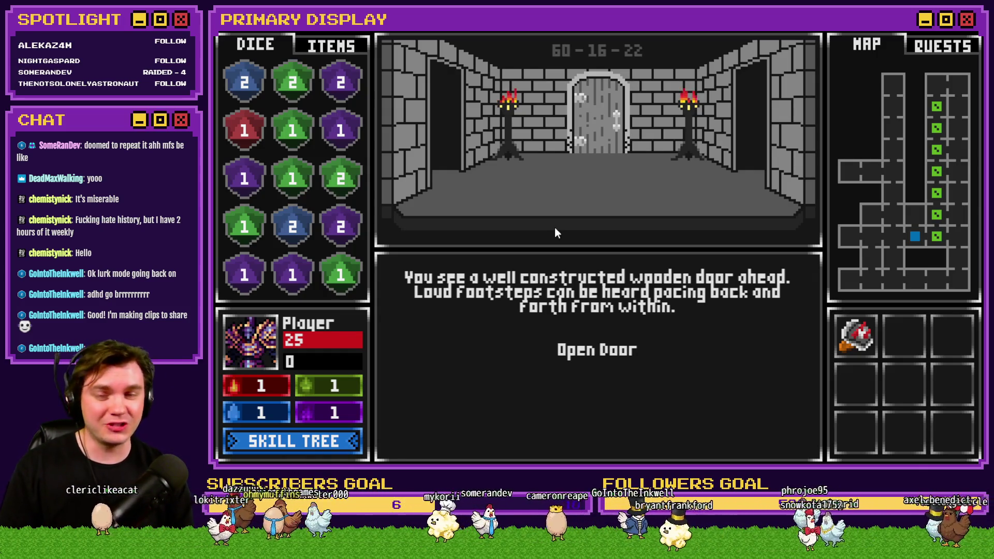
key("w")
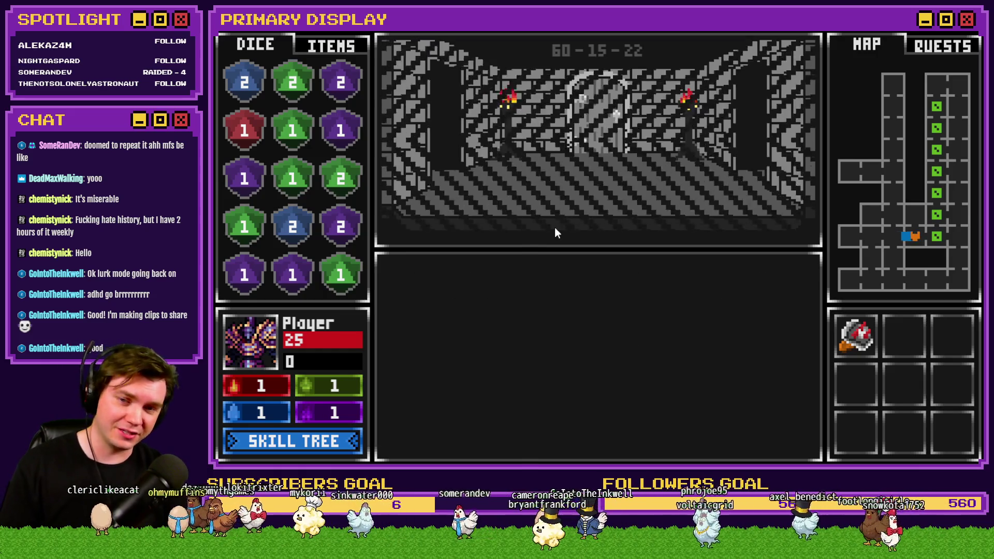
key("s")
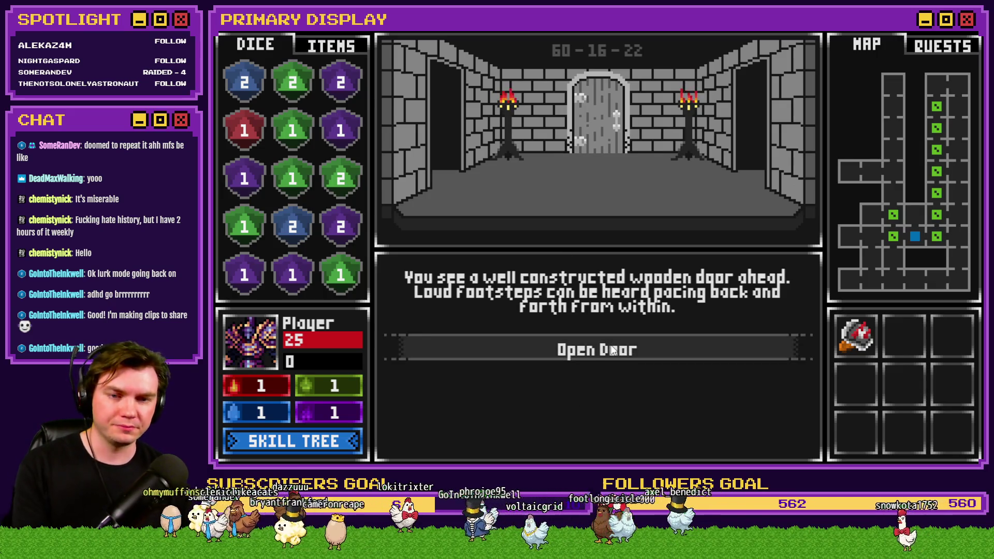
left_click(612, 351)
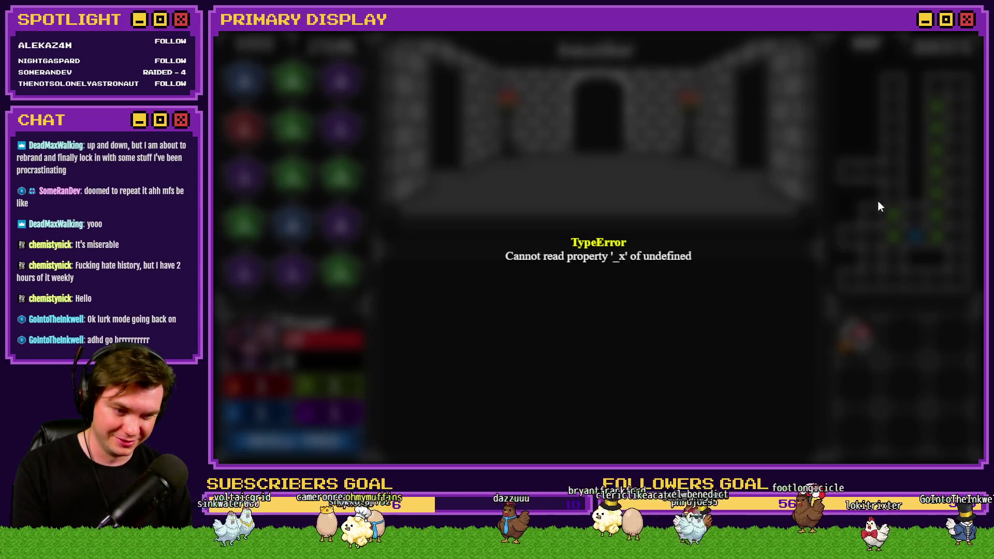
Close the crashed playtest and scroll Int/Movement page 2 to the currentRoomMonster > 0 block
left_click(971, 44)
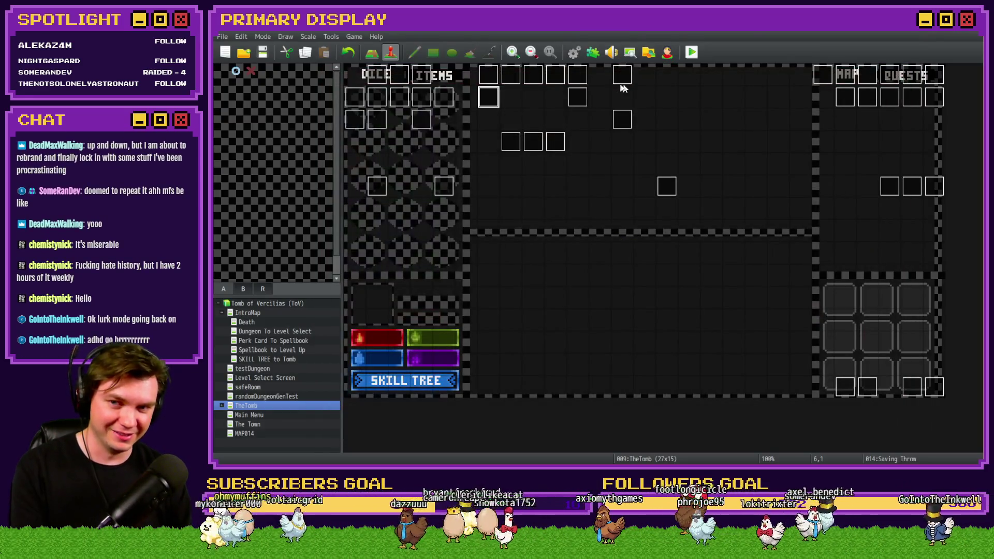
double_click(376, 75)
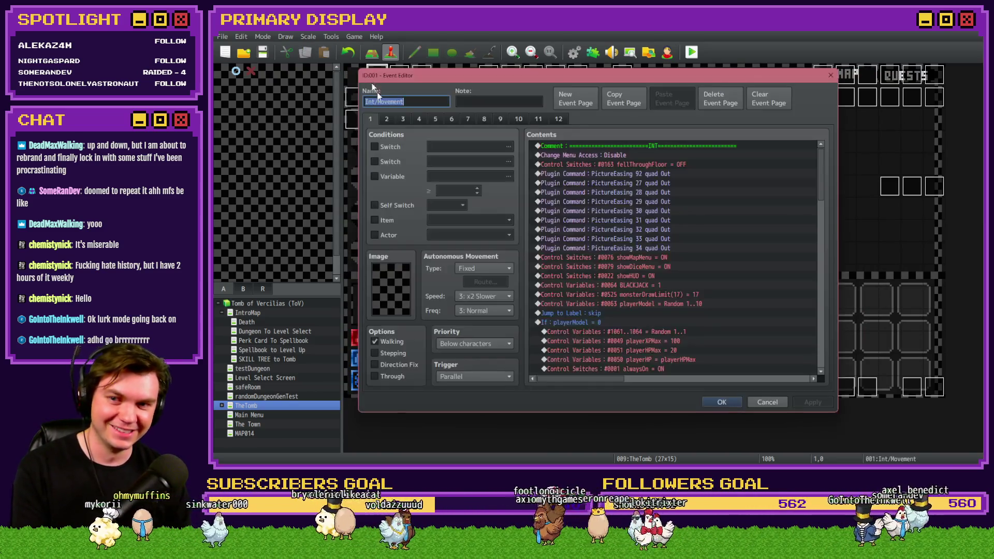
left_click(388, 119)
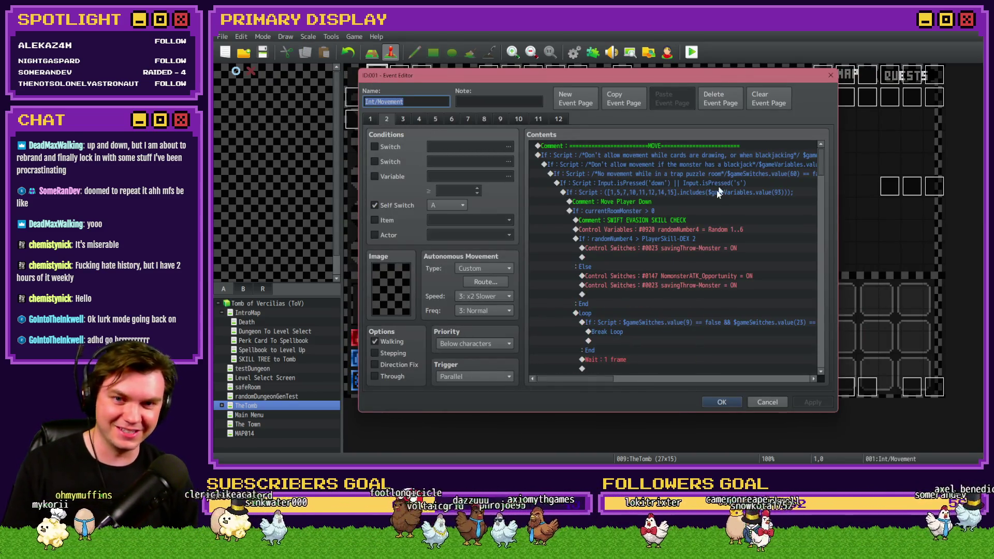
scroll(703, 202, "down", 5)
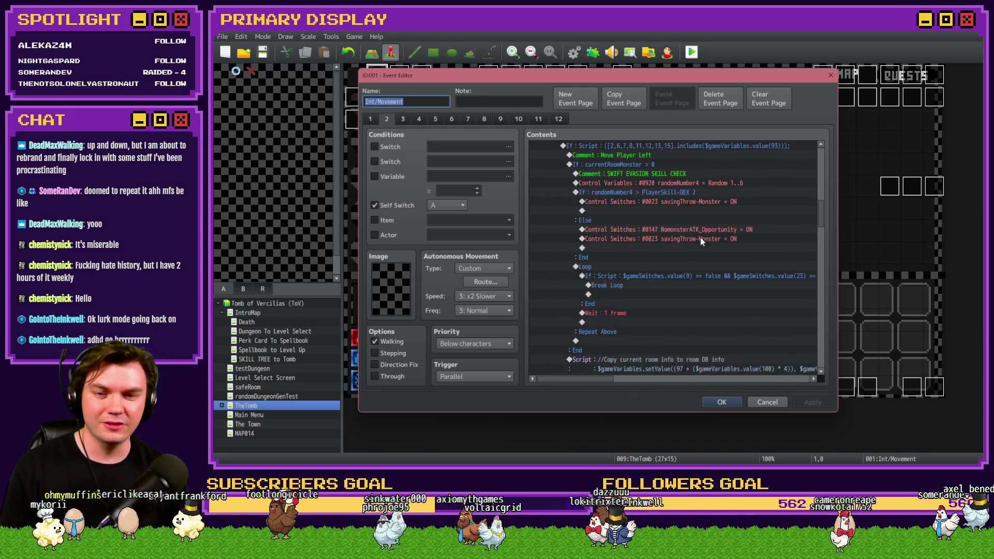
scroll(698, 242, "down", 5)
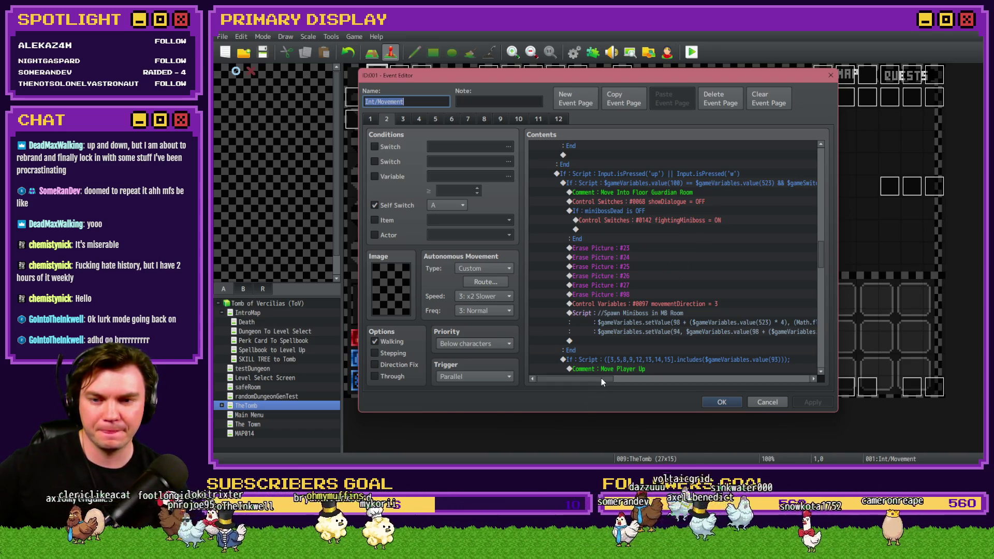
scroll(622, 337, "down", 2)
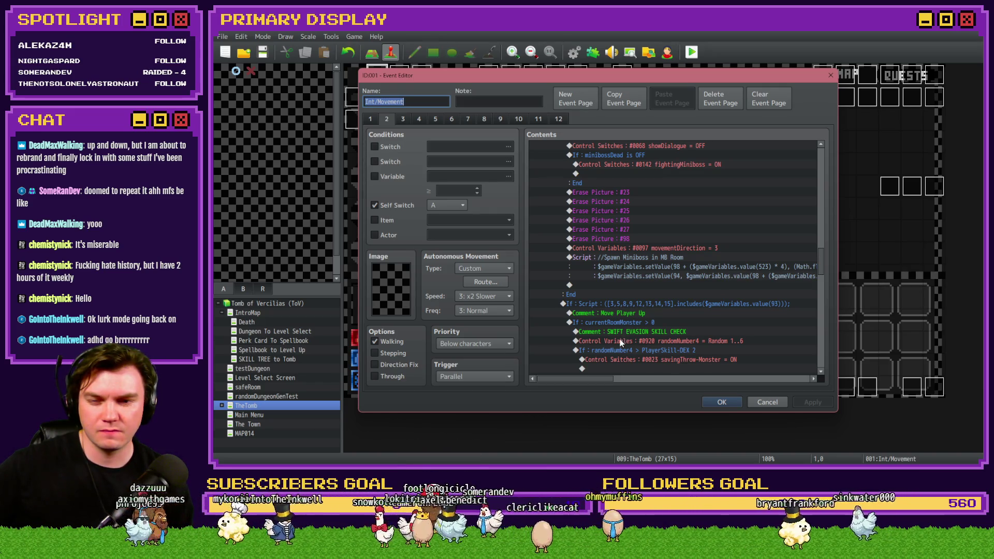
scroll(621, 342, "down", 2)
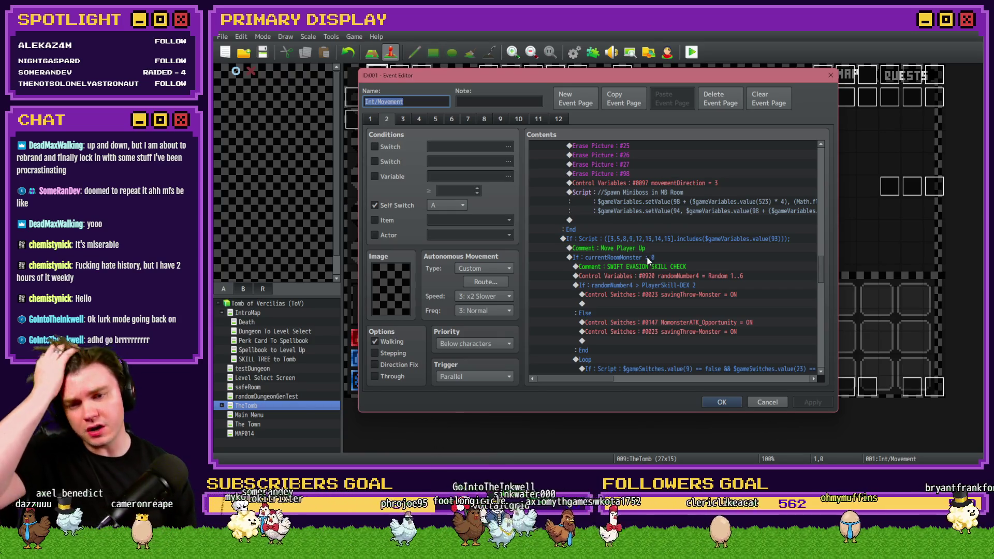
scroll(669, 252, "down", 2)
left_click(643, 213)
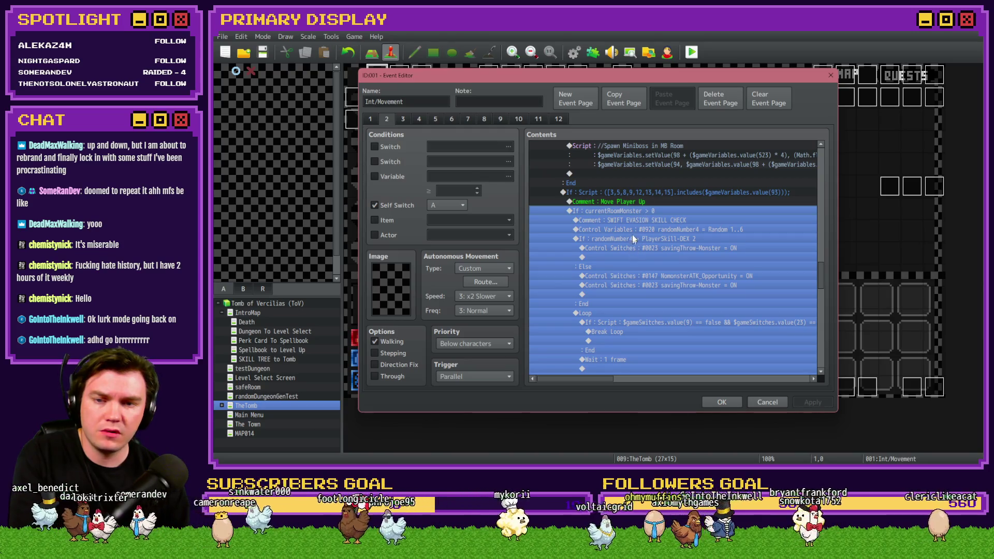
left_click(634, 230)
left_click(632, 238)
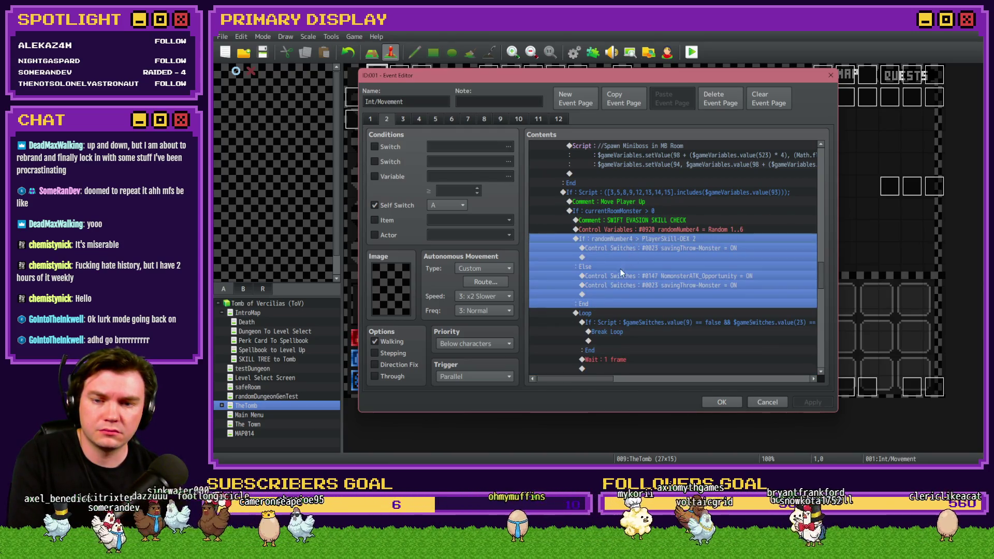
scroll(609, 266, "down", 2)
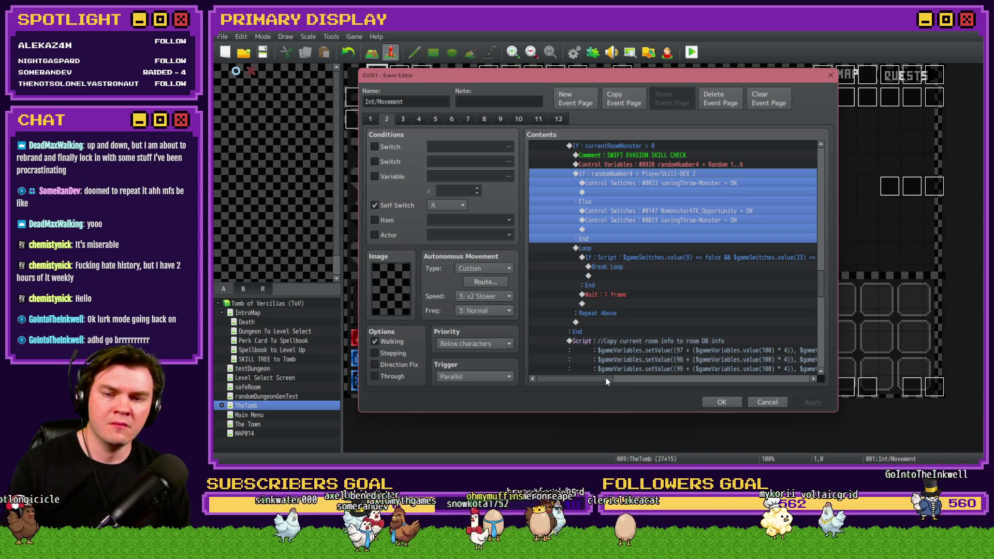
scroll(621, 347, "down", 2)
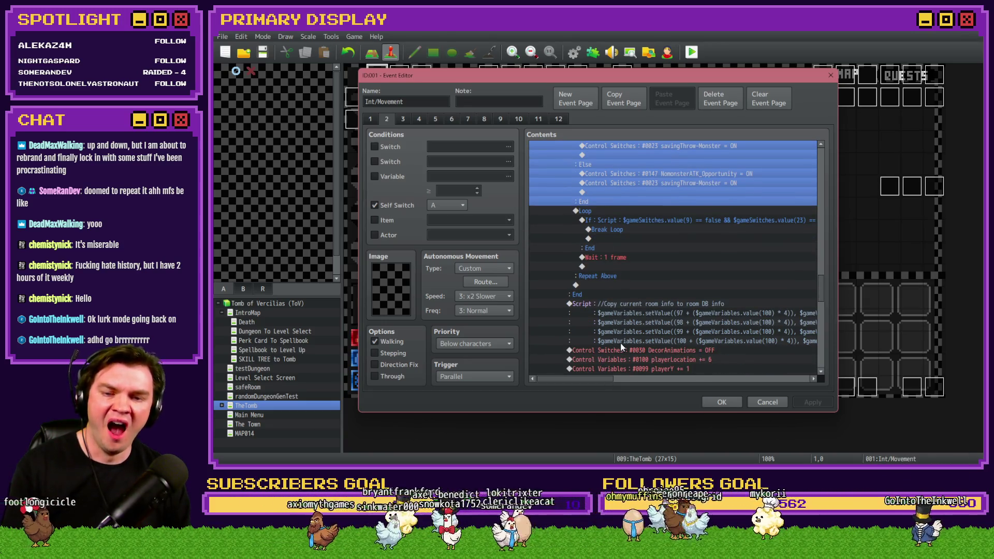
scroll(621, 347, "down", 2)
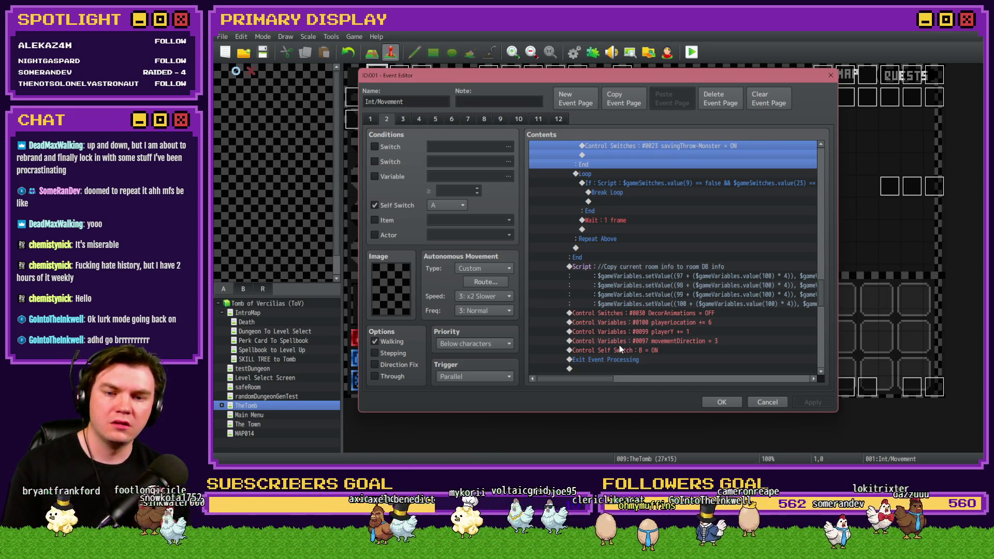
scroll(619, 346, "down", 3)
scroll(619, 346, "down", 3)
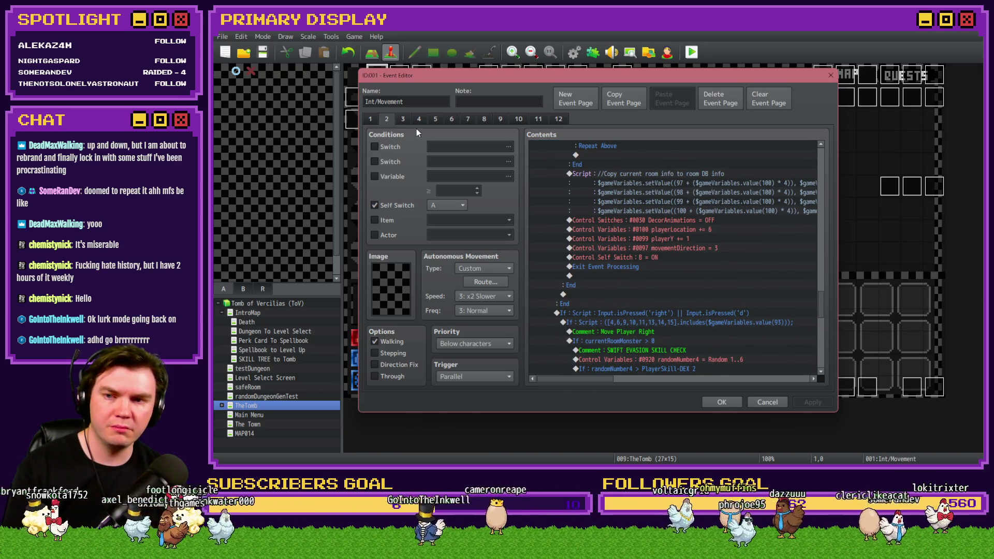
left_click(403, 119)
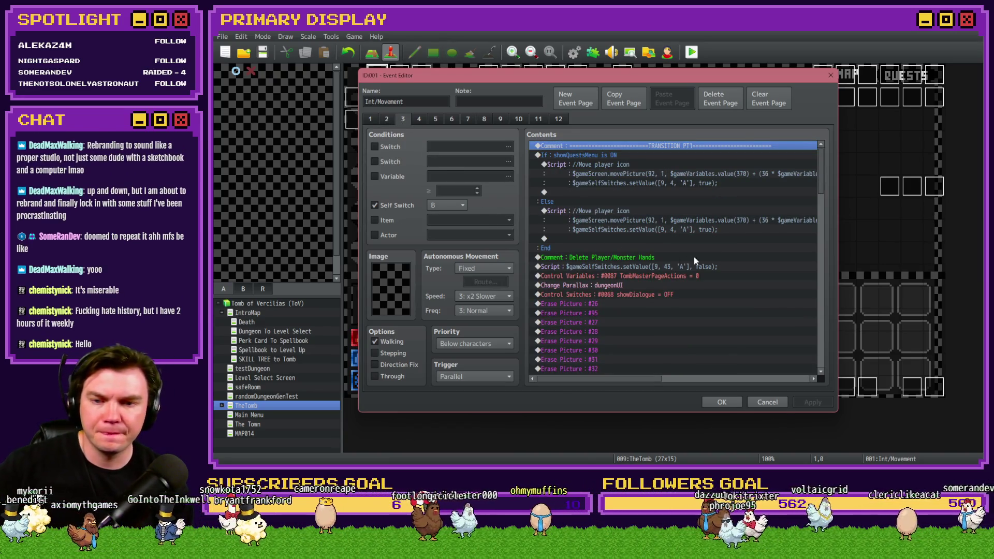
left_click(389, 119)
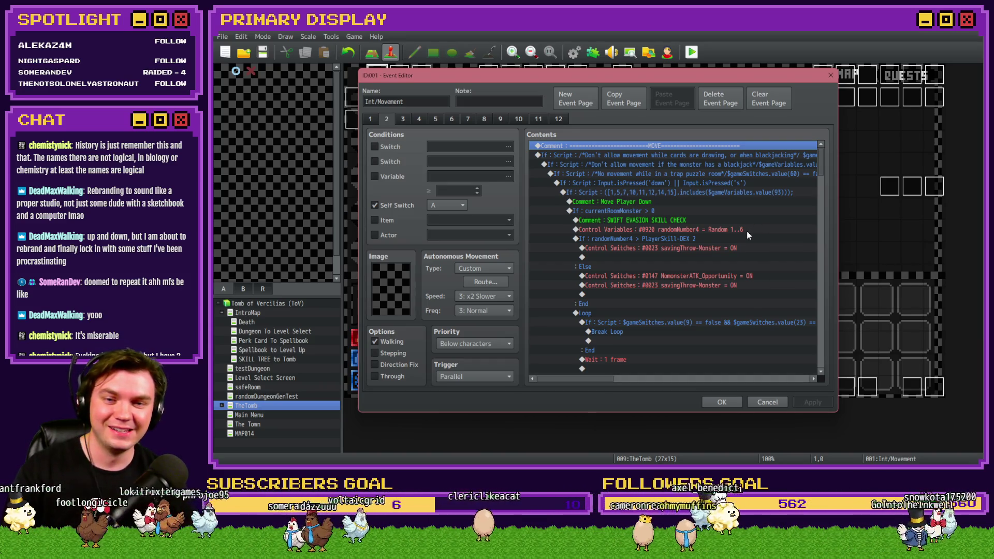
scroll(746, 231, "down", 6)
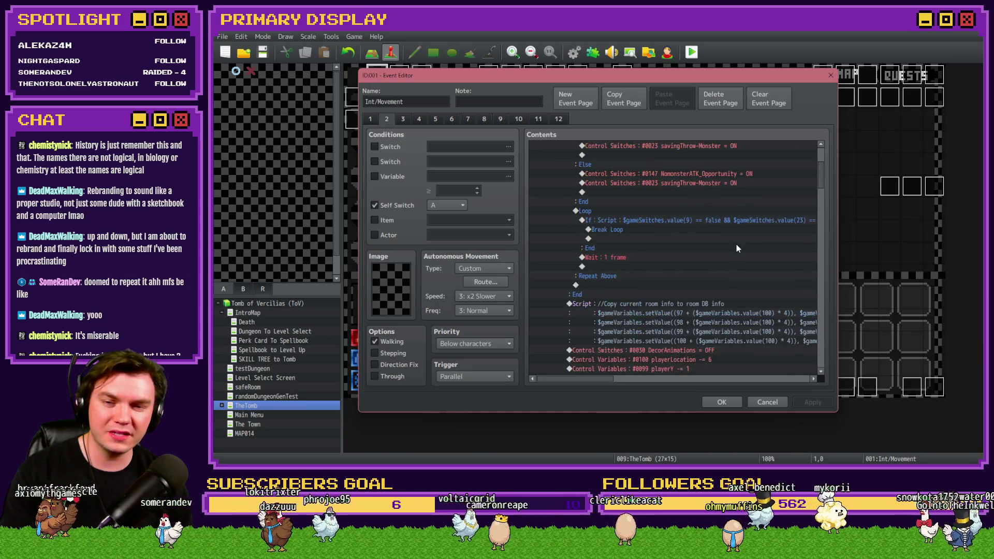
scroll(735, 247, "down", 2)
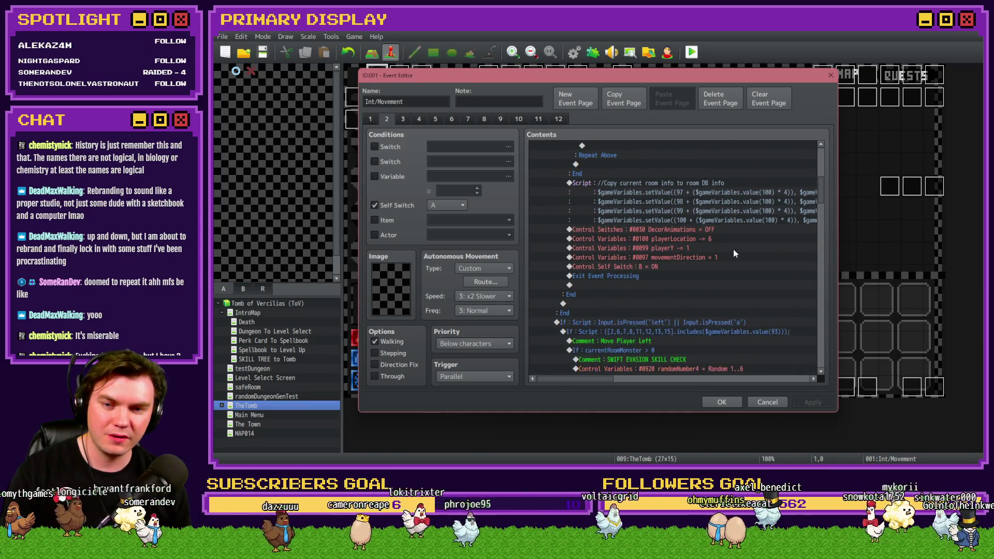
scroll(715, 274, "up", 2)
scroll(713, 276, "up", 1)
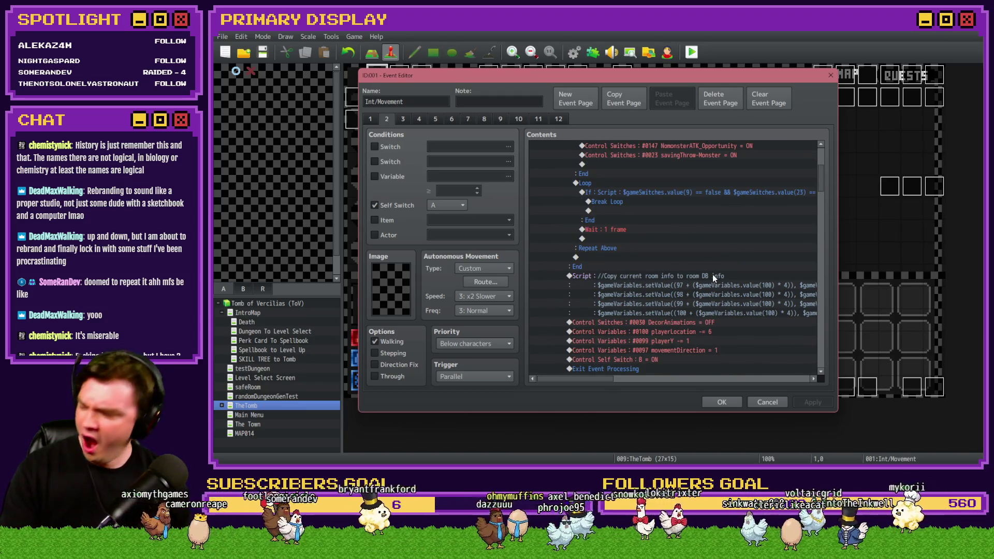
scroll(712, 276, "up", 2)
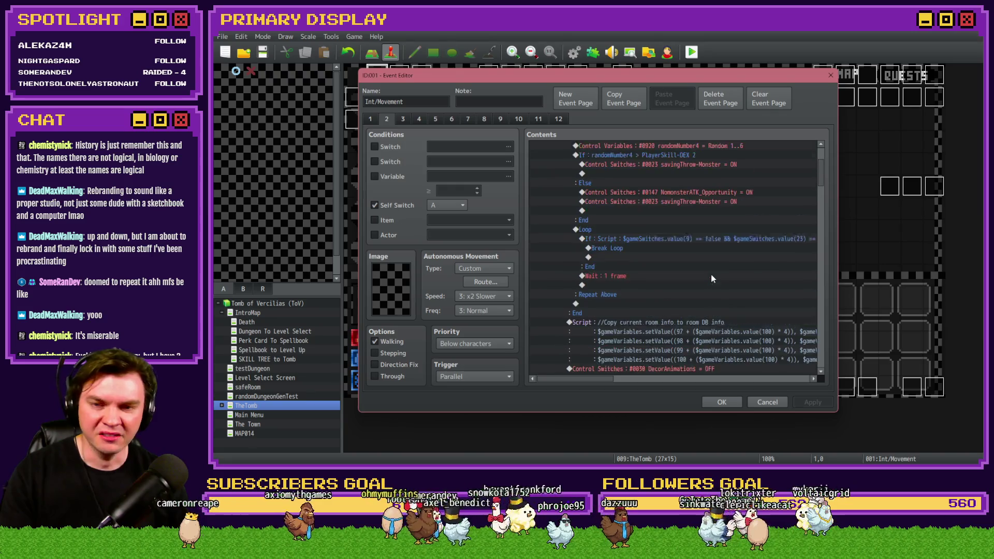
scroll(712, 279, "up", 2)
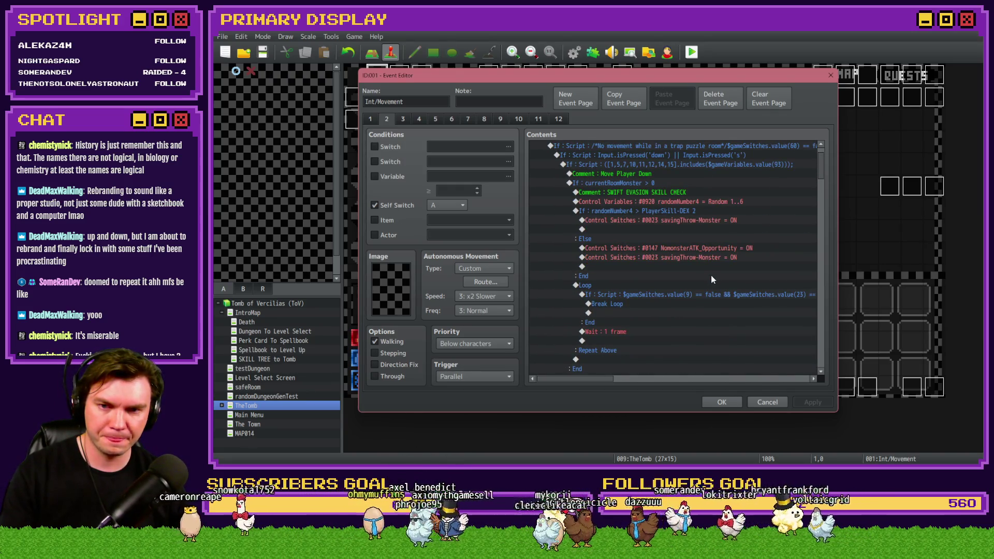
scroll(699, 278, "down", 6)
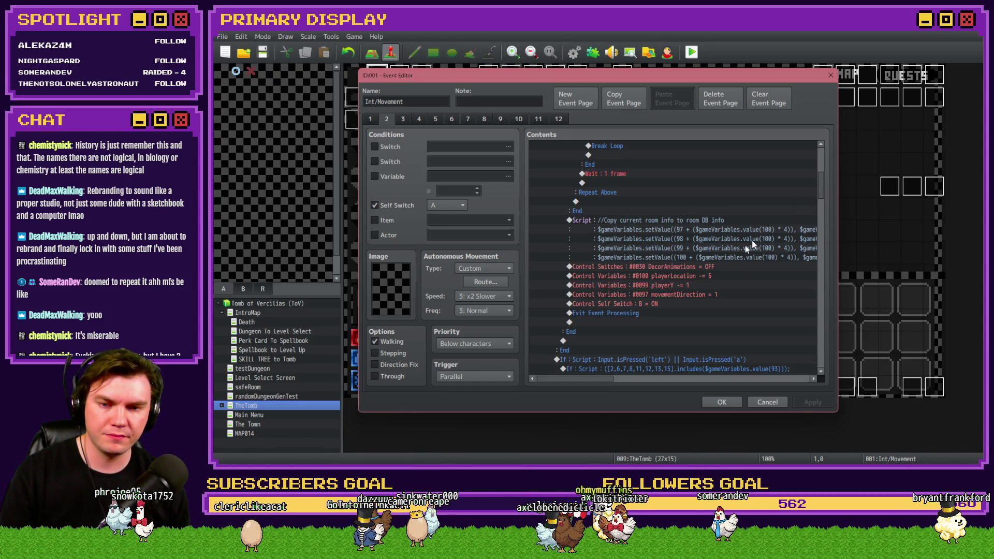
scroll(710, 269, "up", 8)
scroll(710, 271, "down", 3)
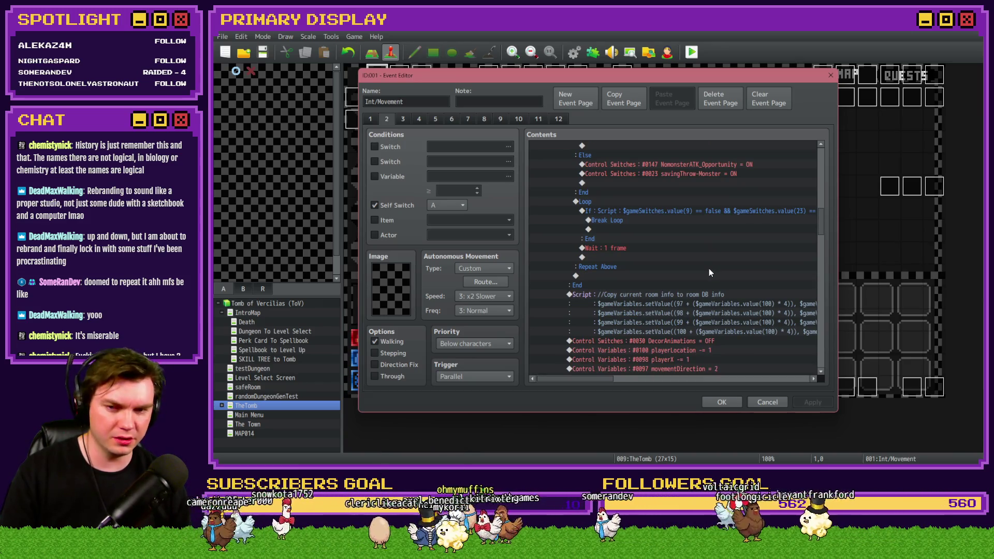
left_click(403, 119)
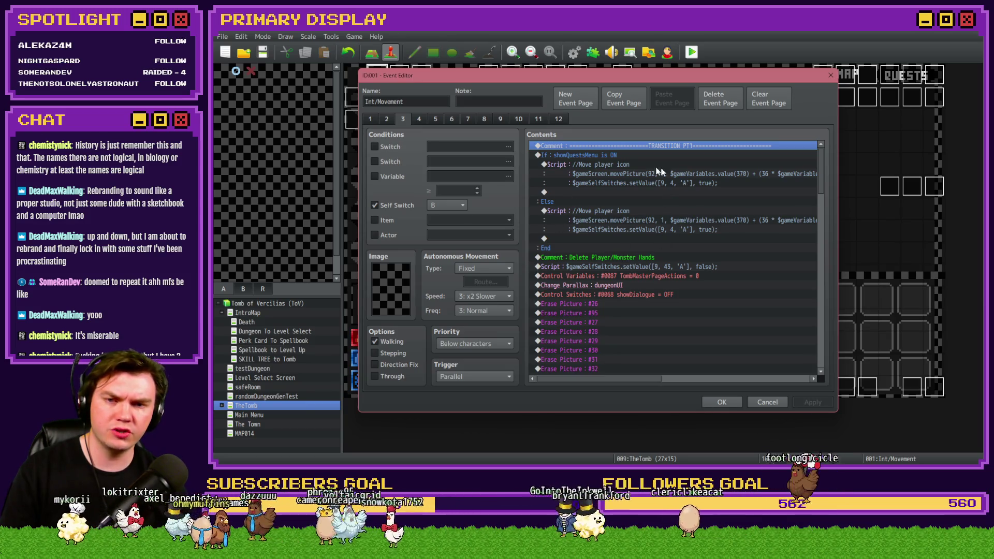
left_click(389, 119)
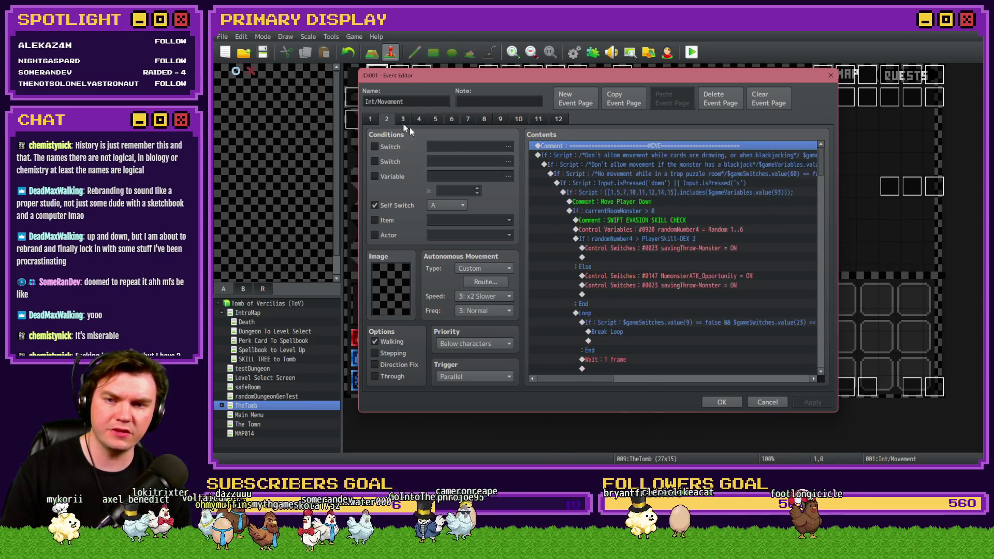
scroll(823, 249, "down", 10)
left_click_drag(825, 248, 824, 257)
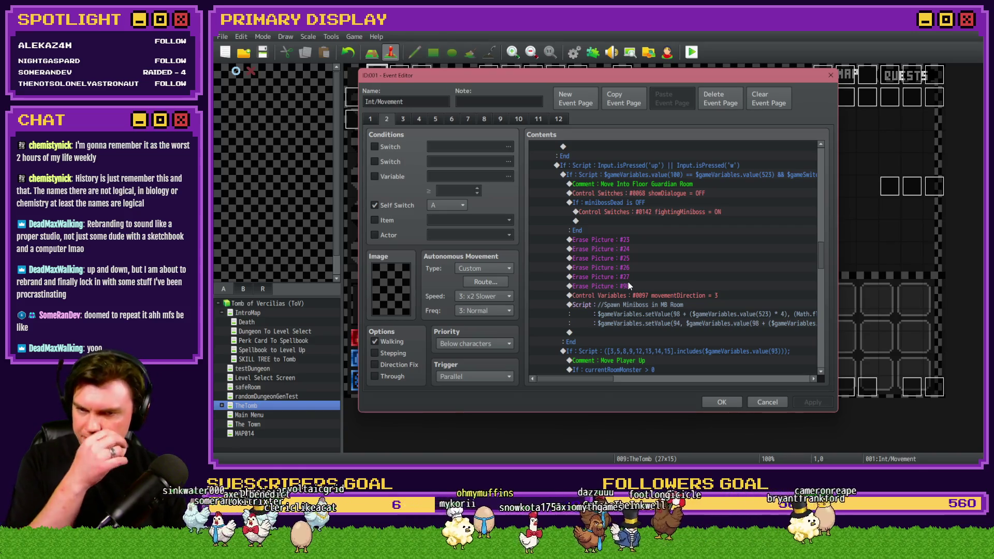
left_click_drag(633, 285, 637, 293)
scroll(640, 305, "down", 7)
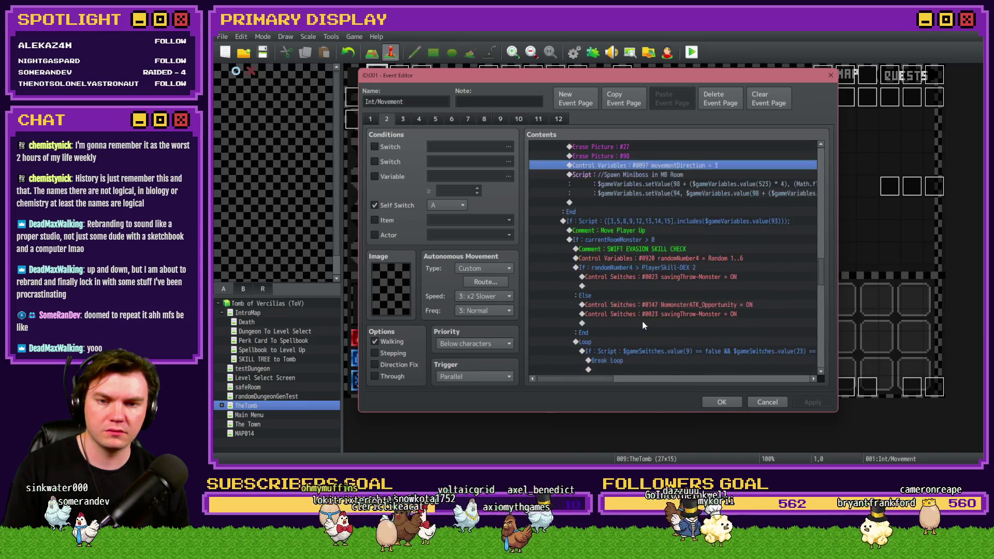
scroll(644, 326, "down", 5)
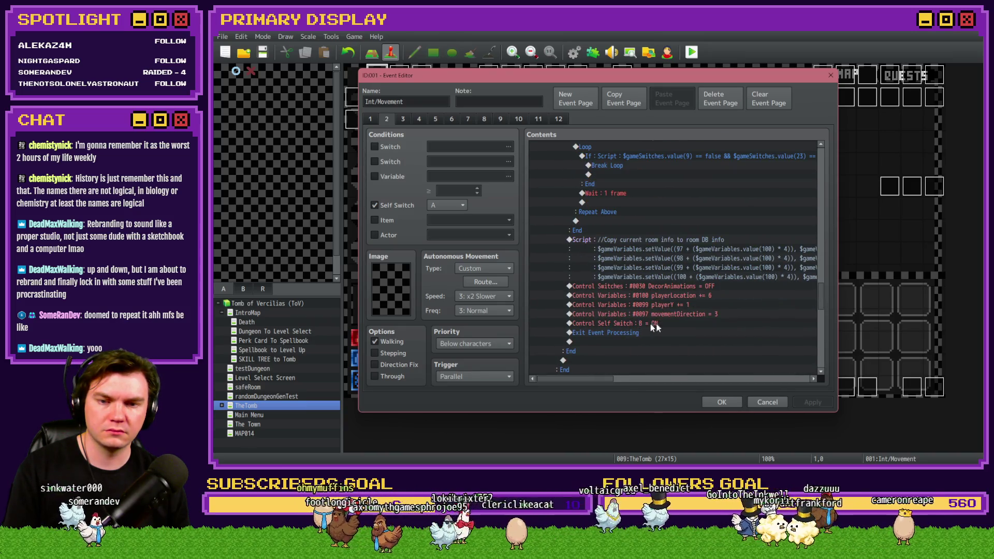
scroll(697, 328, "up", 7)
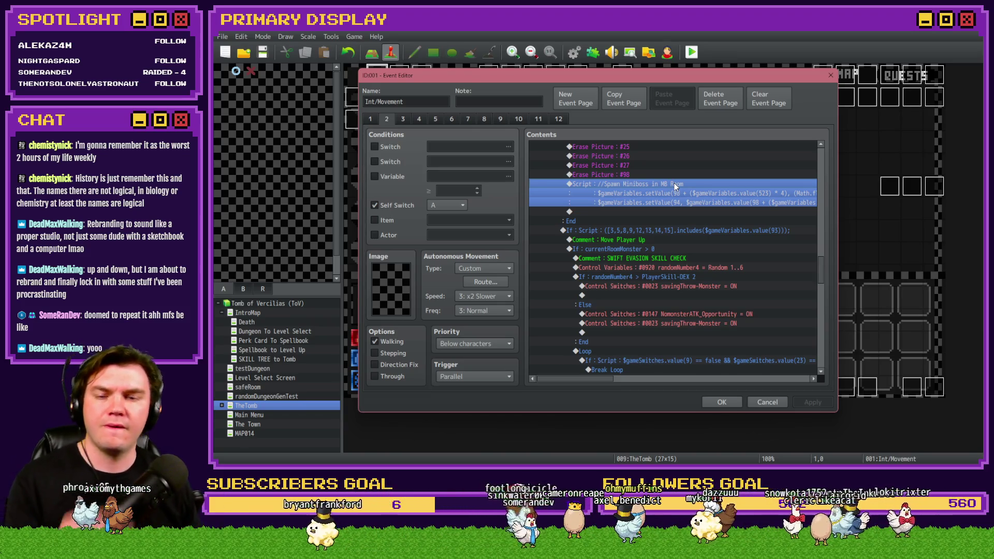
left_click(632, 229)
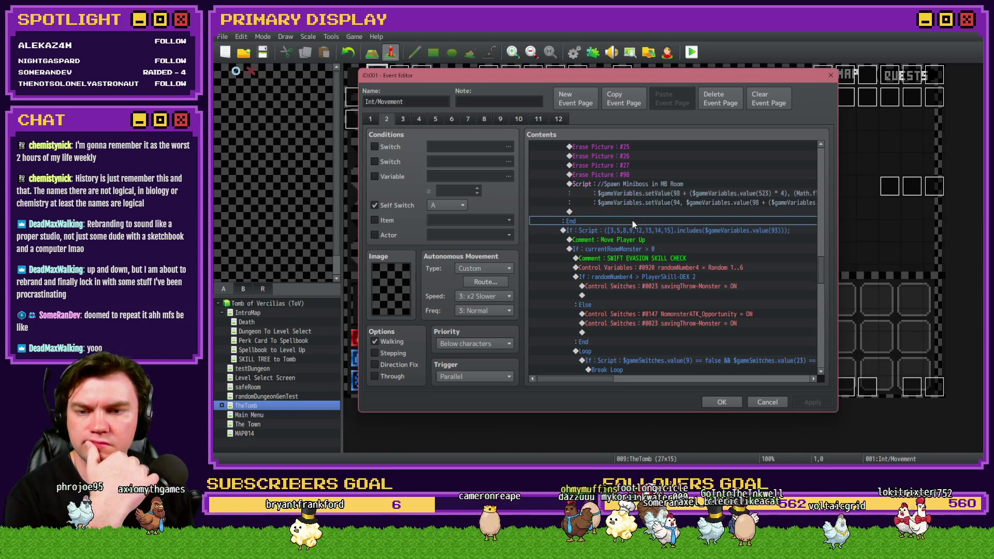
left_click(631, 239)
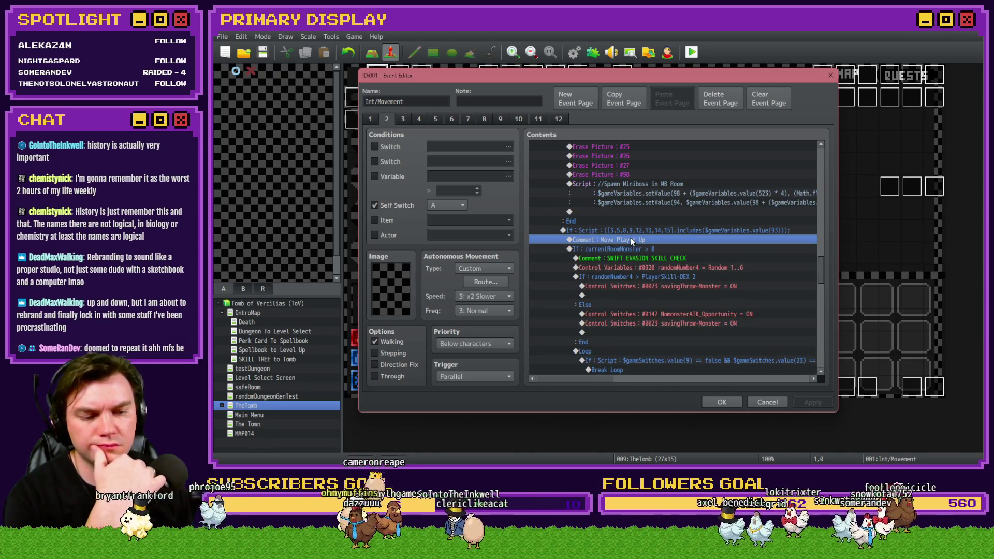
left_click(634, 231)
key("Insert")
left_click(583, 122)
key("Escape")
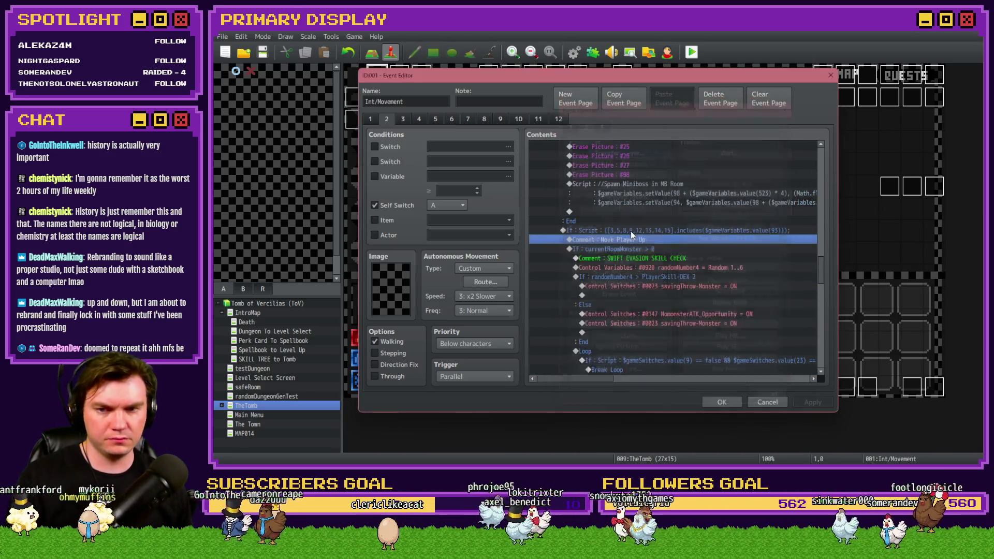
scroll(631, 259, "up", 4)
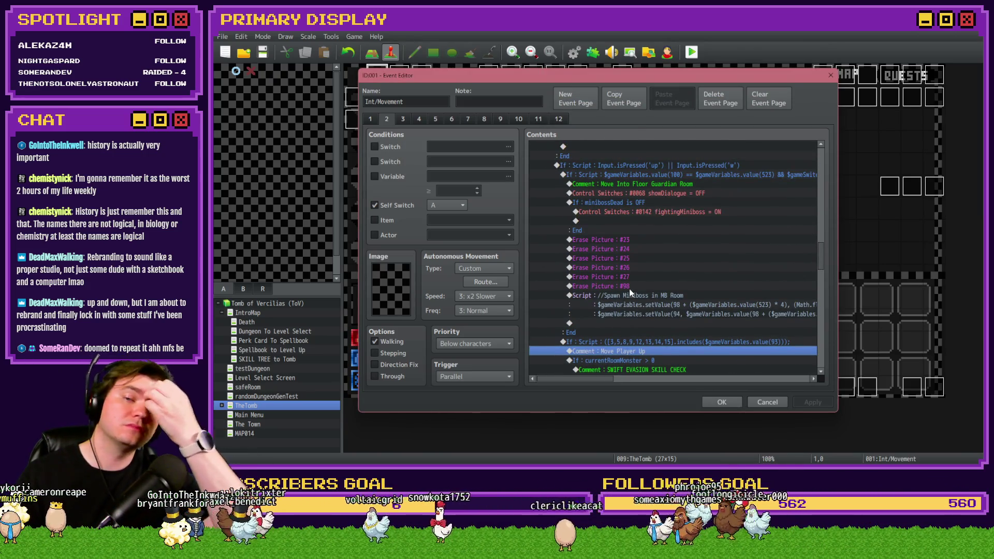
left_click(639, 195)
left_click(645, 175)
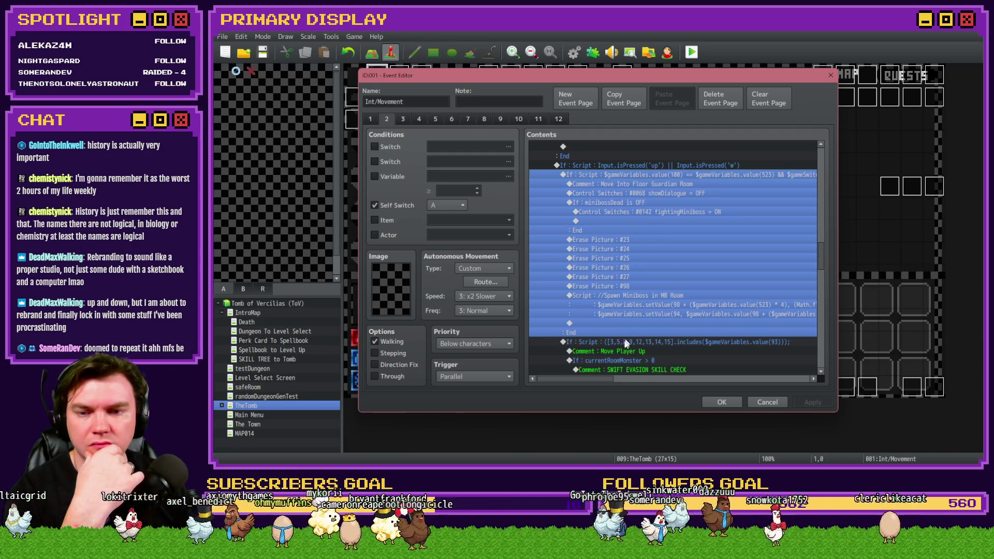
Scroll across the long If Script lines of the Floor Guardian Room entry block, then close the editor
mouse_move(599, 379)
left_mouse_down()
mouse_move(657, 382)
mouse_move(608, 383)
left_mouse_up()
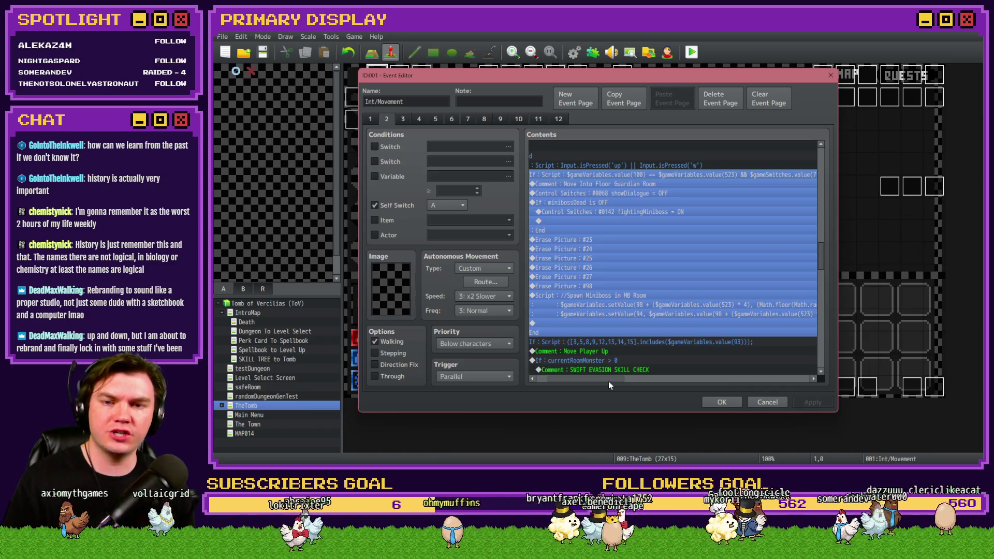
mouse_move(608, 381)
left_mouse_down()
mouse_move(599, 381)
mouse_move(608, 379)
left_mouse_up()
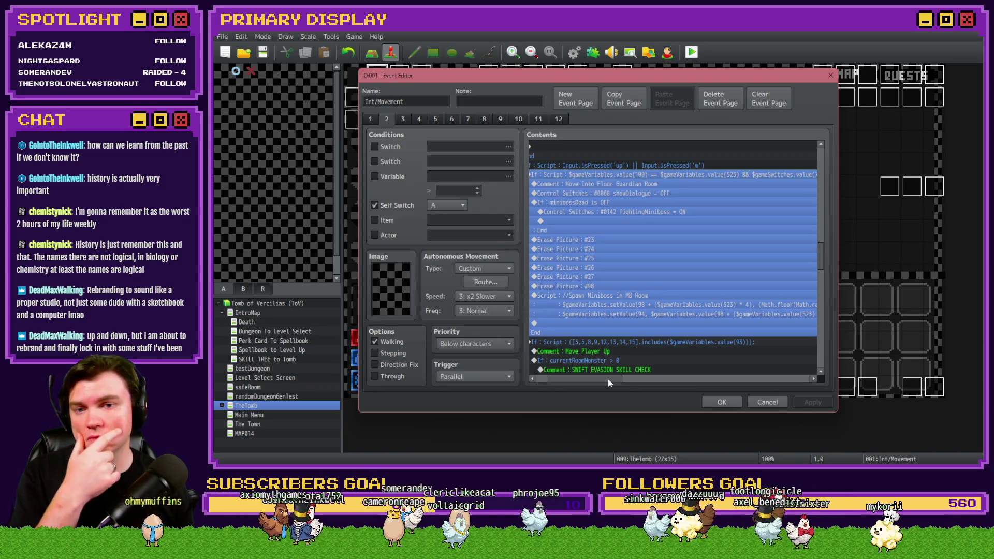
left_click_drag(608, 382, 607, 382)
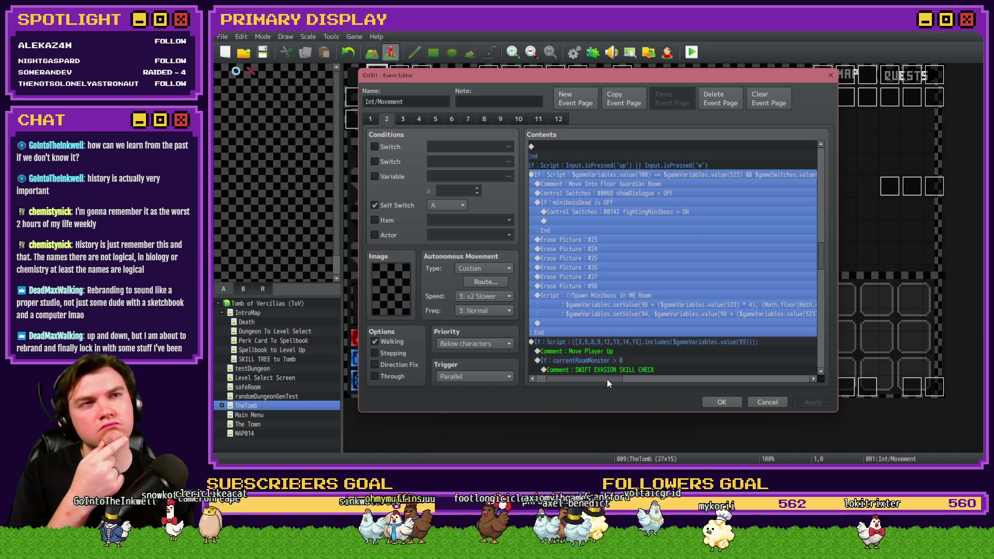
left_click_drag(606, 381, 598, 380)
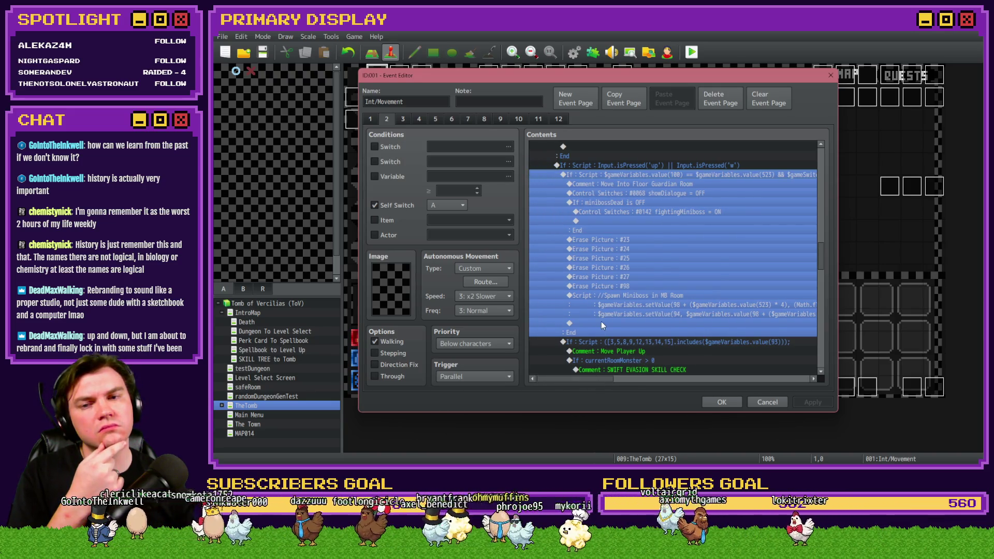
scroll(601, 321, "up", 4)
scroll(601, 322, "up", 3)
scroll(601, 322, "down", 5)
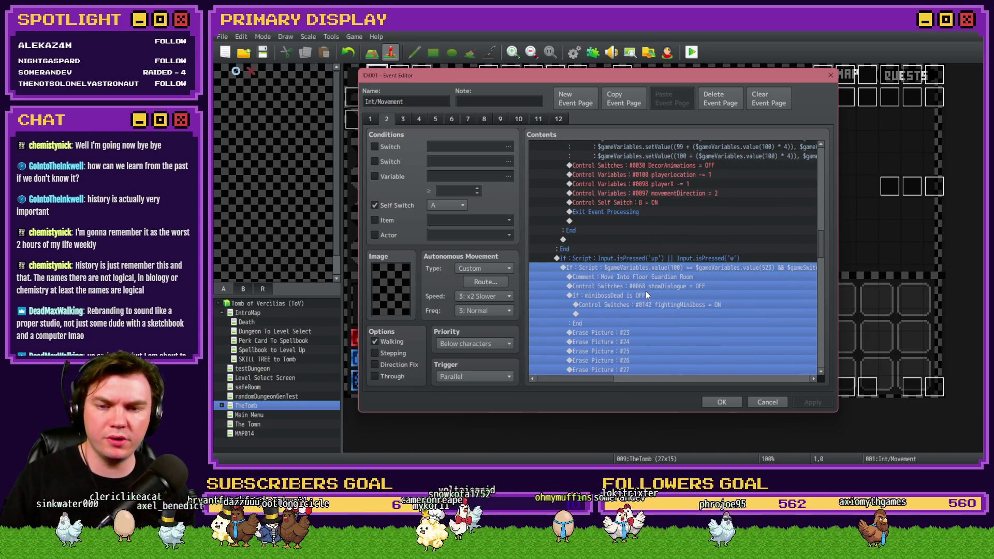
left_click(720, 401)
Save the project, start a playtest, and take the cheese perk card
left_click(693, 52)
left_click(564, 259)
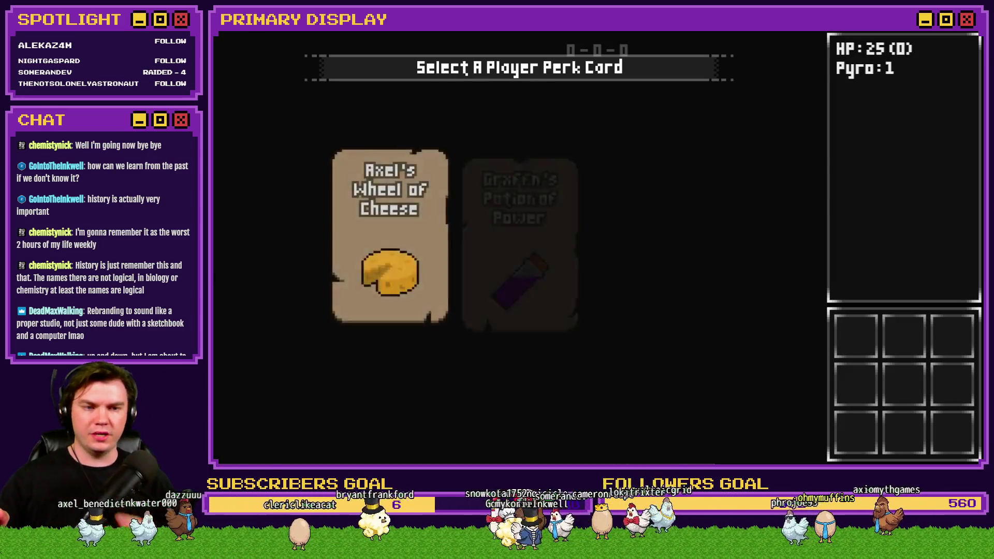
left_click(430, 153)
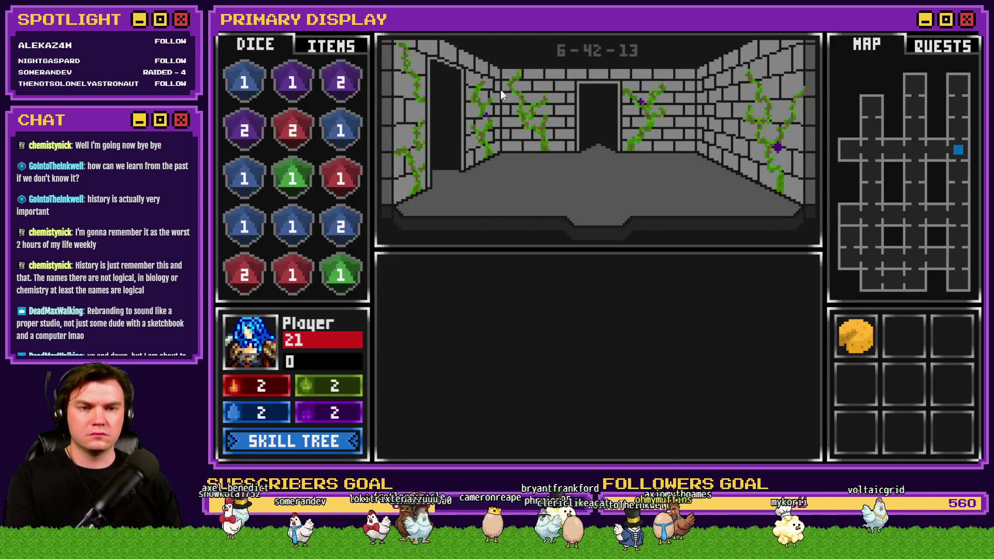
Walk back and forth through the rooms to the 6-7-13 wooden door, then open the F9 debug list
key("w")
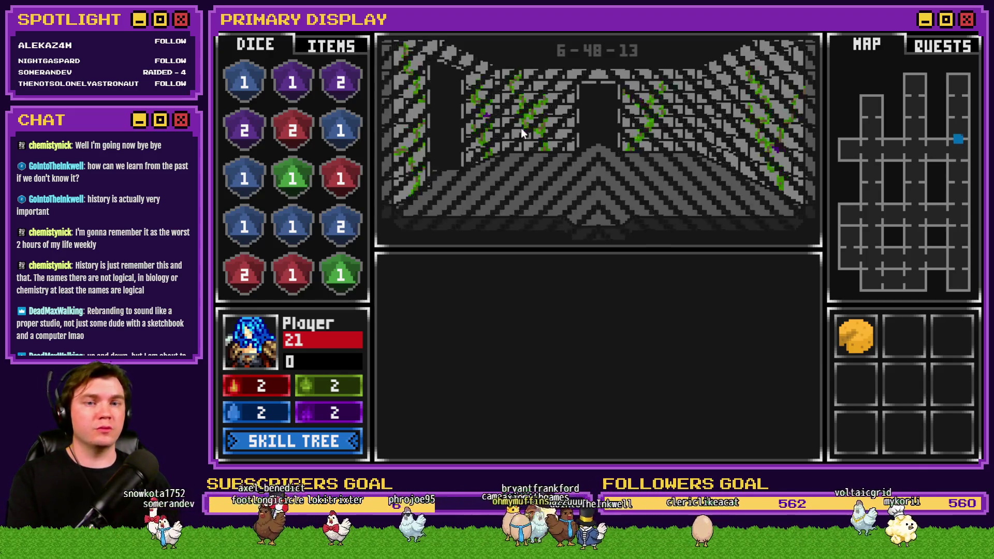
key("s")
key("w")
key("w")
key("w")
key("w")
key("d")
key("d")
key("w")
key("w")
key("w")
key("w")
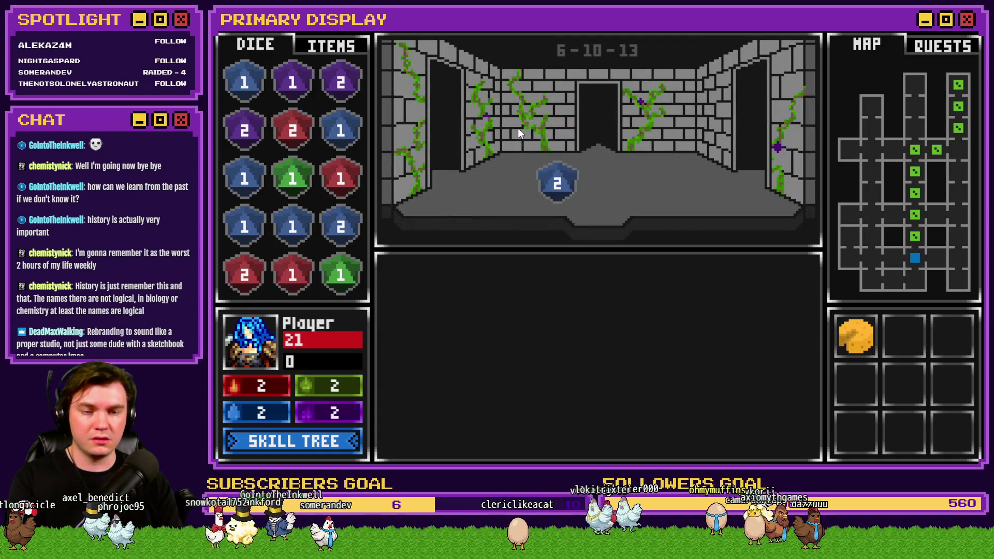
key("a")
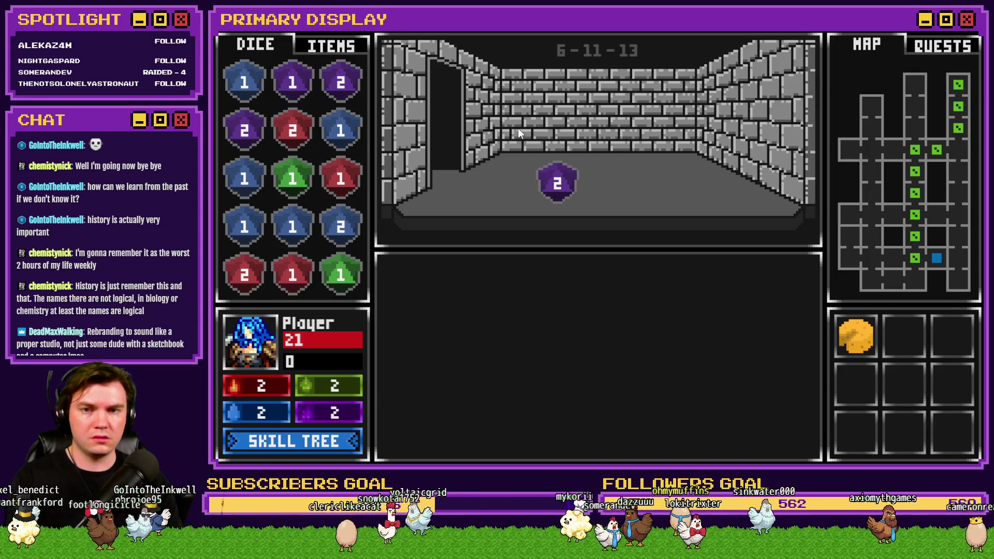
key("d")
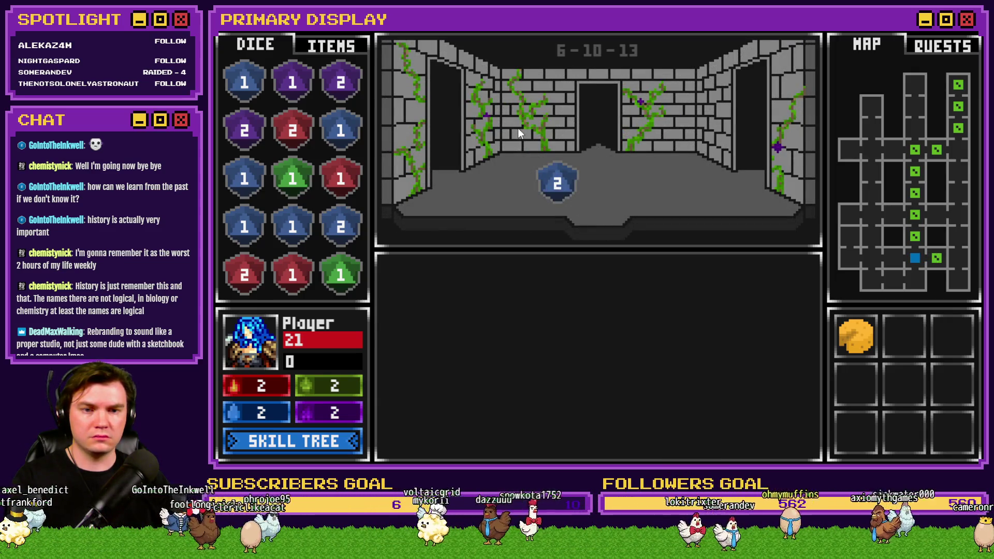
key("d")
key("d")
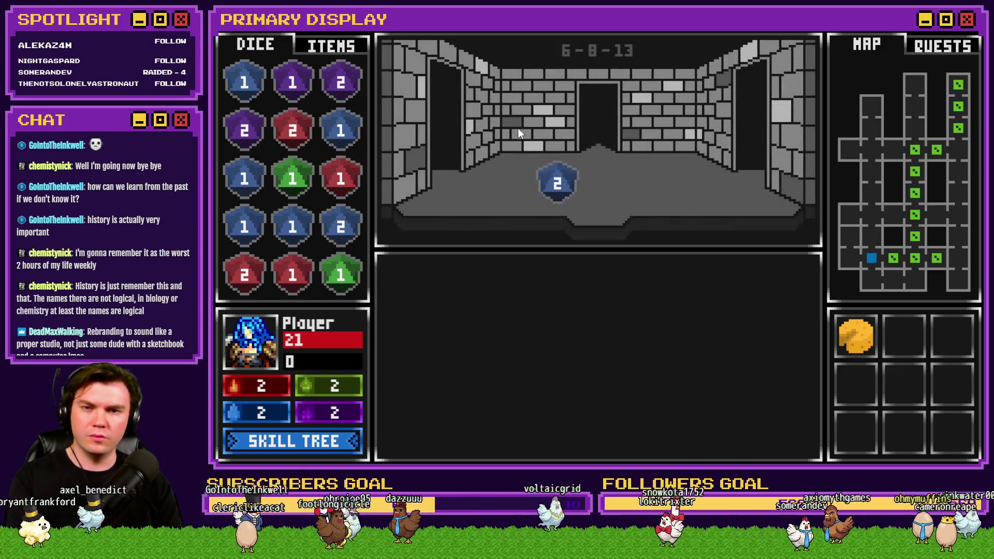
key("d")
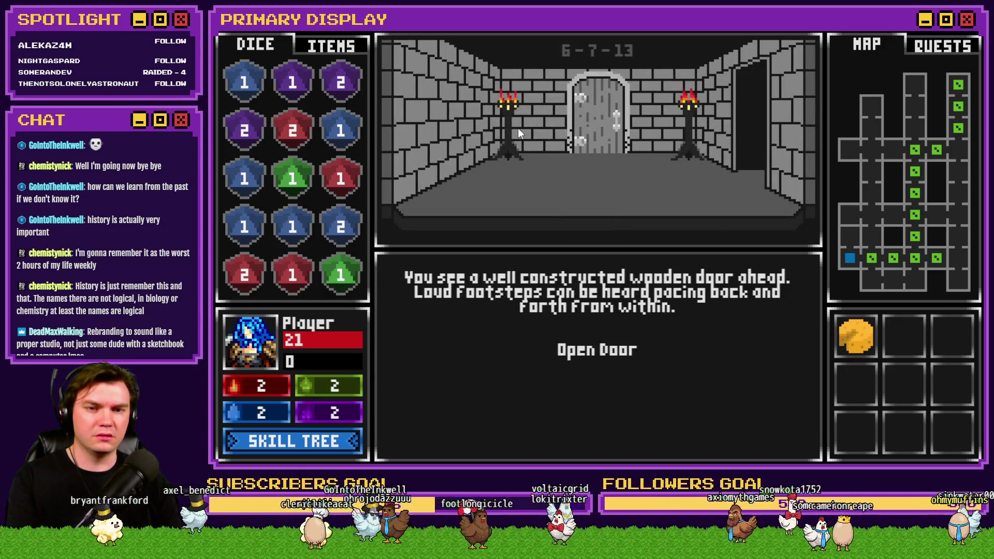
key("s")
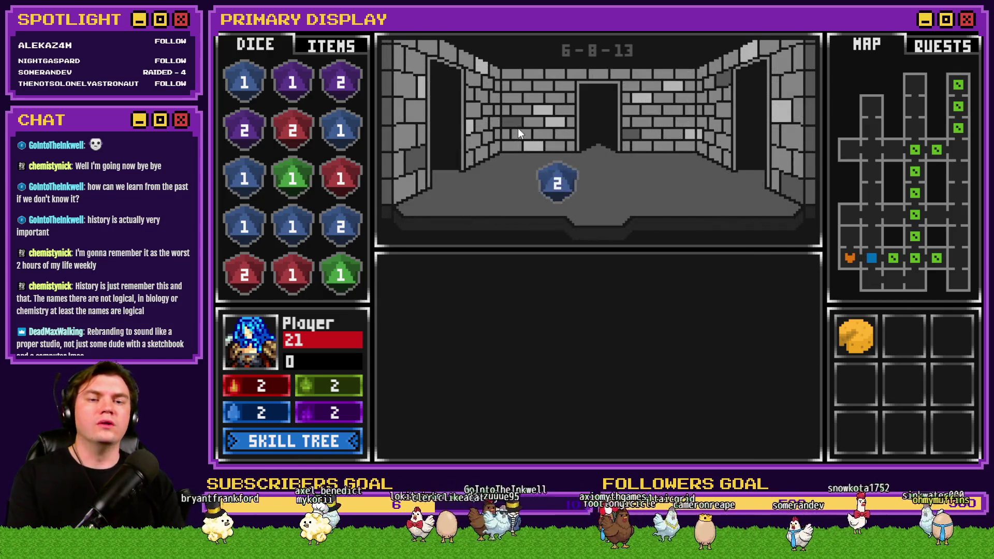
key("w")
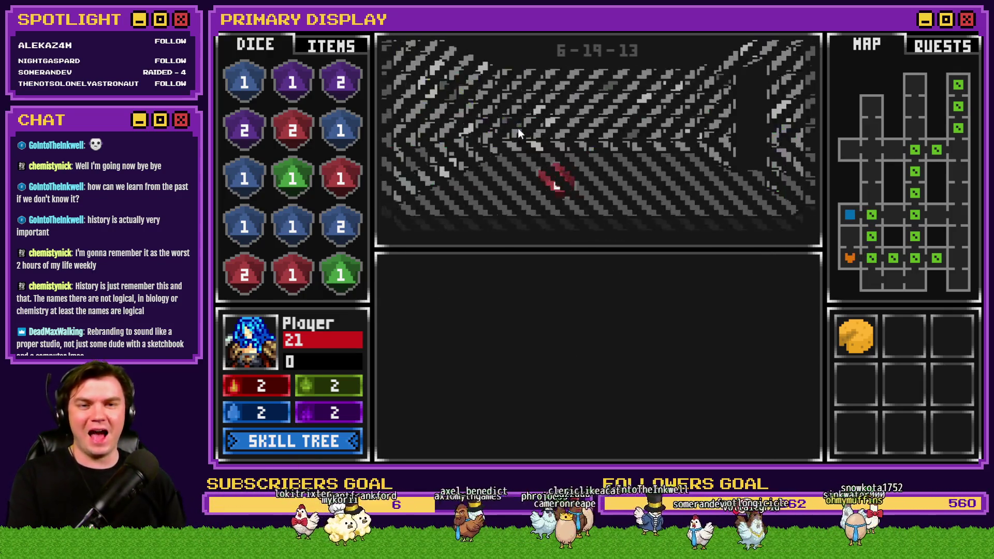
key("s")
key("s")
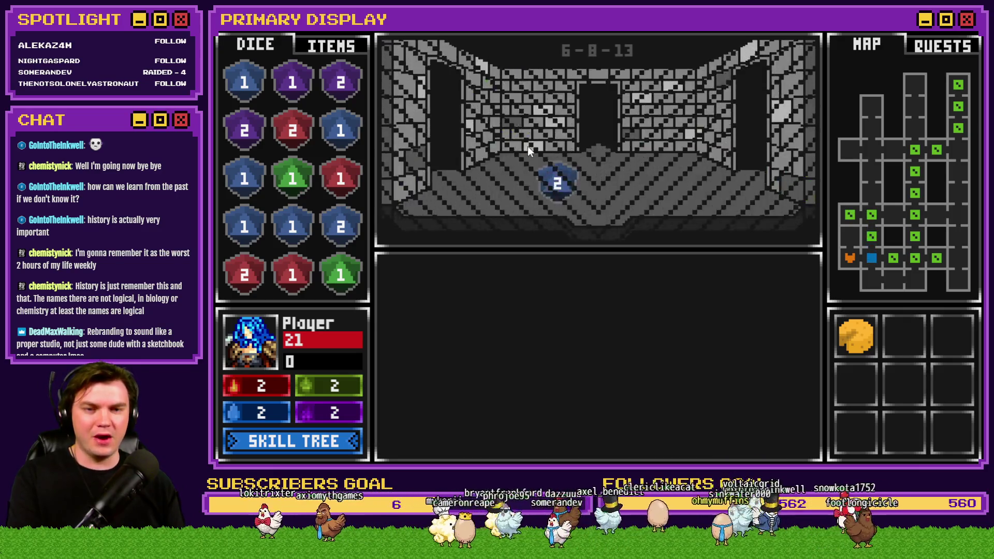
key("w")
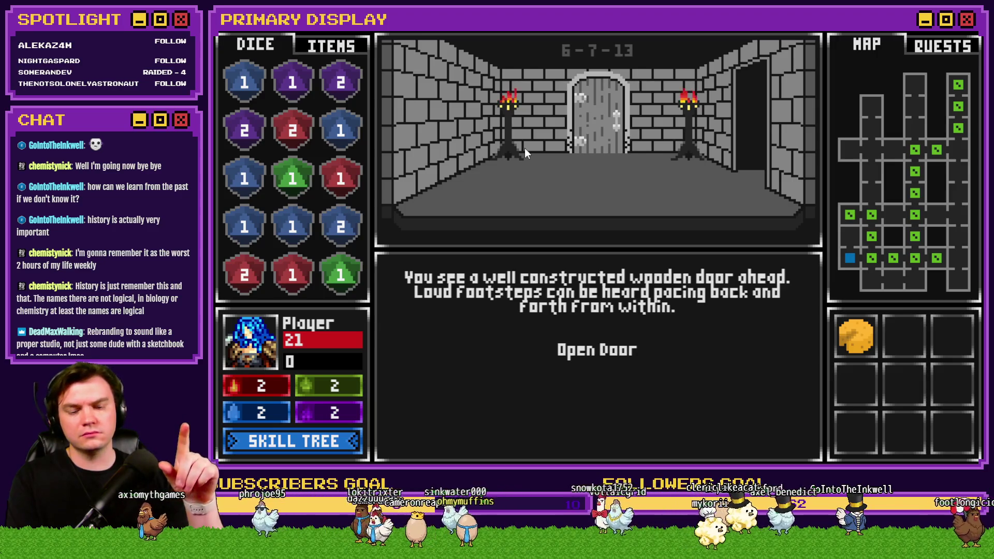
key("F9")
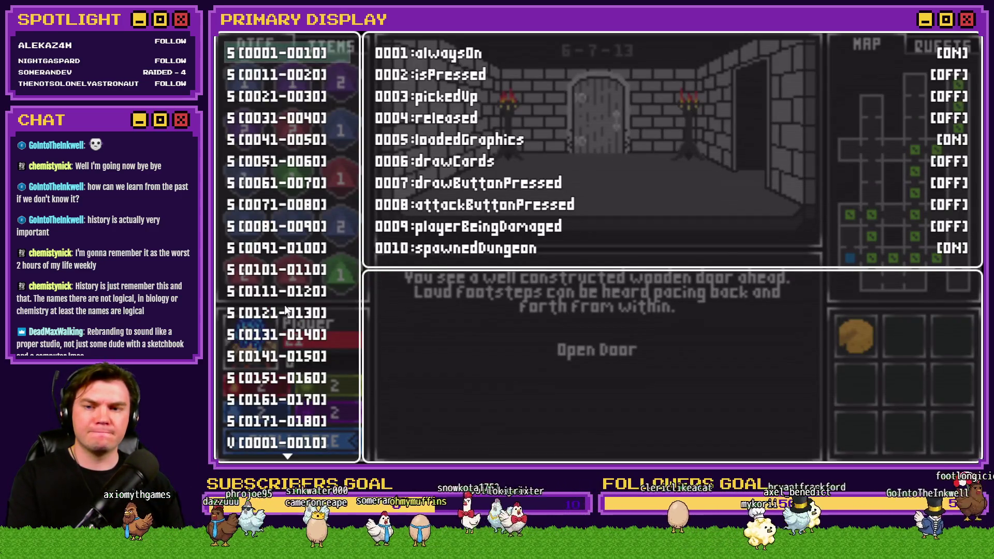
Inspect the playtest debug values for variables 0091-0100, then close the overlay
scroll(287, 311, "down", 5)
scroll(288, 311, "down", 7)
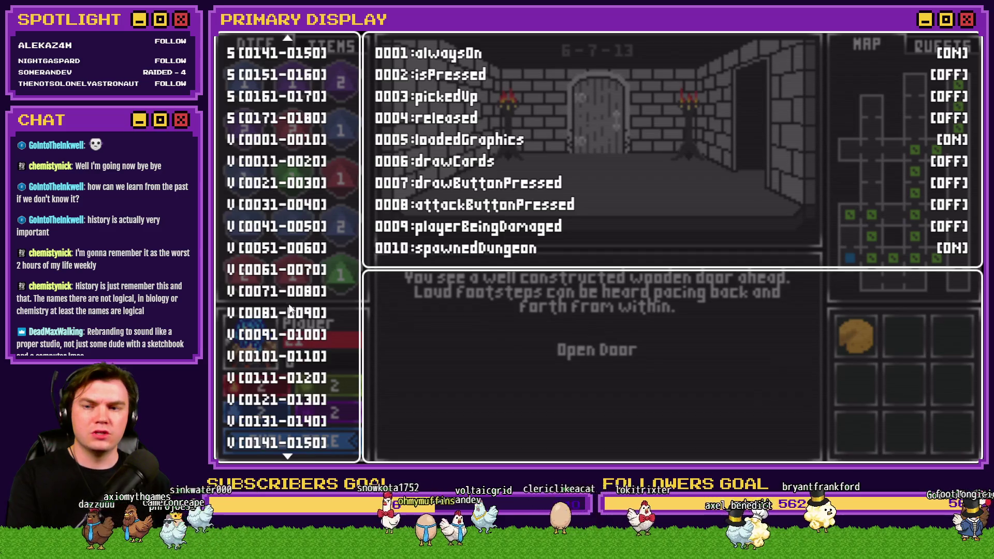
left_click(278, 356)
left_click(280, 334)
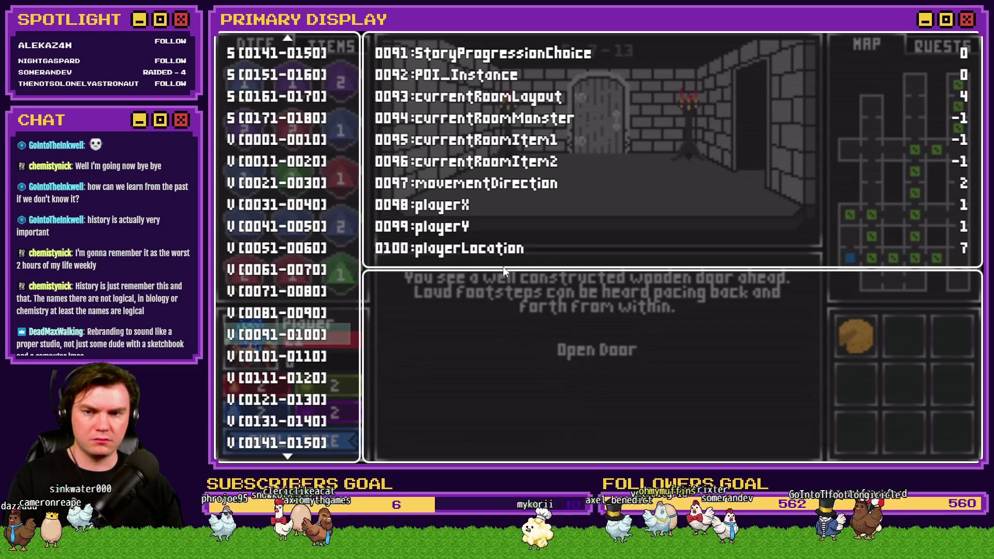
key("Escape")
Reopen the debug list and find MB-spawnLocation in variables 0521-0530
key("F1")
scroll(306, 386, "down", 10)
left_click(305, 383)
key("Down")
key("Down")
key("Down")
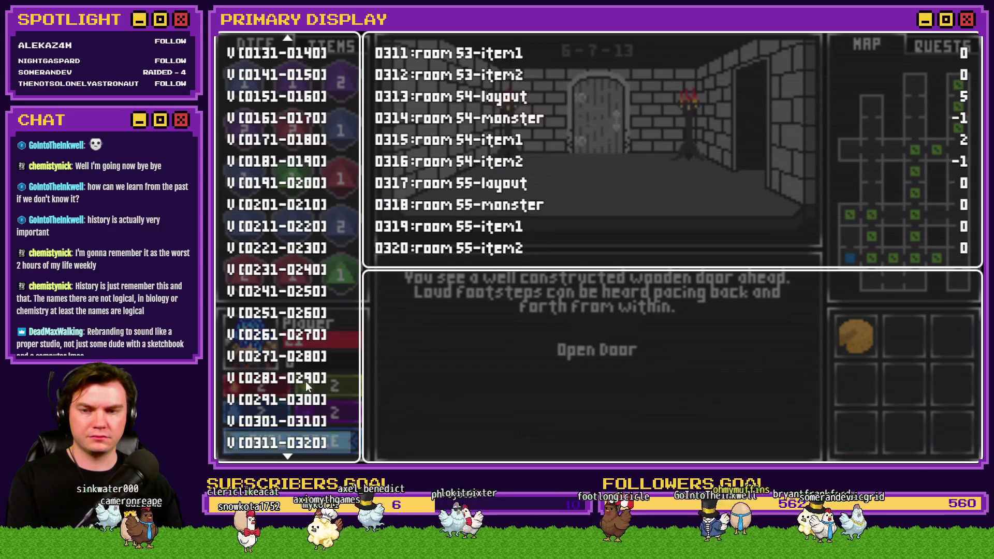
key("Down")
key("Down")
key("Down")
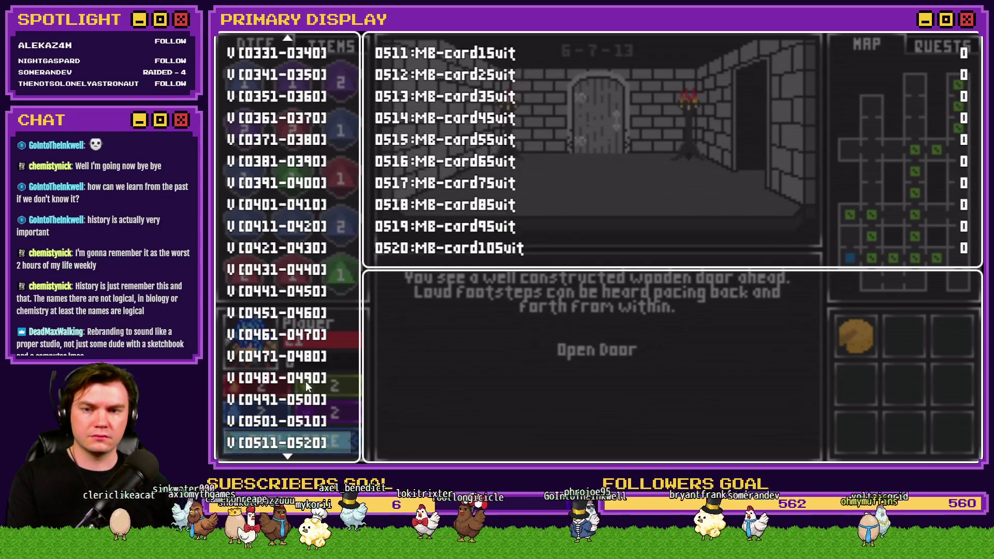
key("Up")
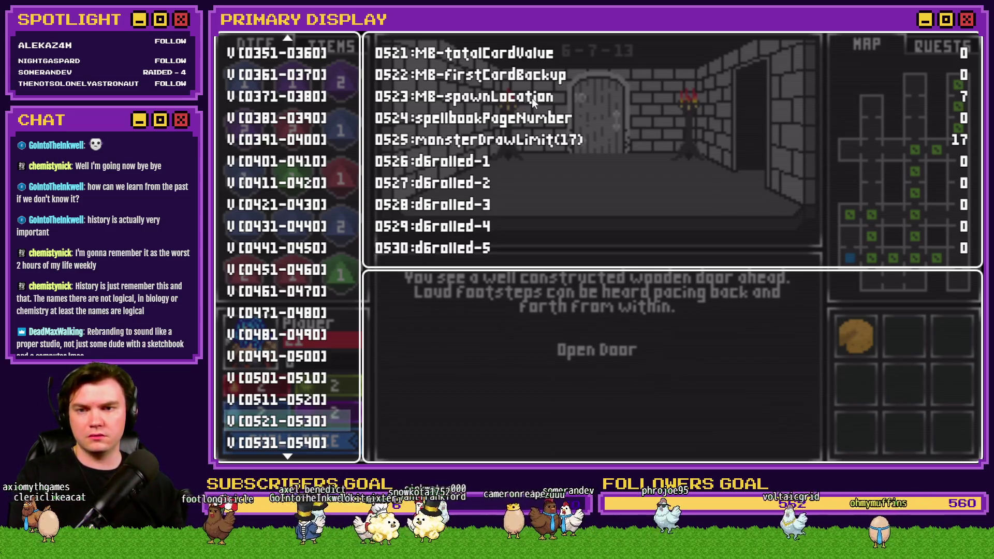
key("Escape")
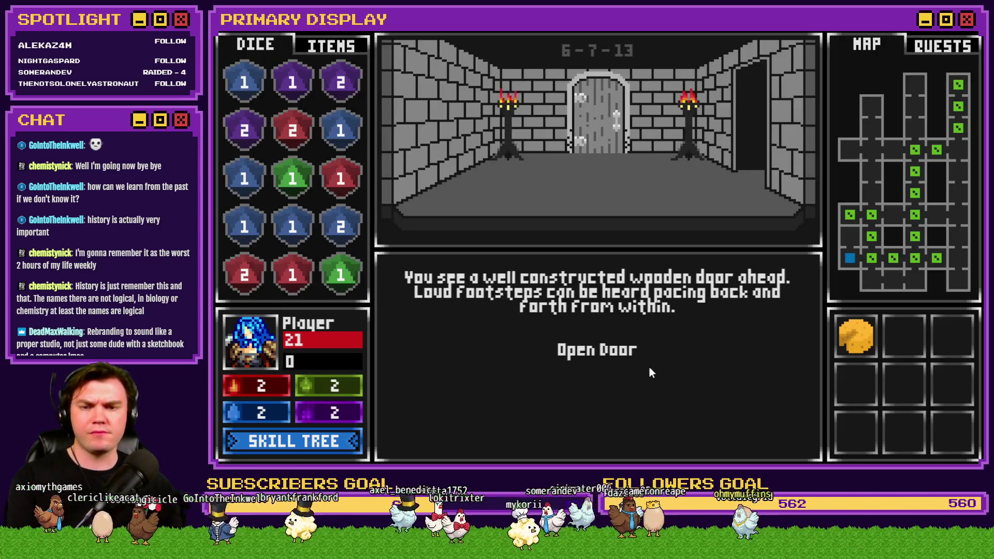
Open the miniboss room door, recheck variables with F9, then open the common events database
left_click(604, 352)
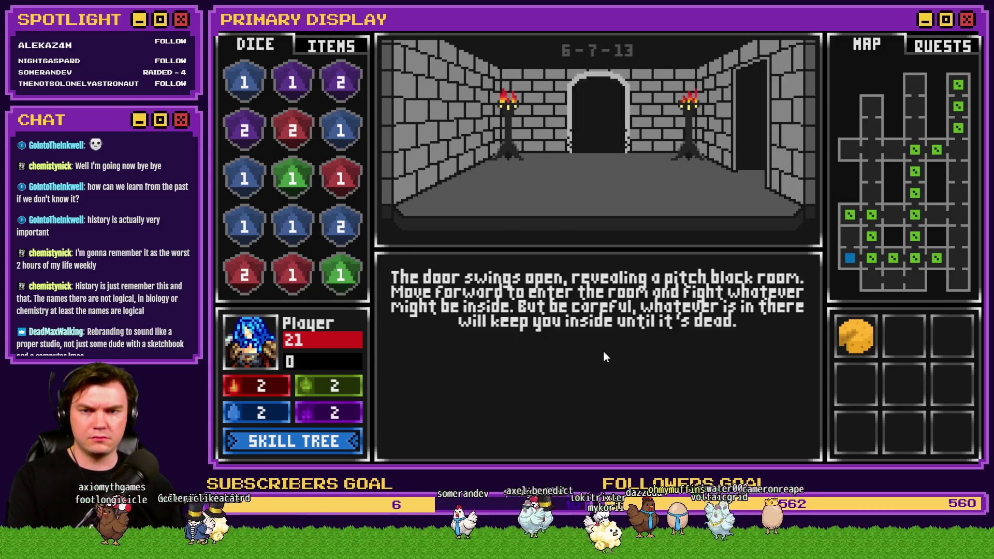
key("F9")
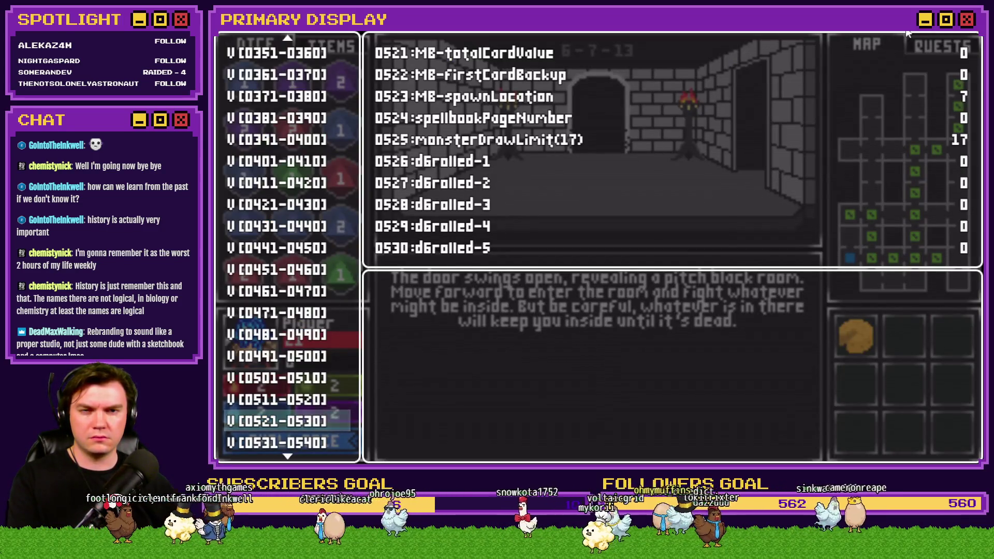
key("alt+F4")
left_click(576, 57)
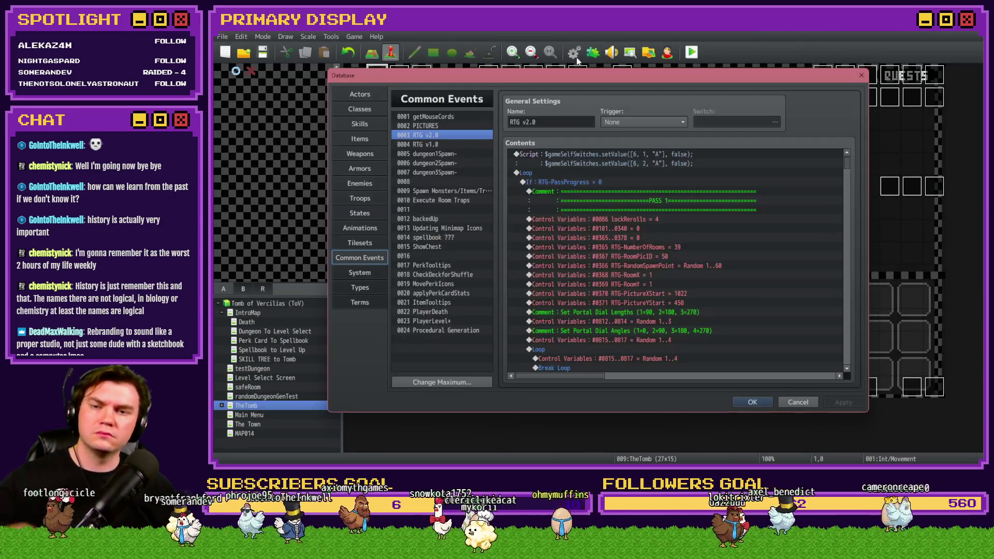
Close the database and bring up page 2 of the Int/Movement event
left_click(861, 76)
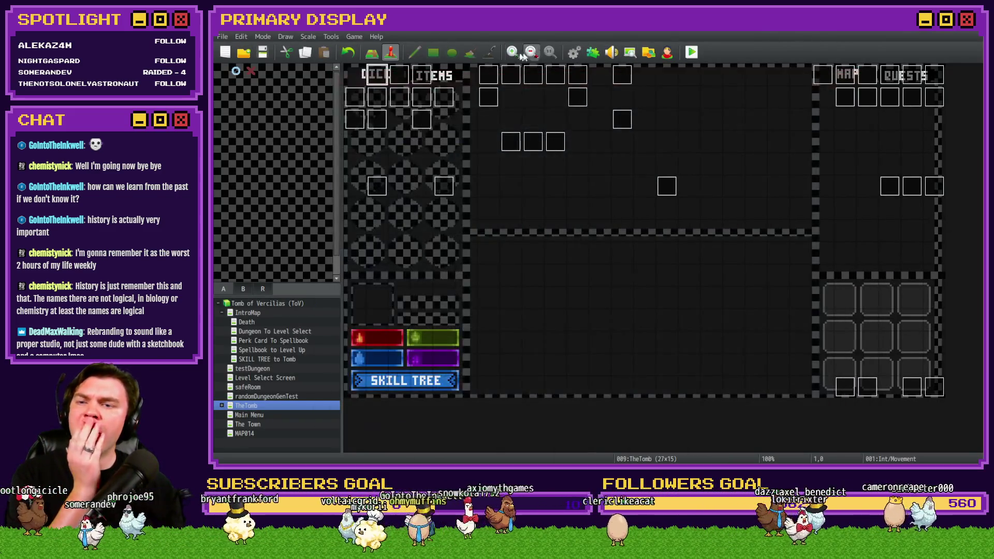
double_click(380, 83)
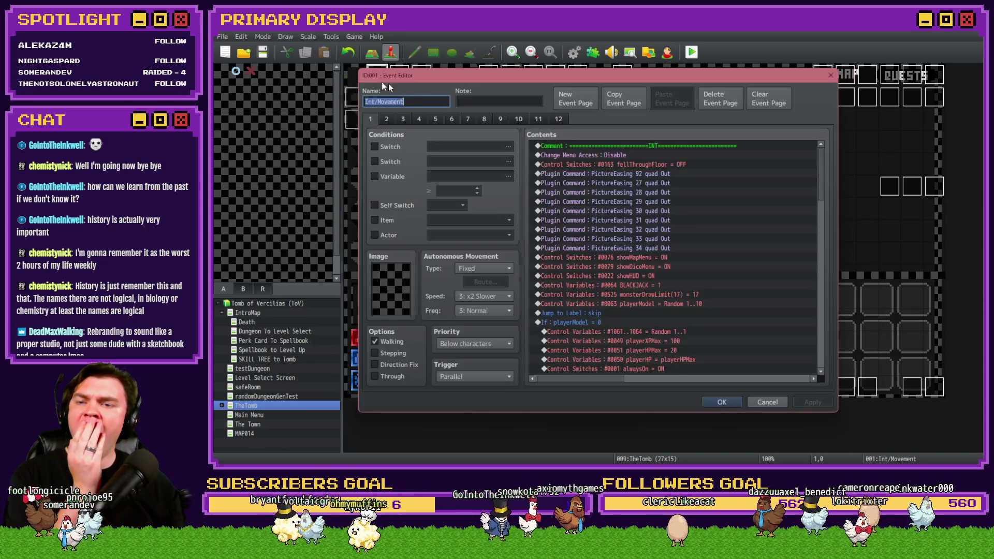
left_click(387, 119)
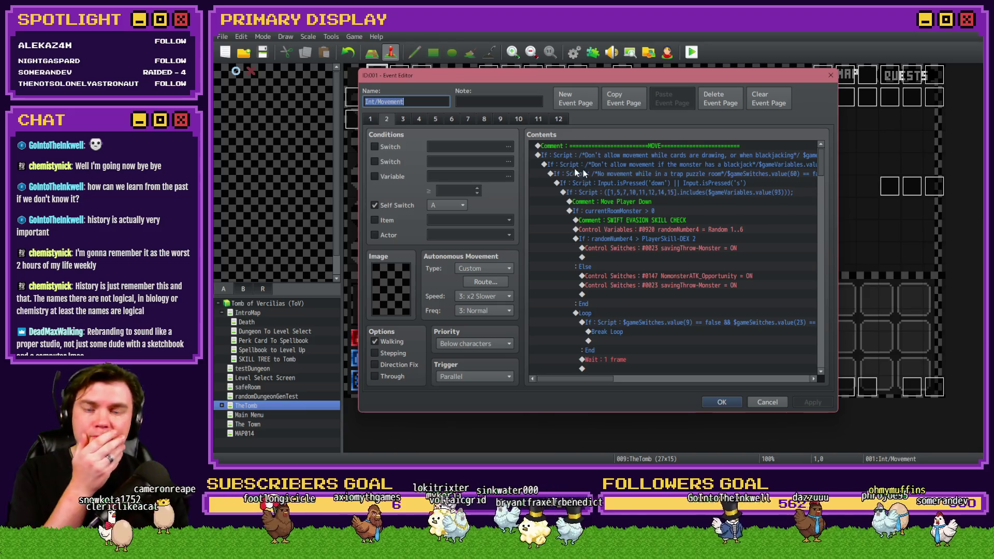
left_click_drag(818, 167, 812, 272)
scroll(812, 271, "down", 1)
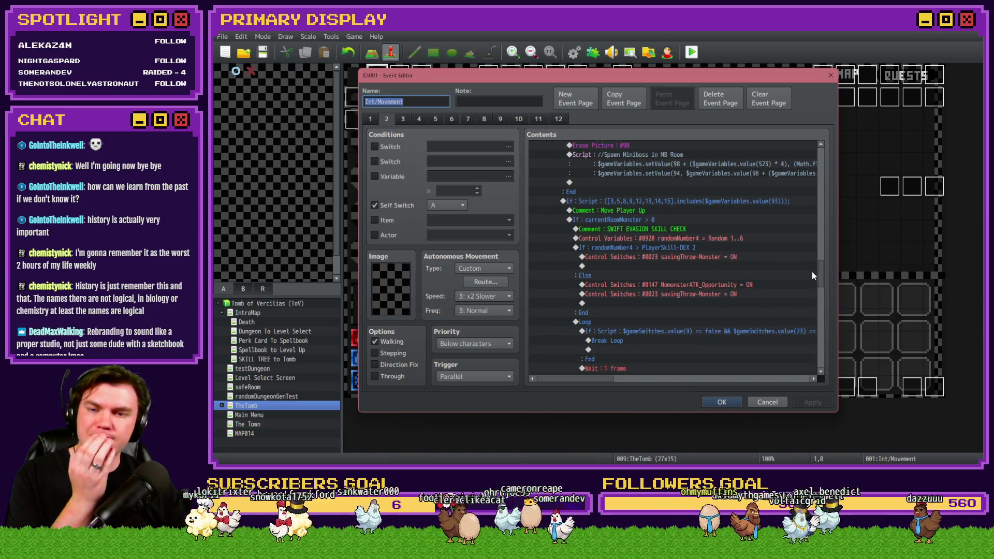
scroll(694, 284, "up", 4)
scroll(694, 284, "up", 2)
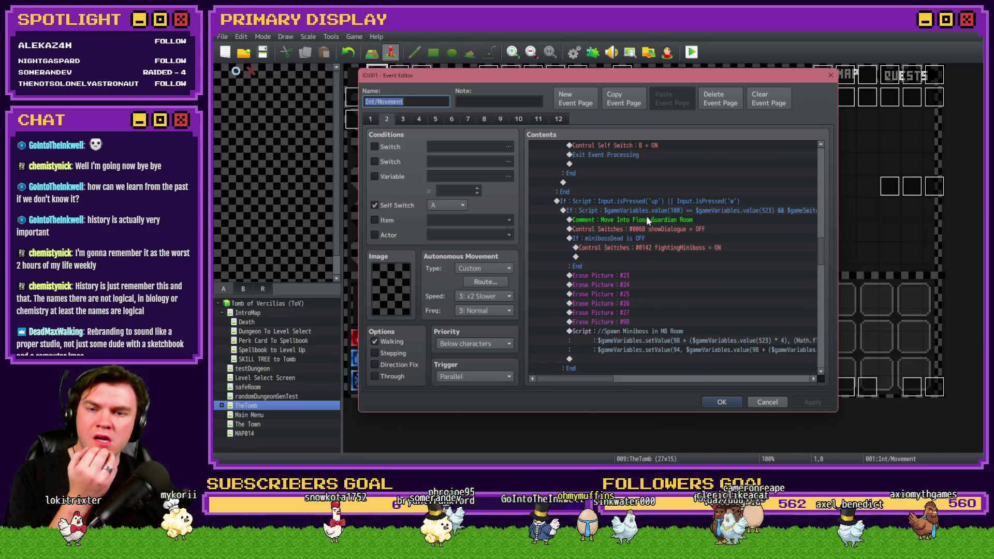
Select the Move Into Floor Guardian Room condition block, scroll right, then return to the playtest
left_click(666, 211)
scroll(637, 257, "down", 2)
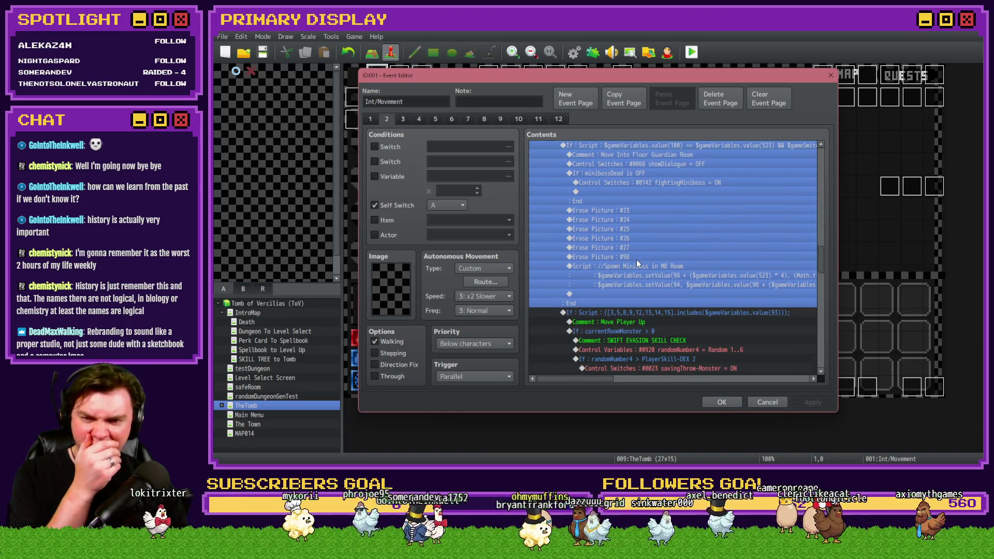
scroll(636, 260, "up", 2)
left_click(674, 209)
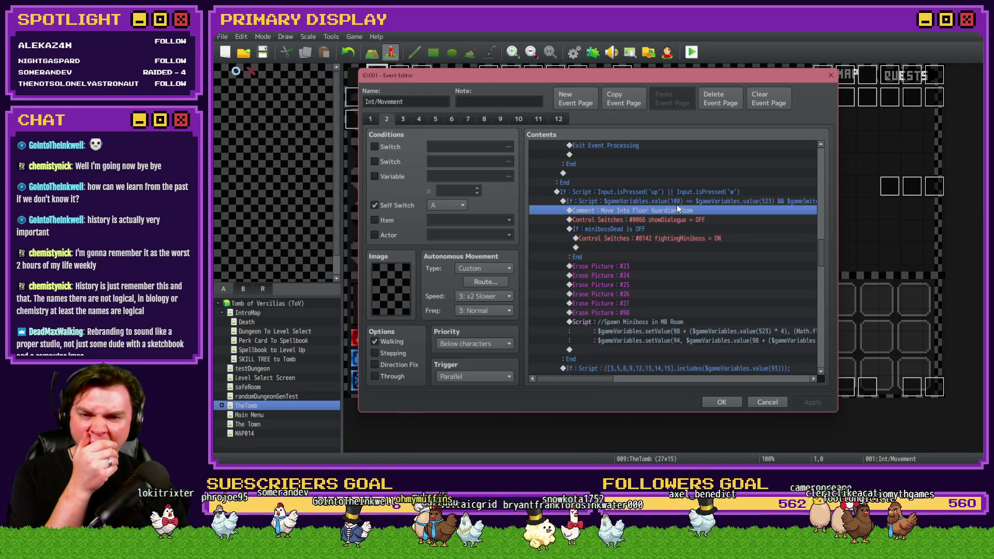
left_click(711, 203)
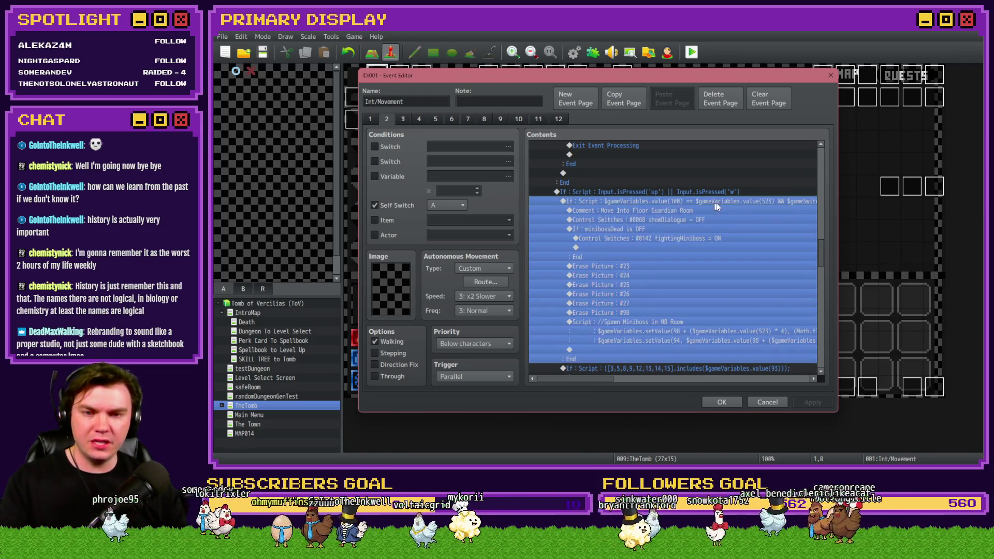
left_click_drag(606, 380, 637, 374)
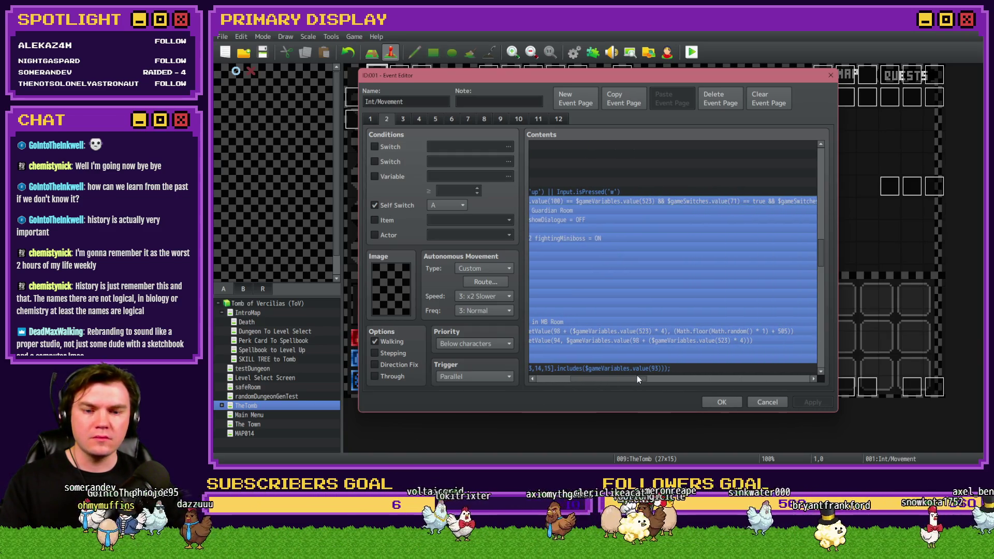
left_click_drag(637, 377, 644, 377)
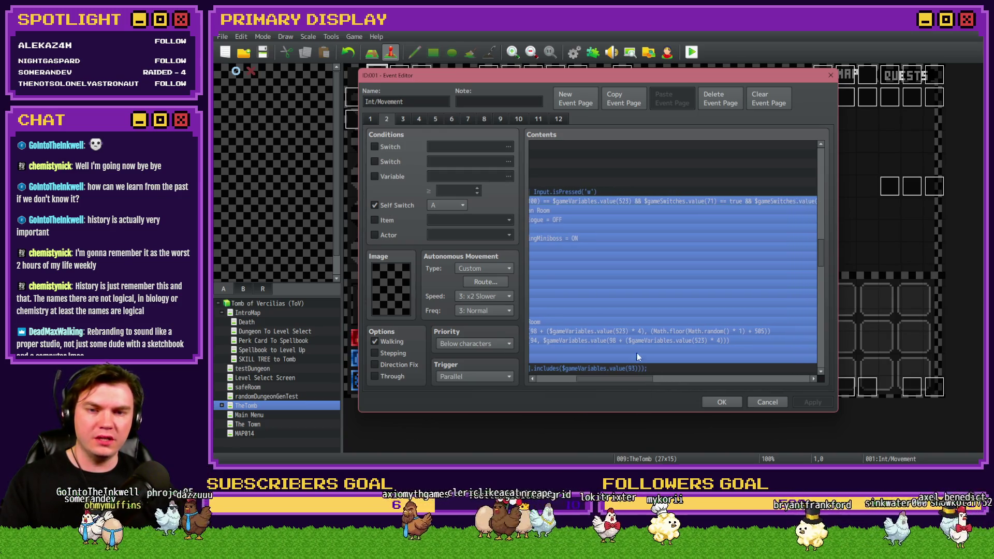
key("alt+Tab")
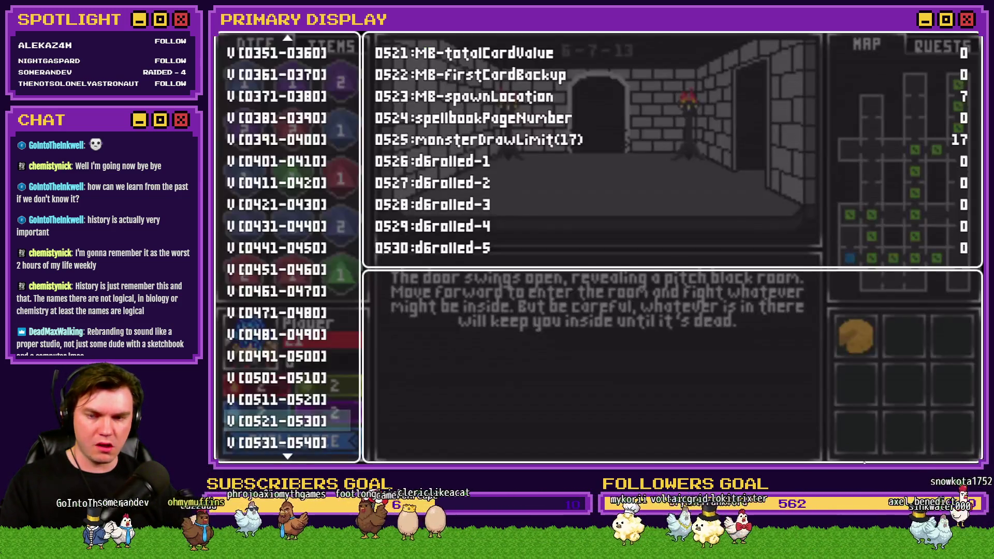
Check that switches openedMBDoor is ON and minibossDead is OFF, then return to the editor
scroll(336, 293, "up", 15)
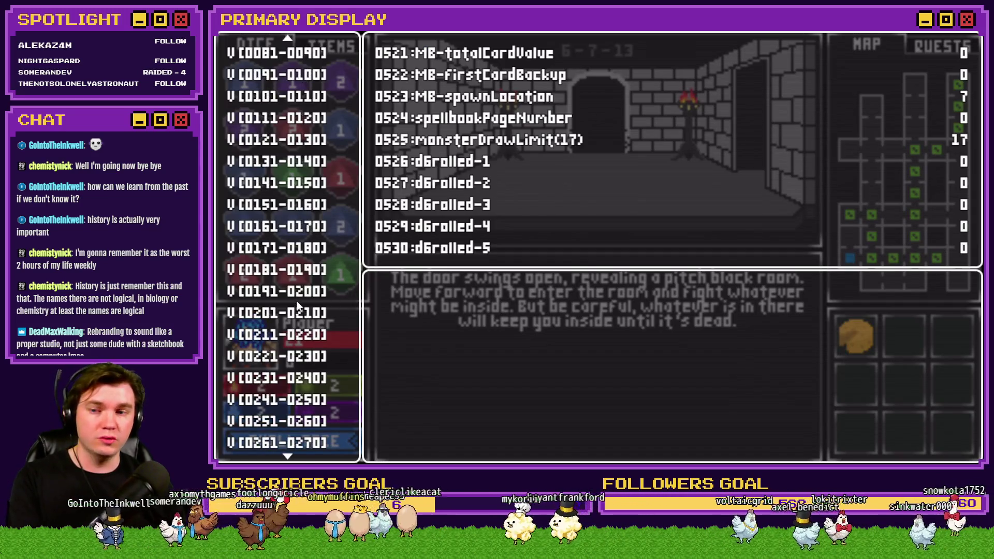
scroll(307, 310, "up", 5)
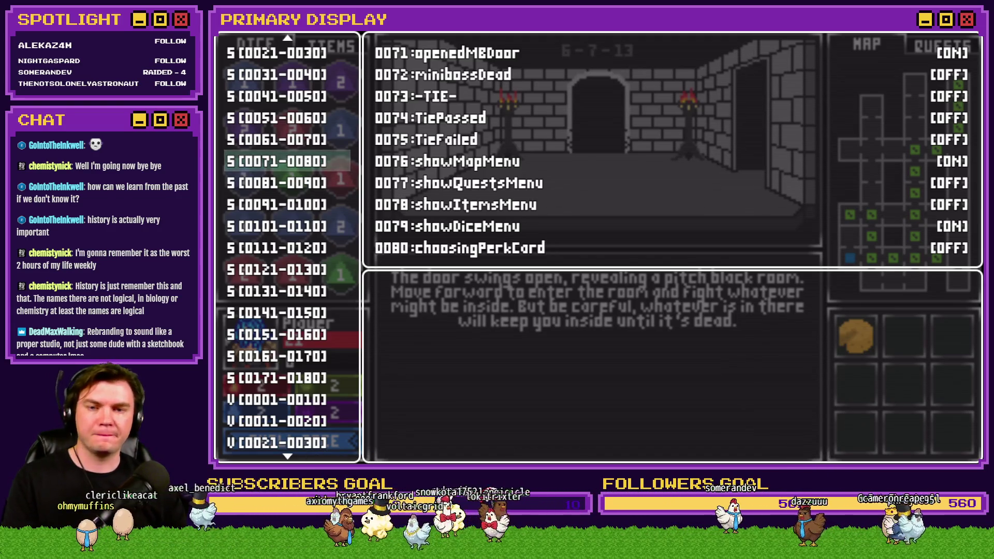
key("alt+F4")
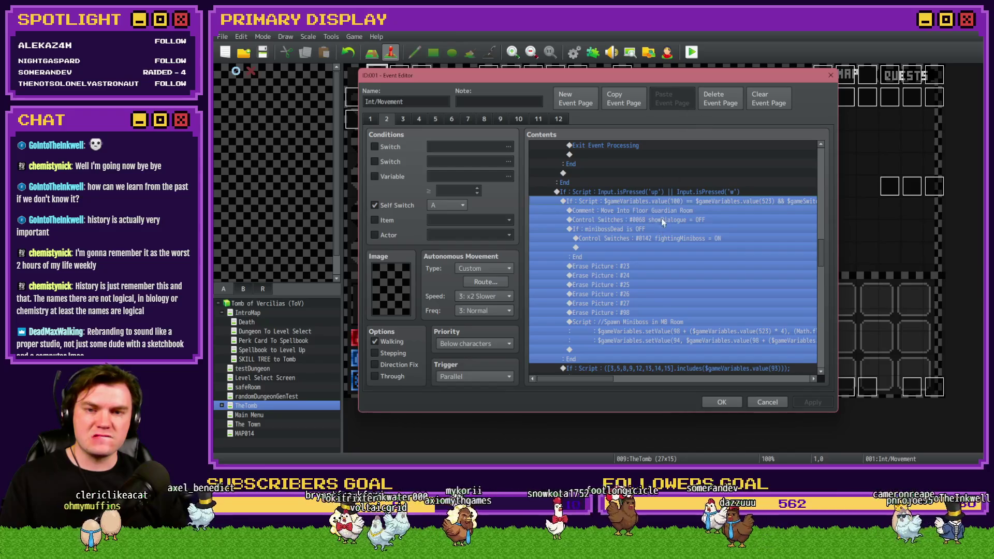
Step through the Floor Guardian entry lines: comment, showDialogue, minibossDead check, fightingMiniboss ON
left_click(668, 211)
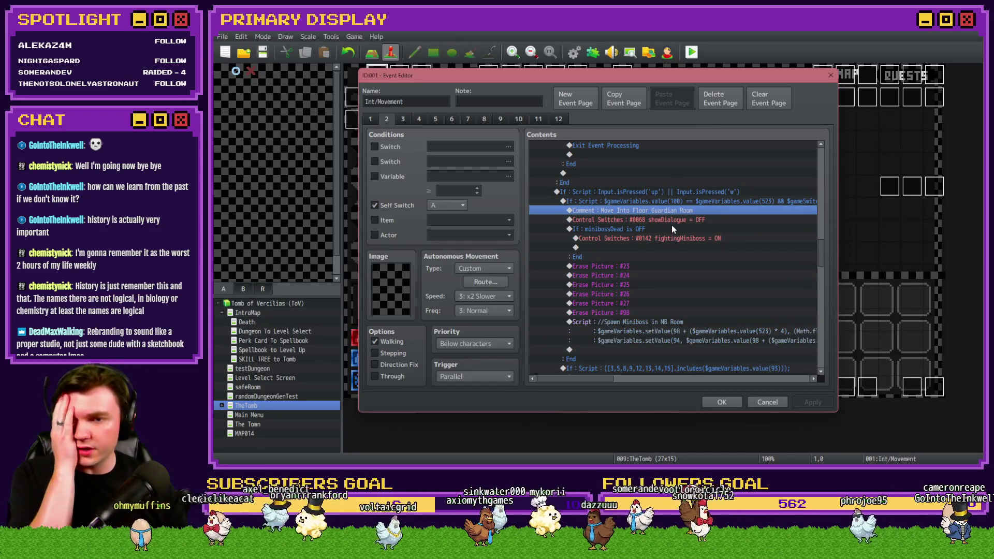
left_click(672, 220)
left_click(666, 229)
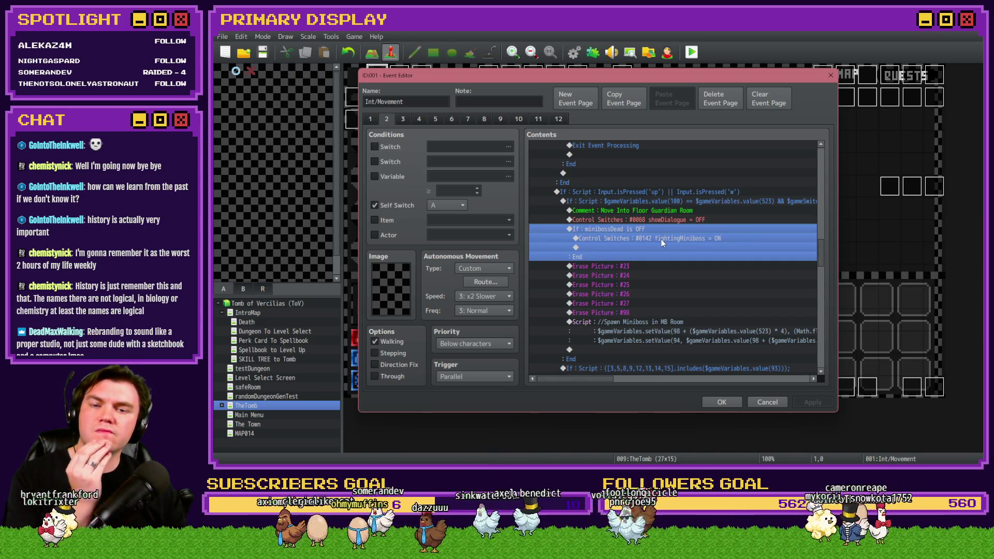
left_click(661, 239)
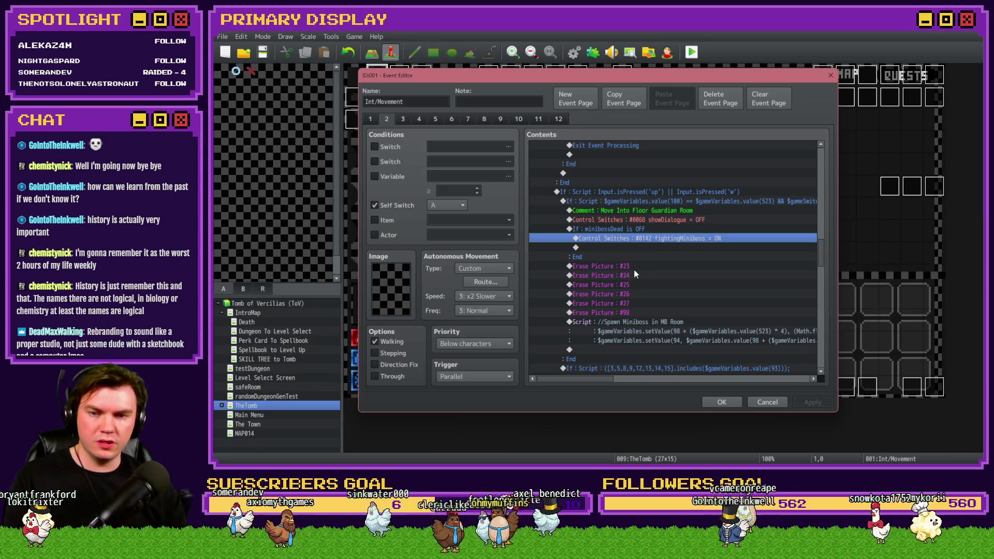
Review the miniboss spawn script and the Move Player Up condition block and comment
scroll(635, 274, "down", 2)
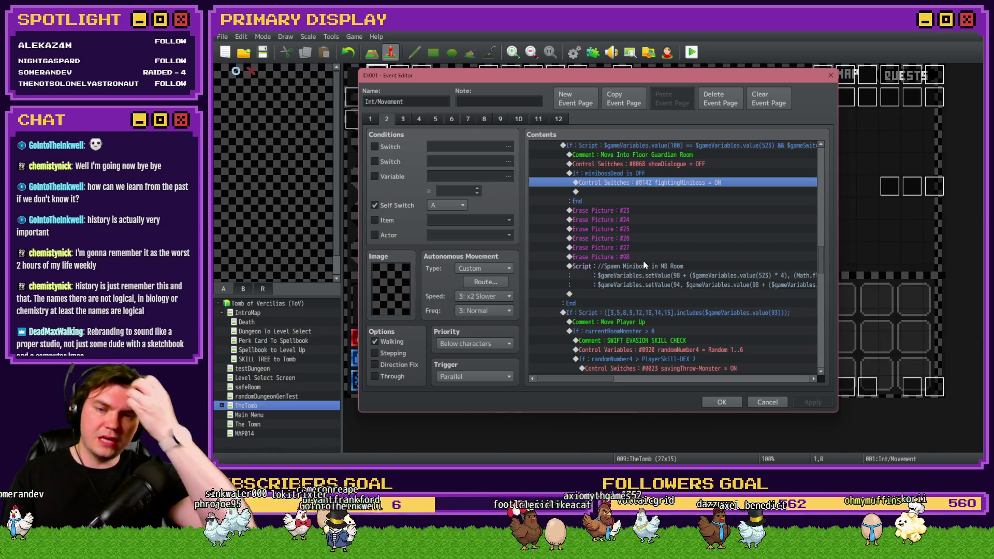
scroll(645, 265, "down", 2)
left_click(644, 228)
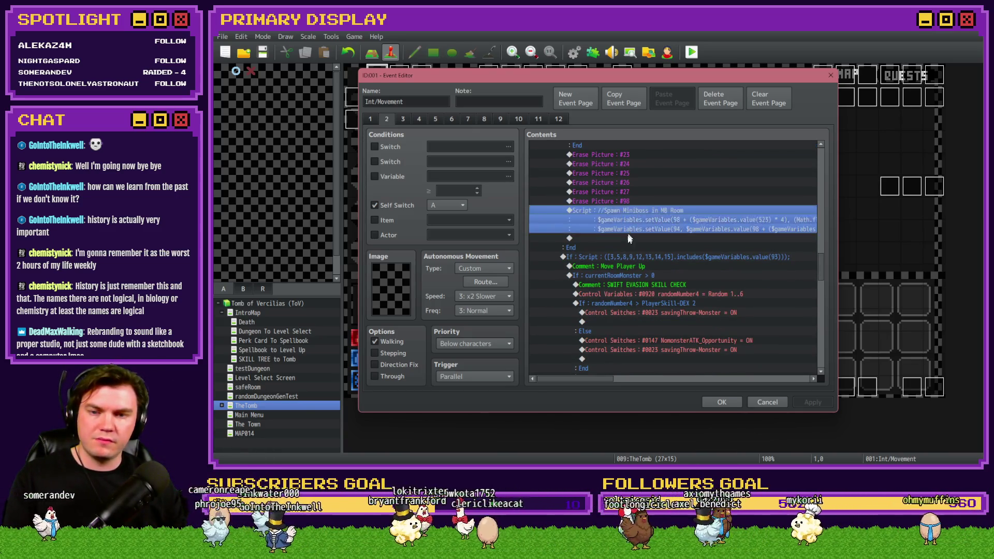
left_click(623, 258)
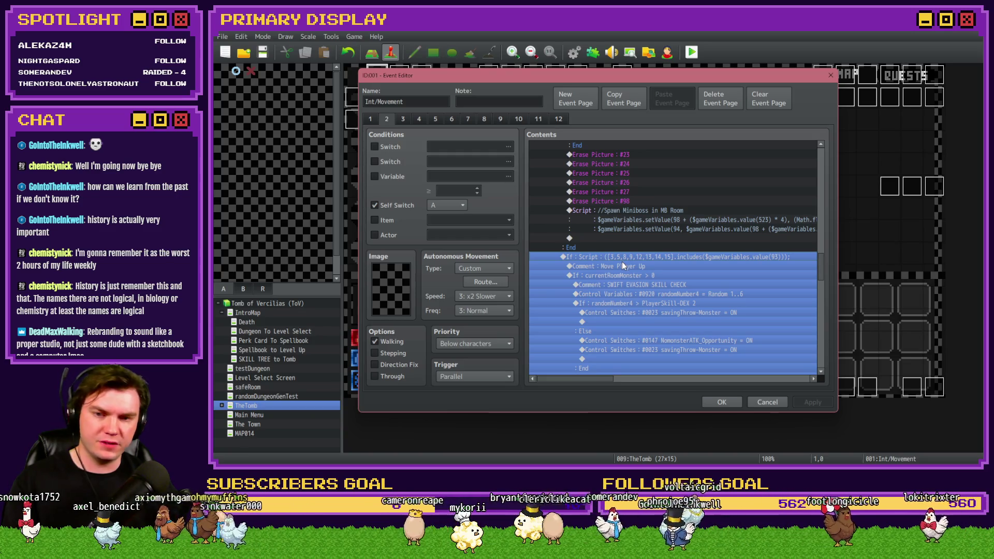
left_click(632, 266)
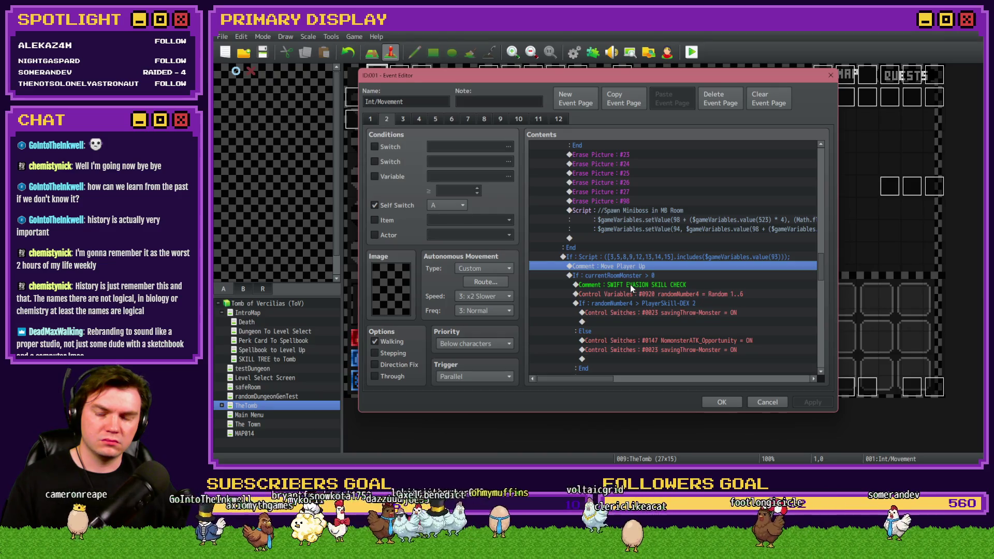
Find the self switch B line and open Event Commands on the row above Exit Event Processing
scroll(630, 285, "down", 4)
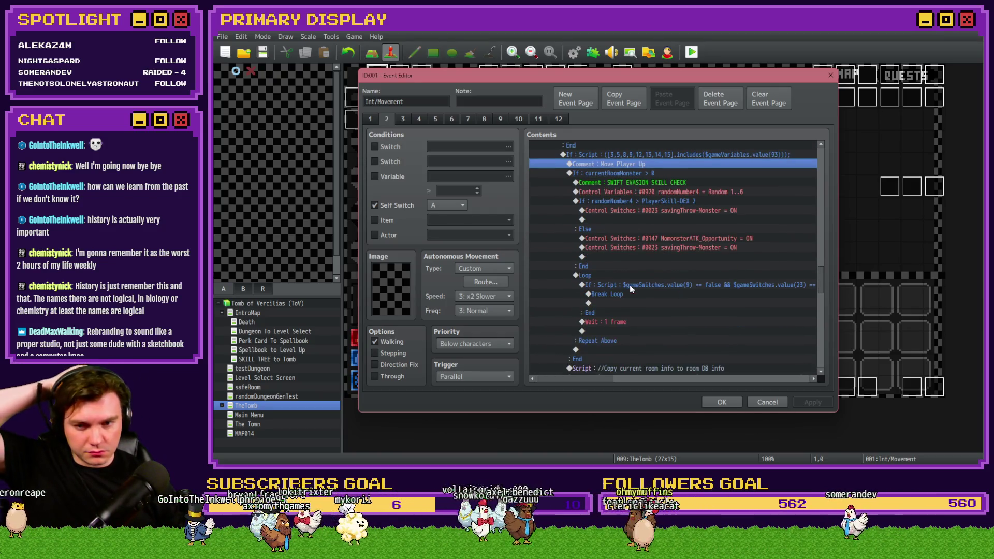
scroll(630, 289, "down", 2)
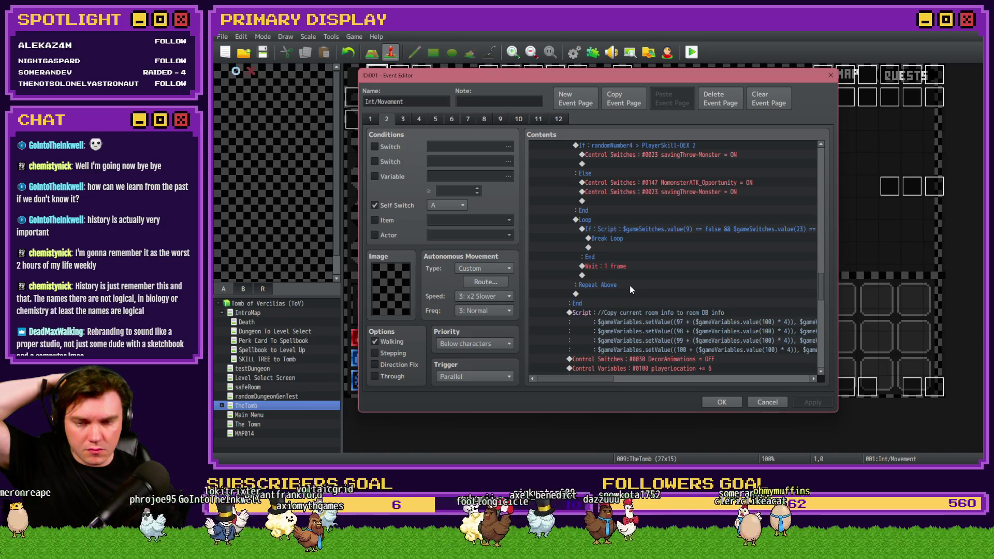
scroll(630, 286, "up", 5)
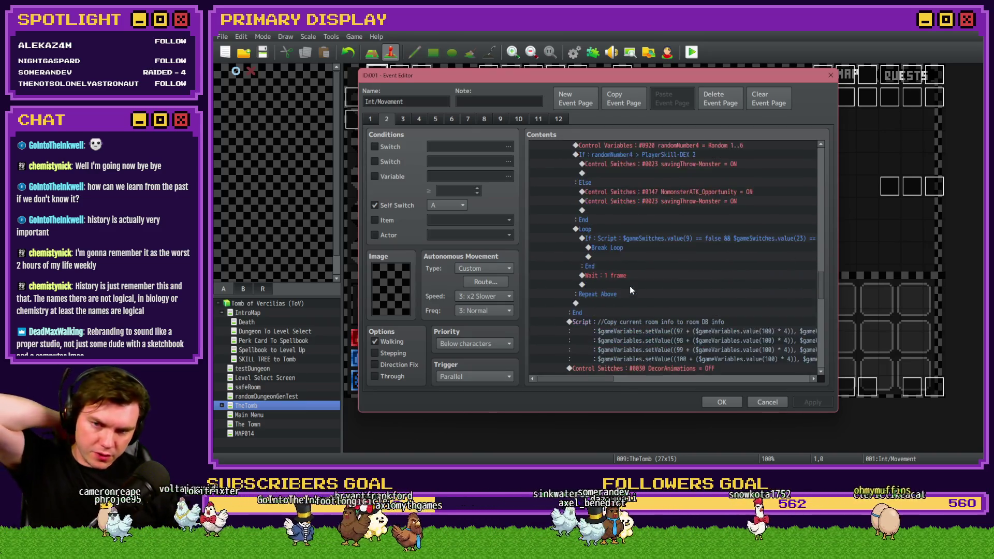
scroll(633, 293, "up", 4)
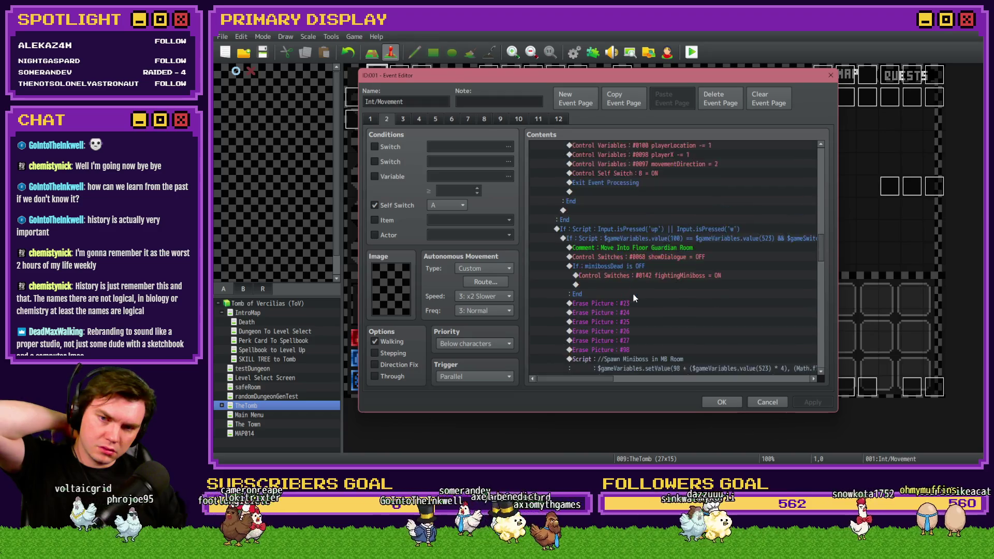
scroll(633, 293, "down", 5)
scroll(633, 293, "up", 2)
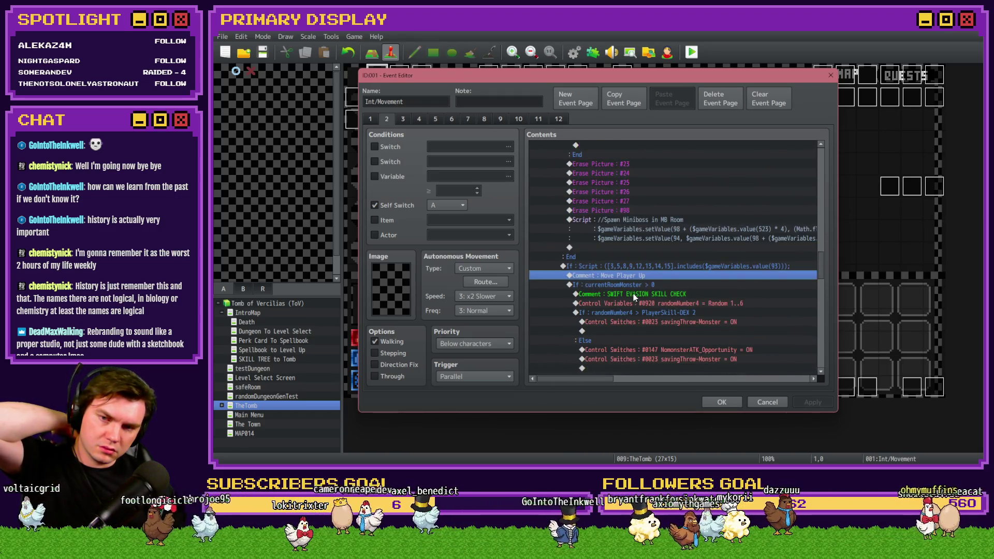
scroll(633, 294, "down", 2)
scroll(632, 294, "down", 5)
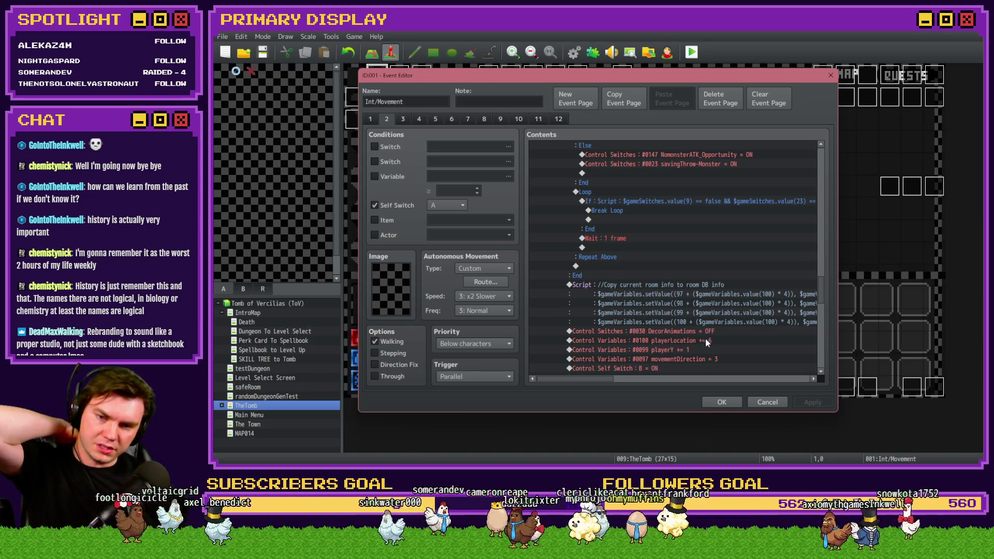
scroll(665, 320, "down", 1)
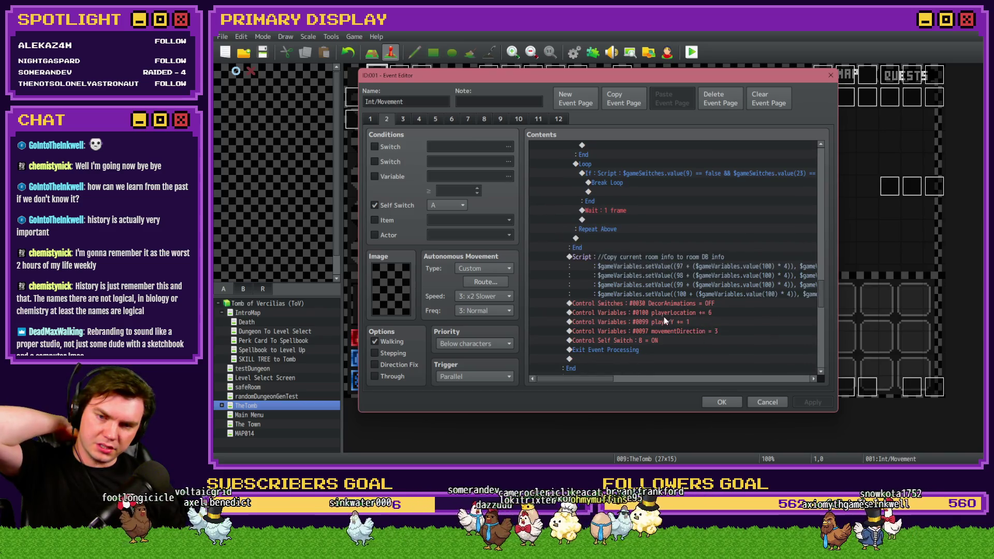
left_click(676, 340)
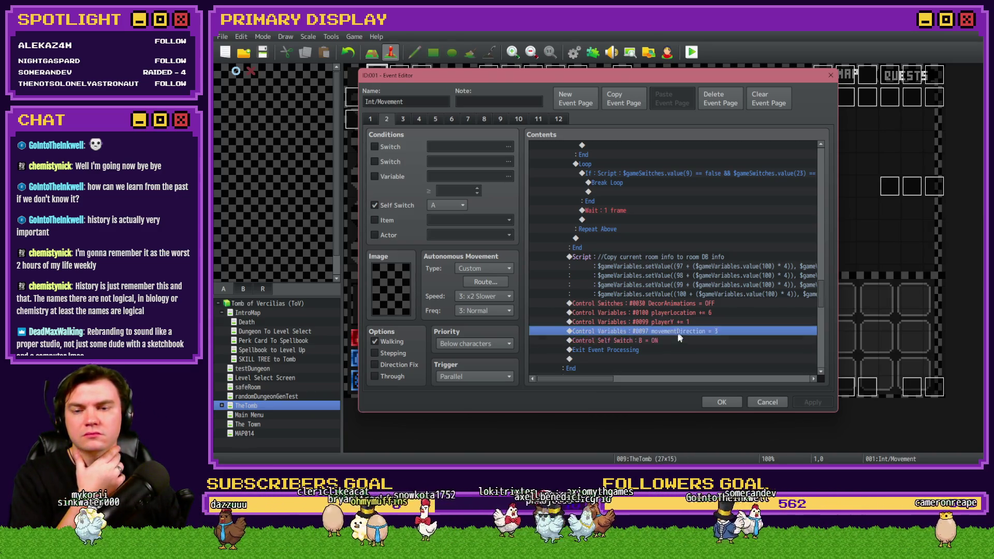
double_click(672, 349)
left_click(583, 122)
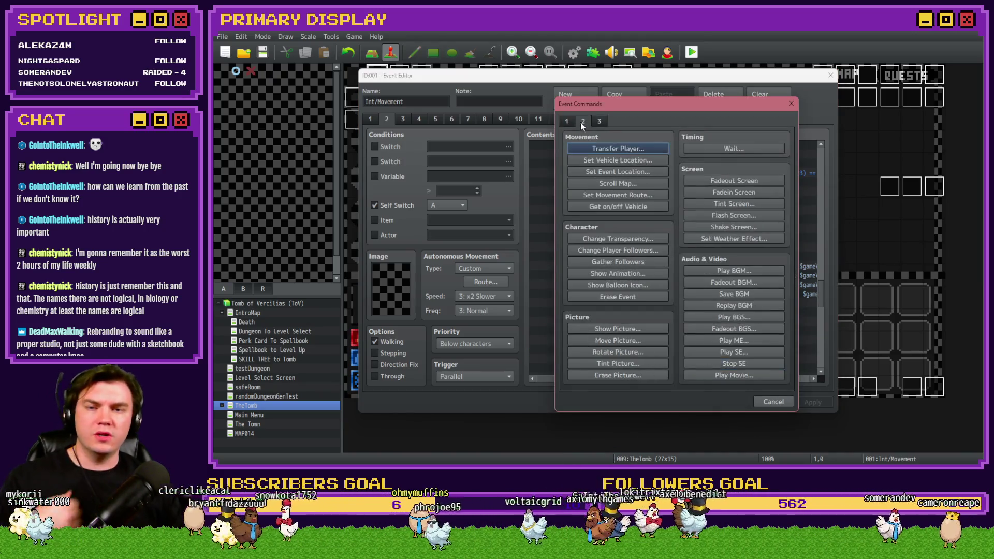
Insert a white (255,255,255,170) 60-frame Flash Screen before Exit Event Processing, verify it, and close the event
left_click(725, 215)
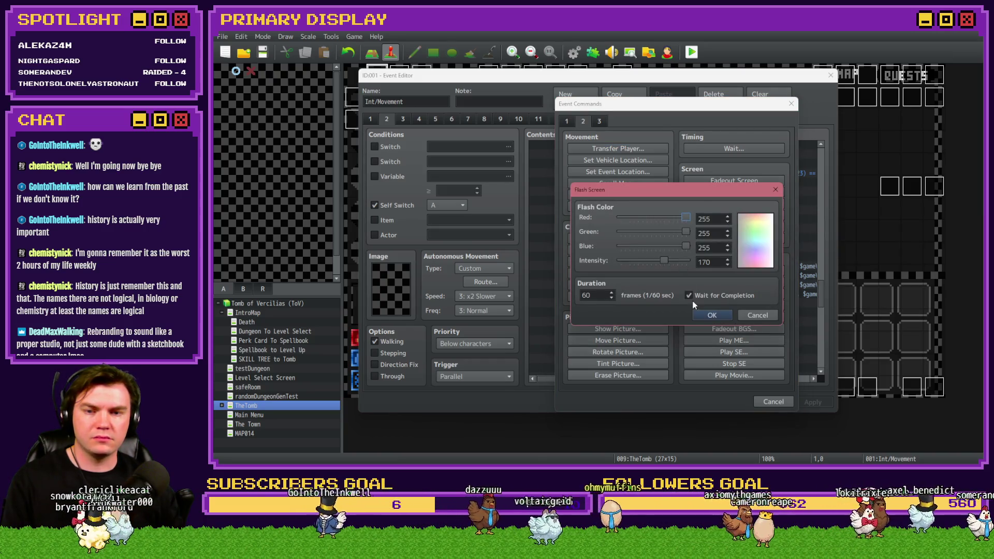
left_click(698, 315)
left_click_drag(822, 290, 823, 268)
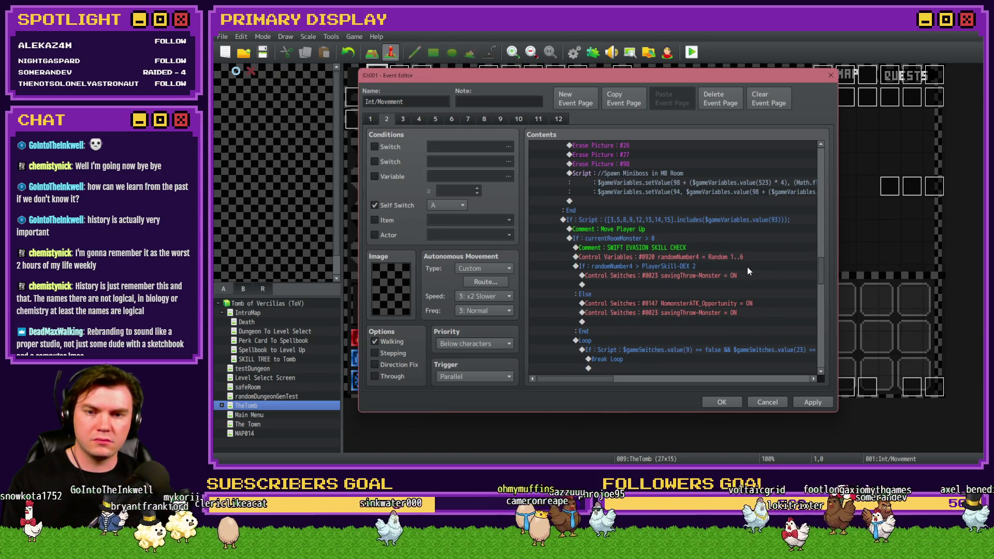
scroll(760, 315, "down", 7)
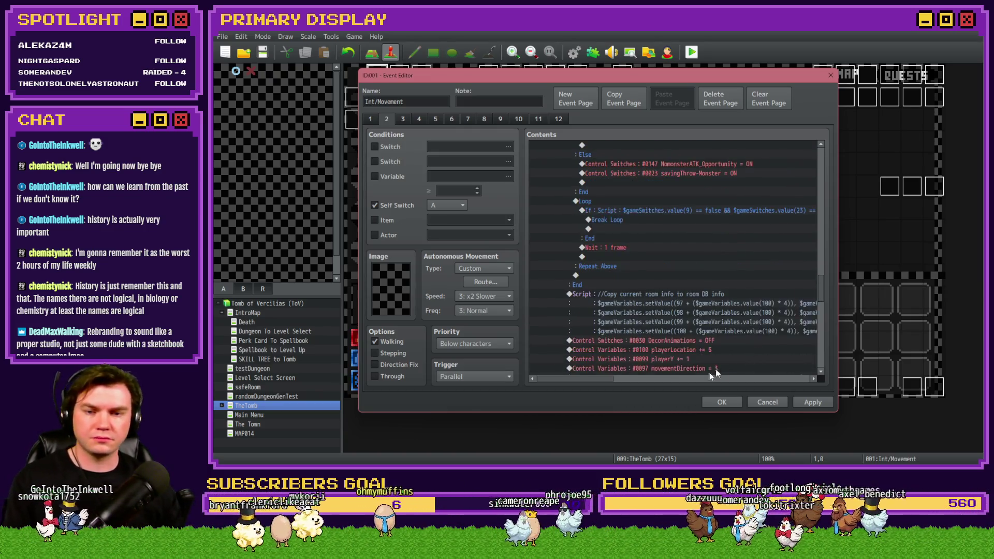
double_click(713, 321)
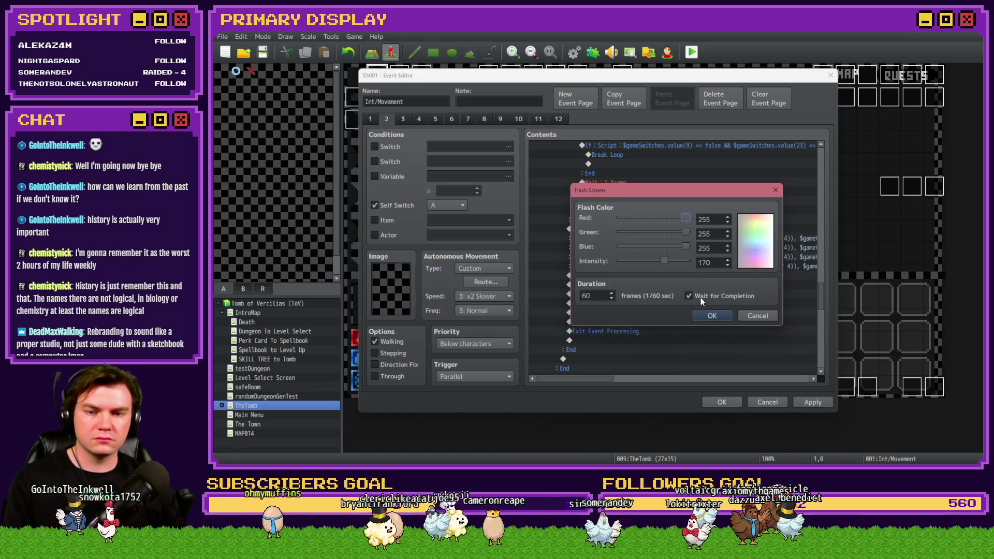
left_click(710, 315)
left_click(730, 402)
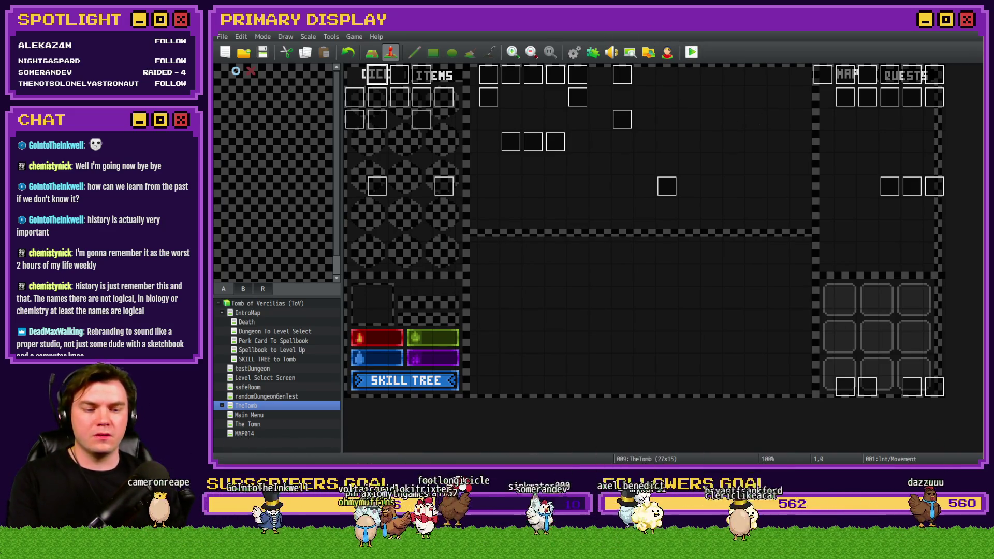
Start a playtest, dismiss the debug list, and pick a player perk card
key("alt+Tab")
key("Escape")
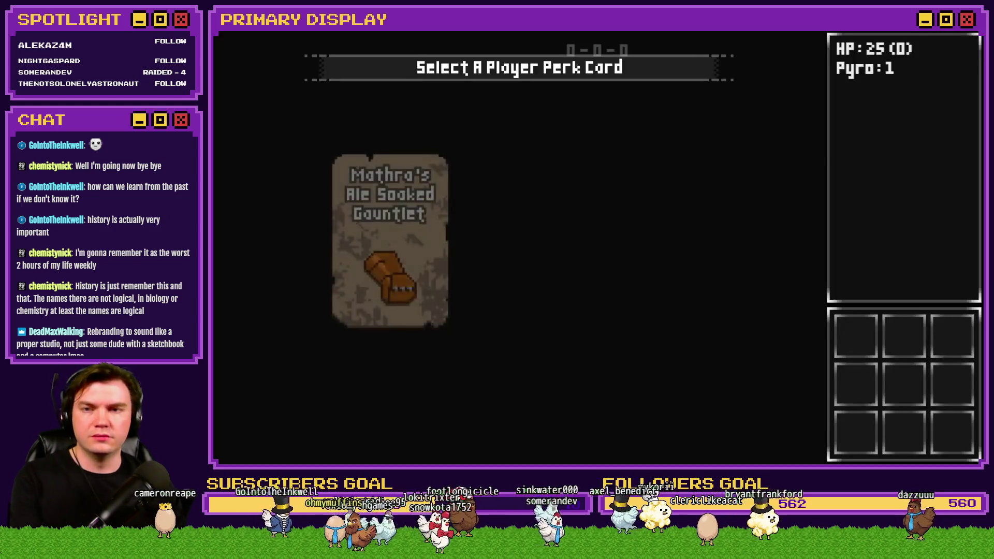
left_click(533, 228)
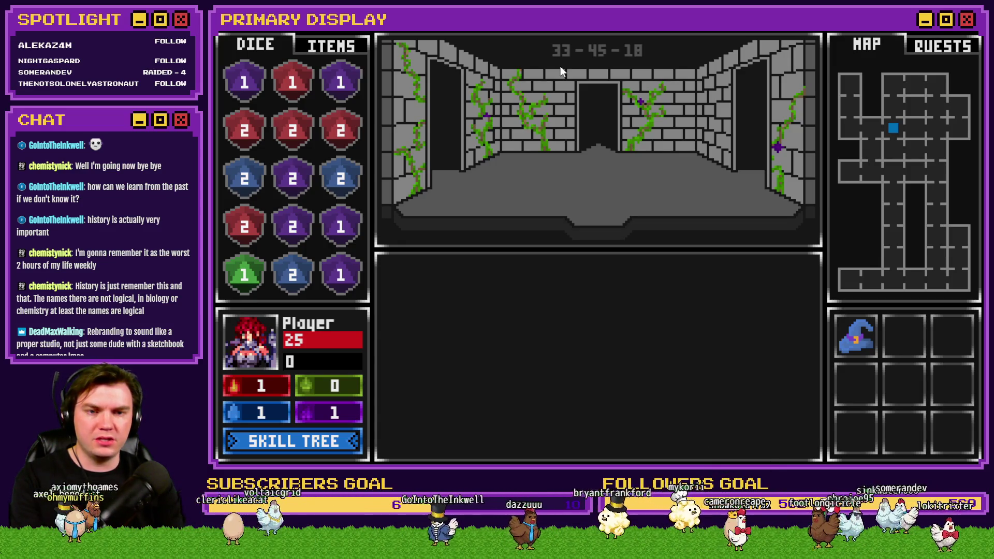
Walk down the corridor, open the wooden door, enter the miniboss room, then close the playtest
key("Up")
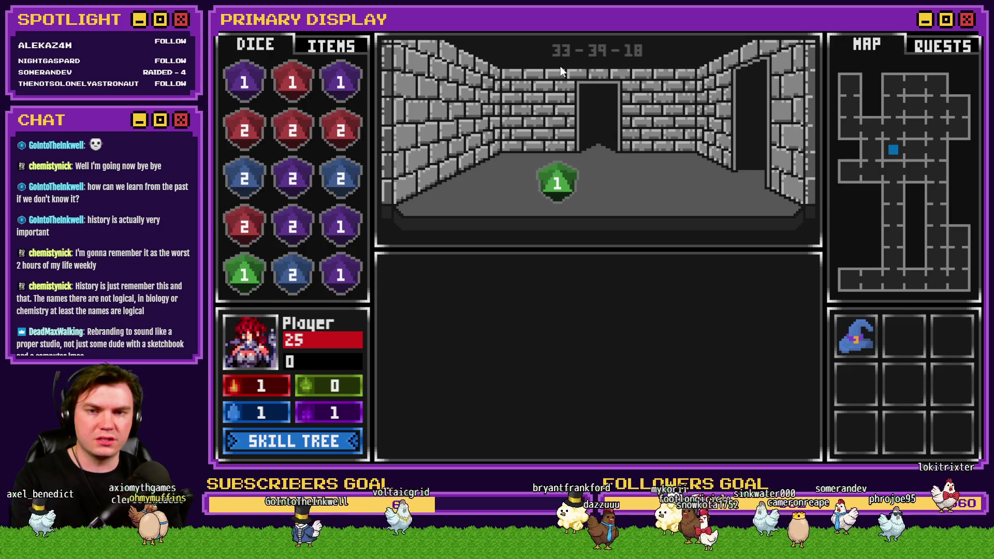
key("Up")
key("Up")
key("Up")
key("Up")
key("Up")
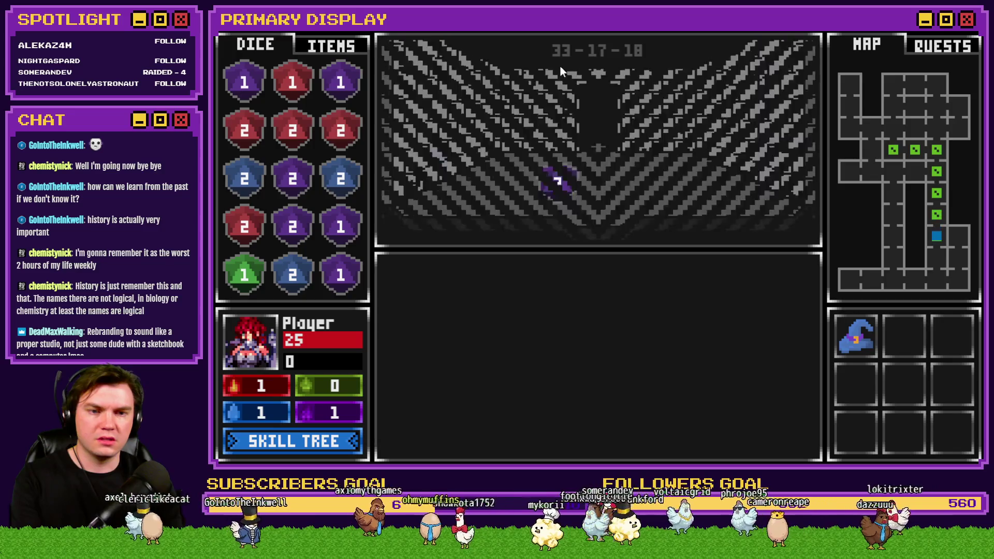
key("Up")
key("Up")
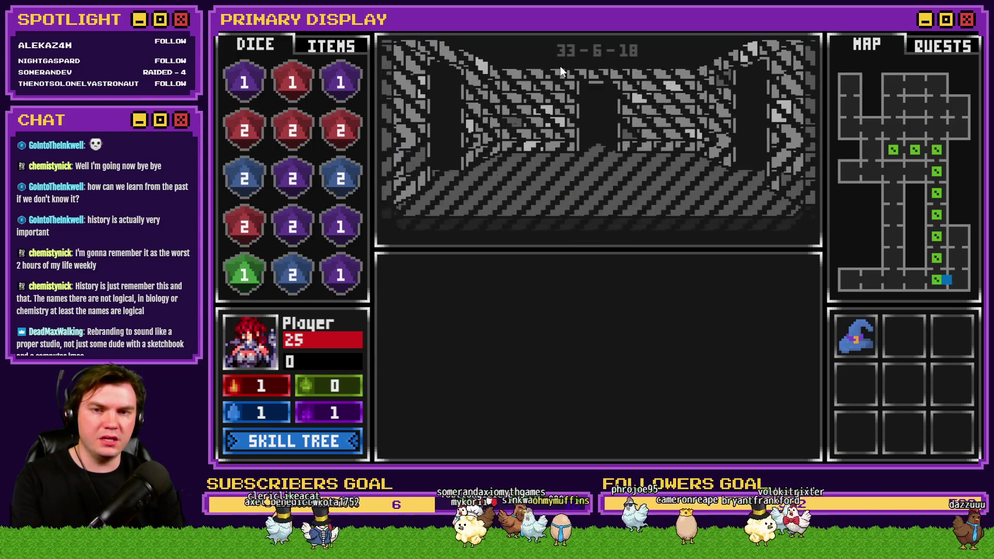
key("Up")
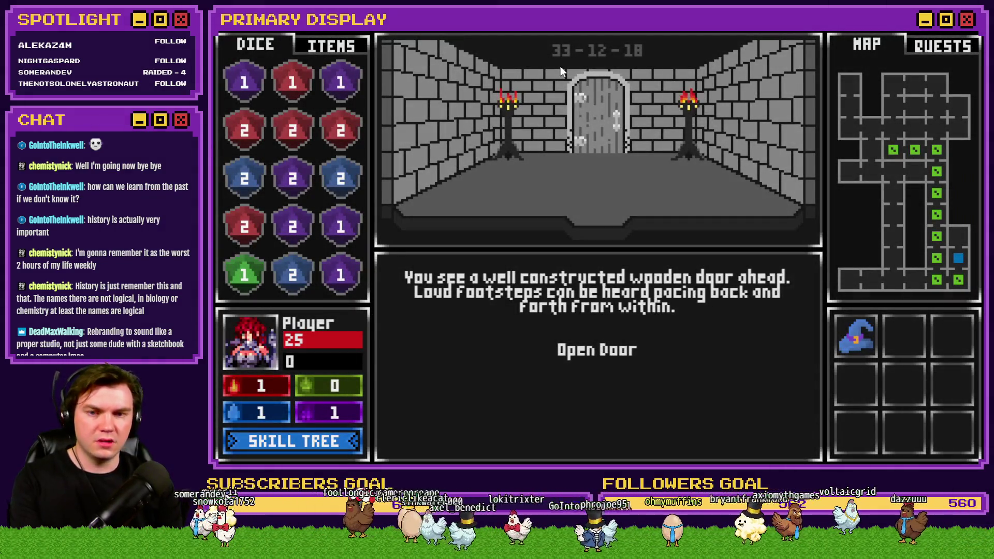
left_click(588, 352)
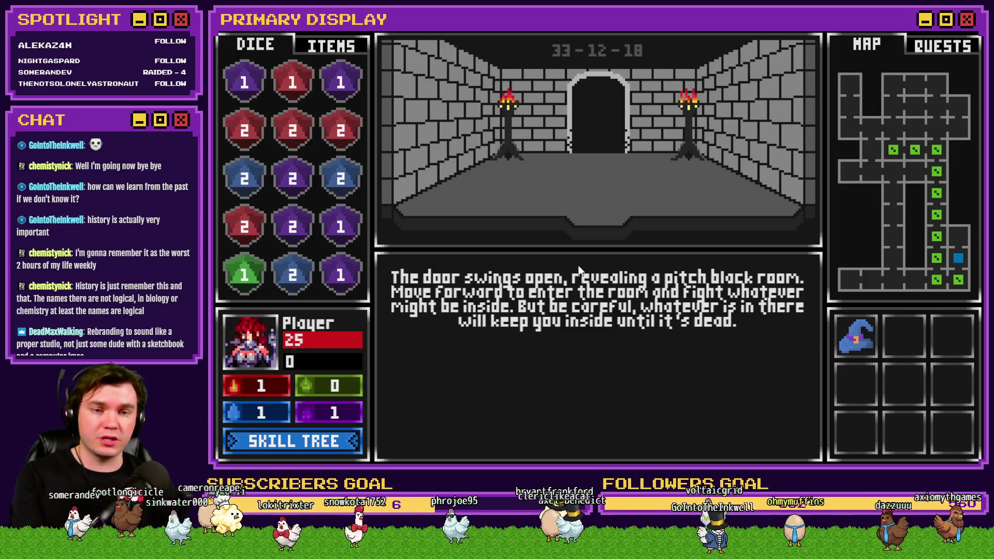
left_click(626, 288)
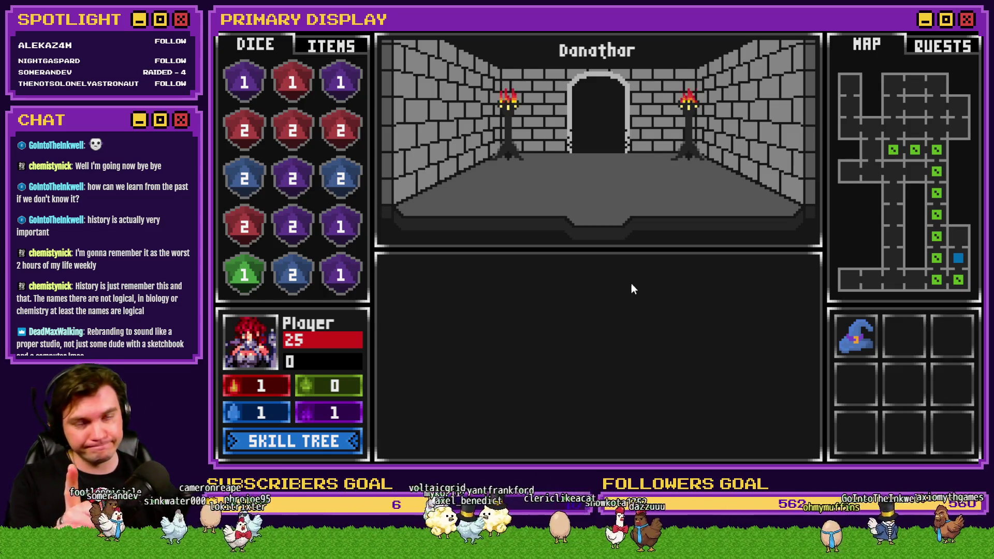
key("alt+F4")
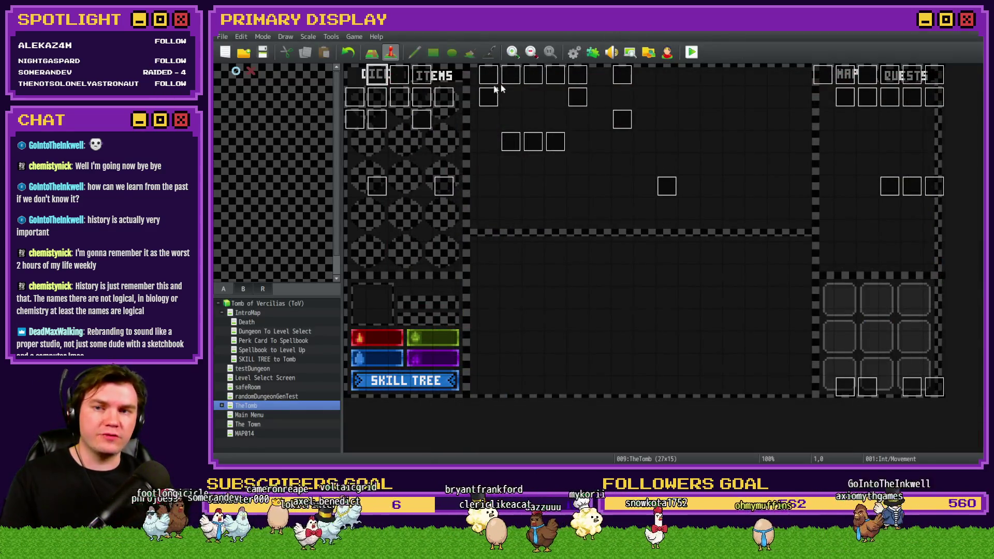
Open event 001 Int/Movement on page 2 and scroll to the Floor Guardian Room entry block
double_click(377, 75)
left_click(386, 119)
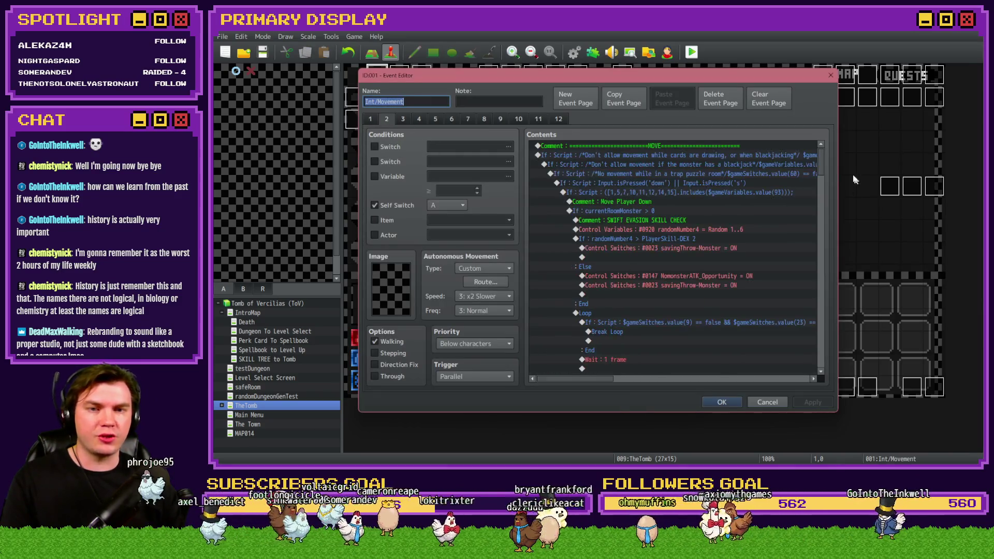
left_click_drag(822, 156, 828, 251)
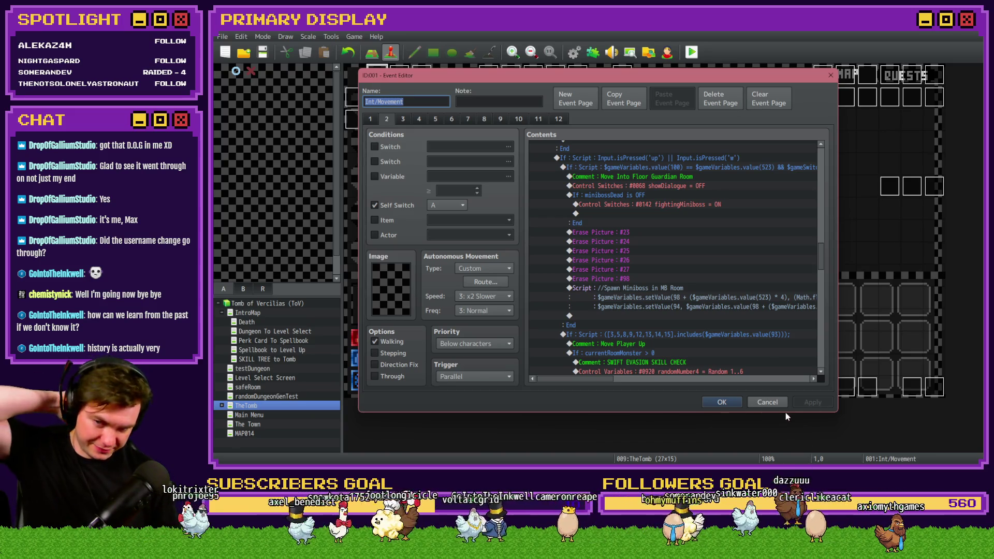
Select and review the Loop block in the Int/Movement move-up logic
scroll(664, 334, "down", 5)
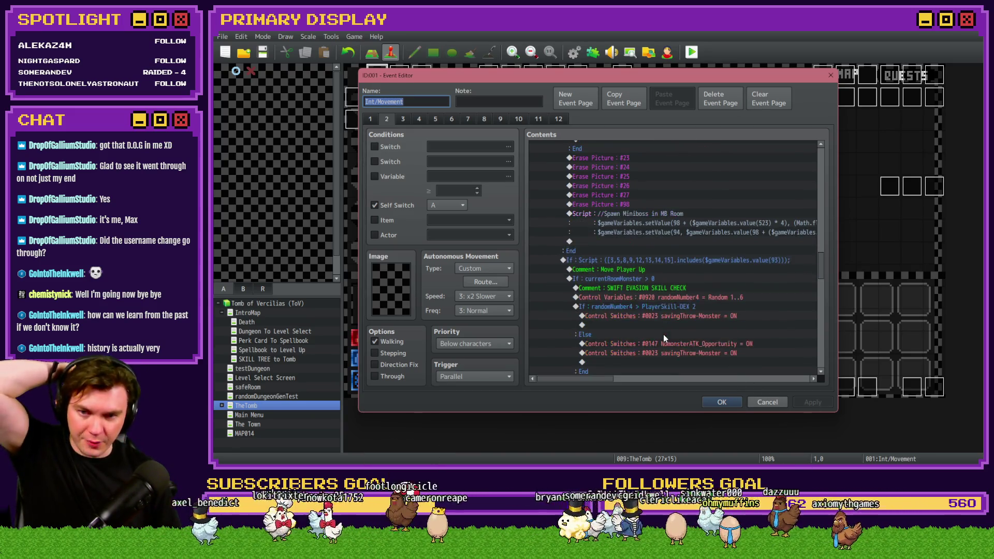
scroll(666, 335, "down", 5)
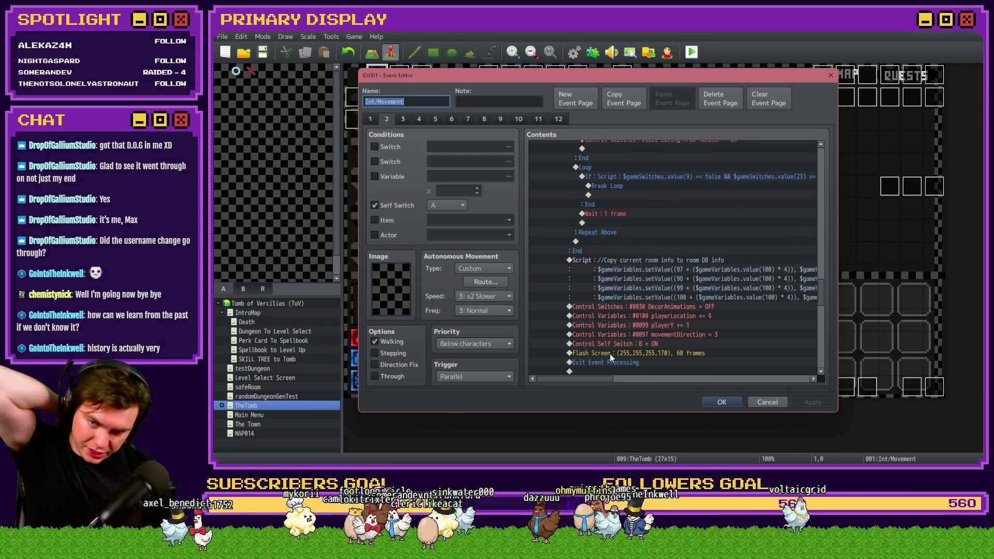
scroll(612, 353, "up", 2)
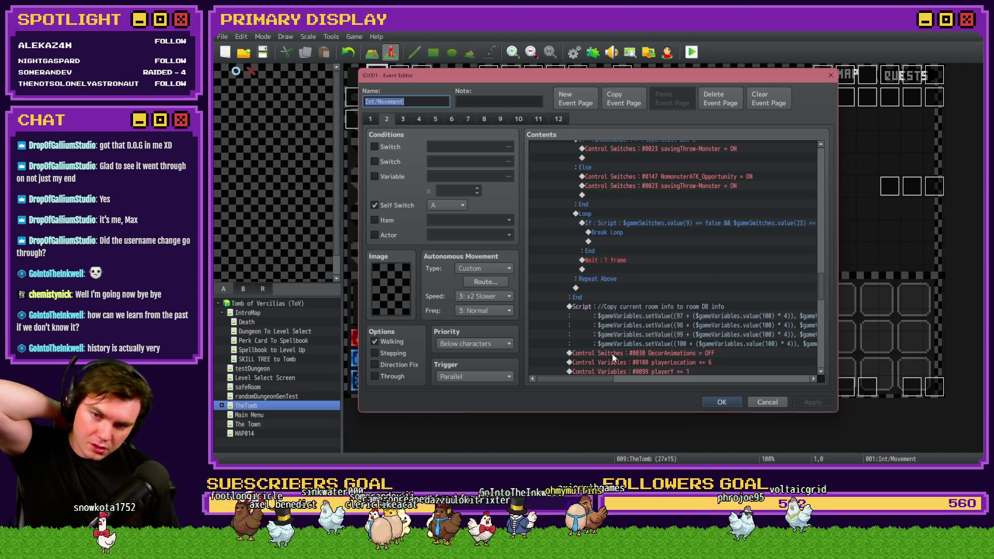
left_click(608, 215)
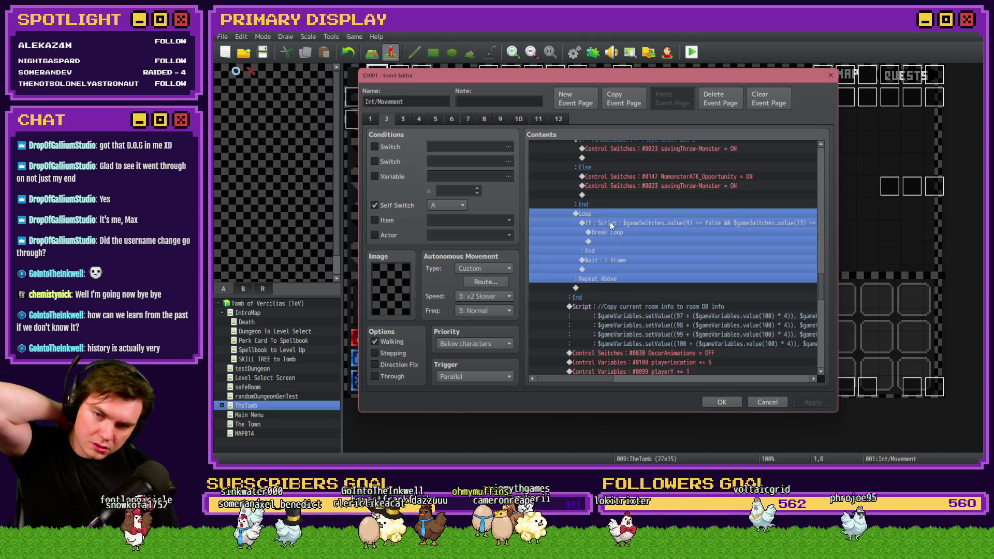
scroll(613, 230, "up", 2)
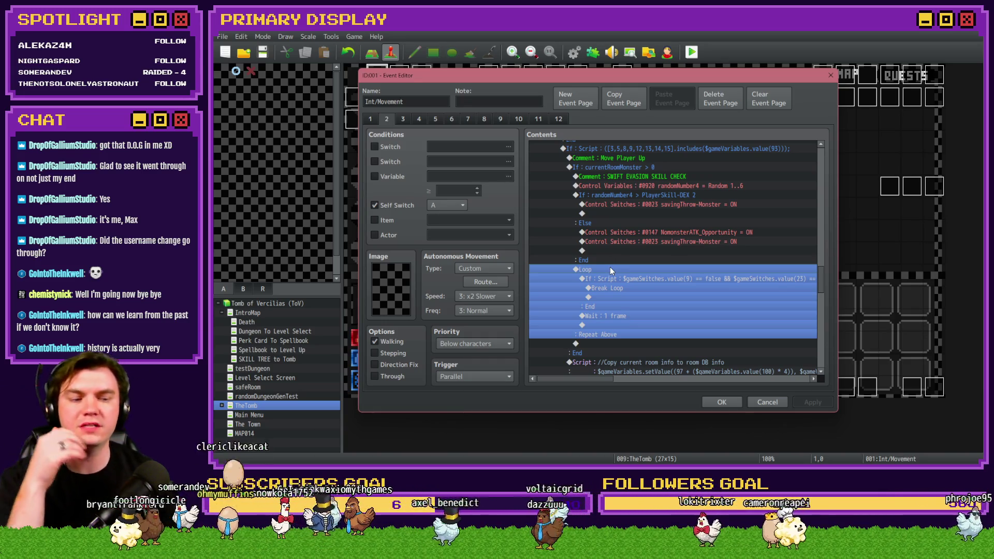
scroll(614, 265, "up", 2)
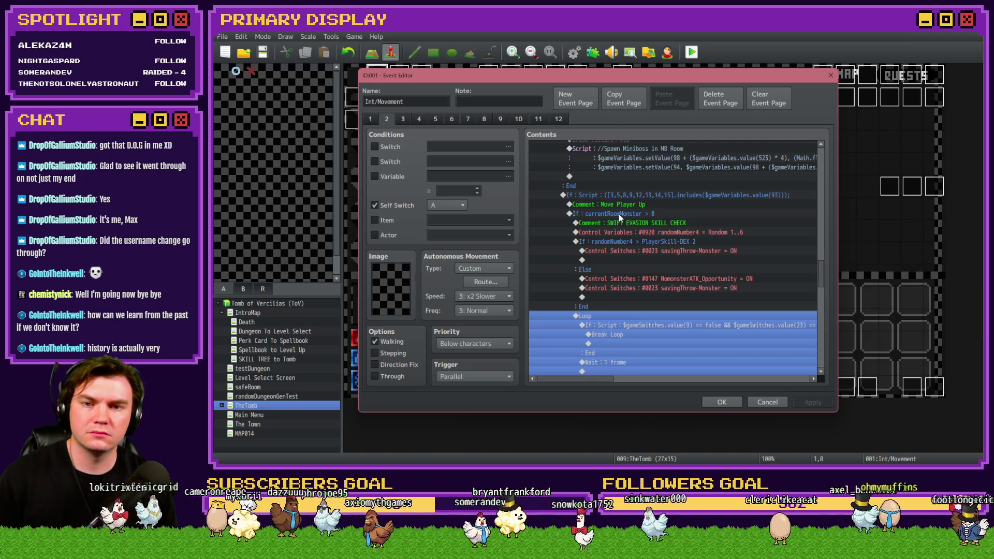
scroll(609, 272, "up", 6)
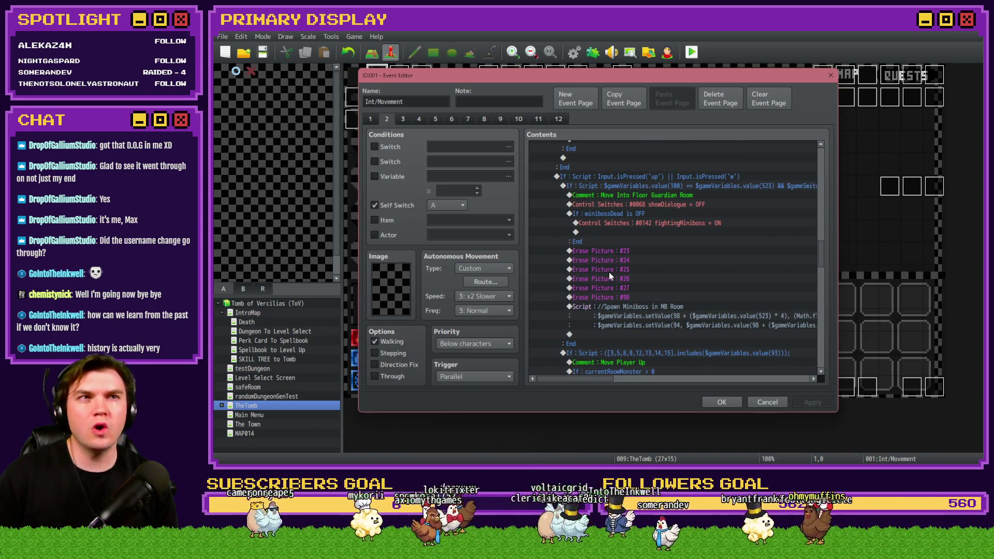
scroll(609, 272, "down", 2)
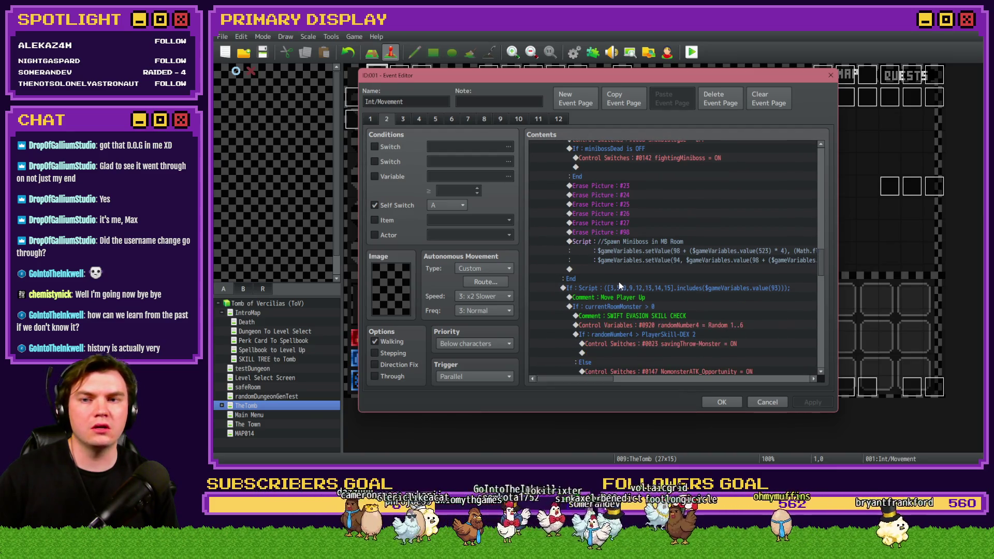
Close the event editor and launch a new playtest, saving the project first
left_click(733, 402)
left_click(692, 54)
left_click(563, 261)
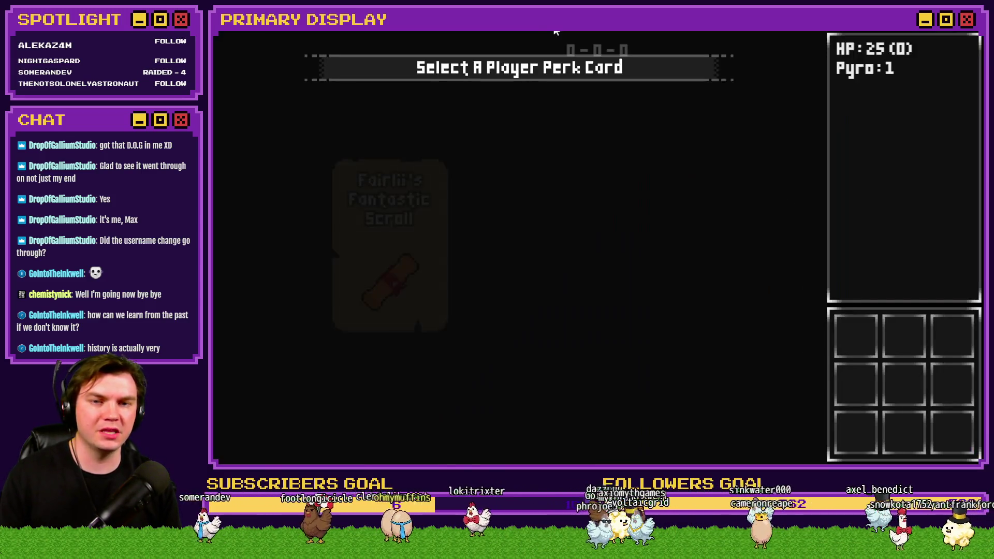
Choose the Spiked Pauldron perk, walk to the wooden door at room 41-24-30, then leave the playtest
left_click(547, 241)
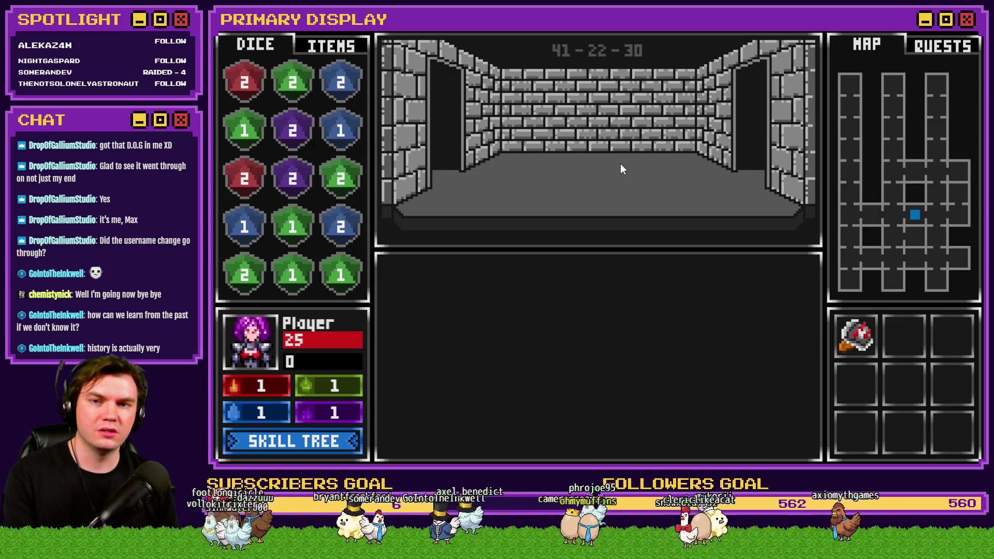
key("w")
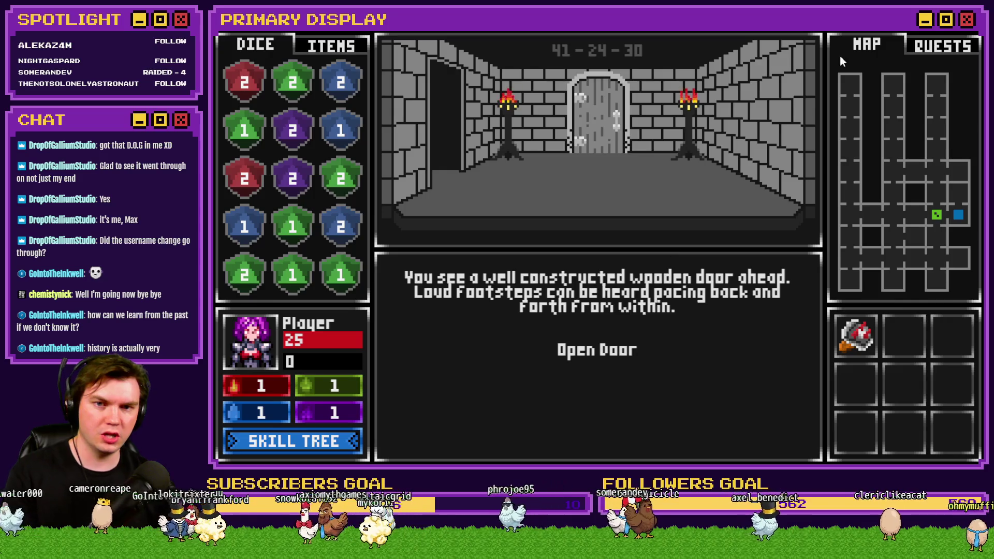
key("alt+F4")
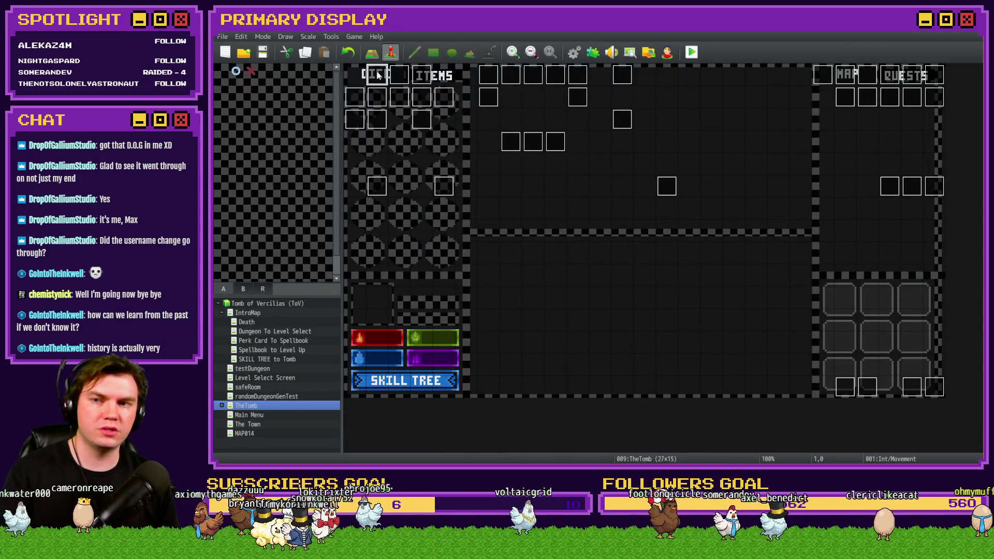
Reopen Int/Movement page 2, select the move-up If Script block, then return to the game
double_click(377, 75)
left_click(391, 120)
left_click_drag(821, 159, 819, 262)
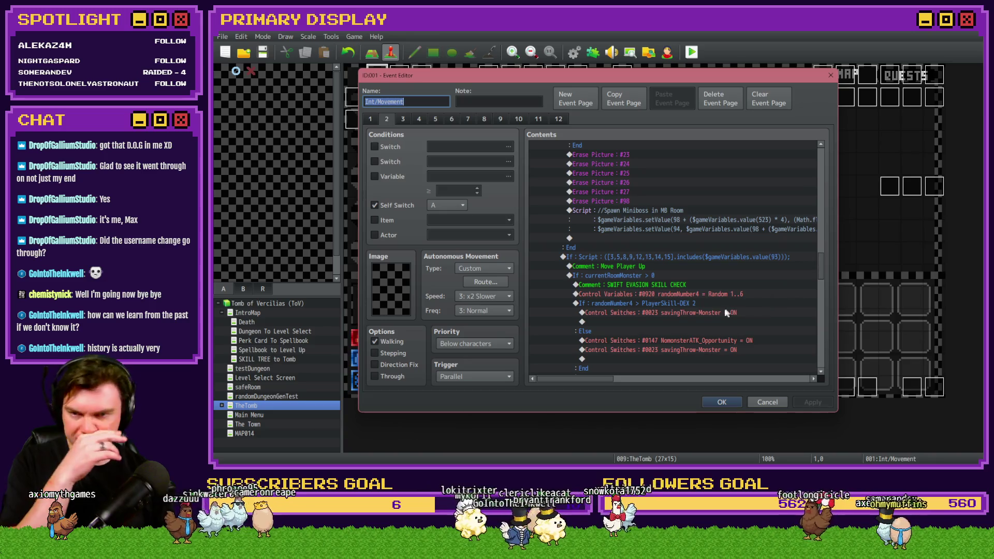
left_click(671, 259)
key("alt+Tab")
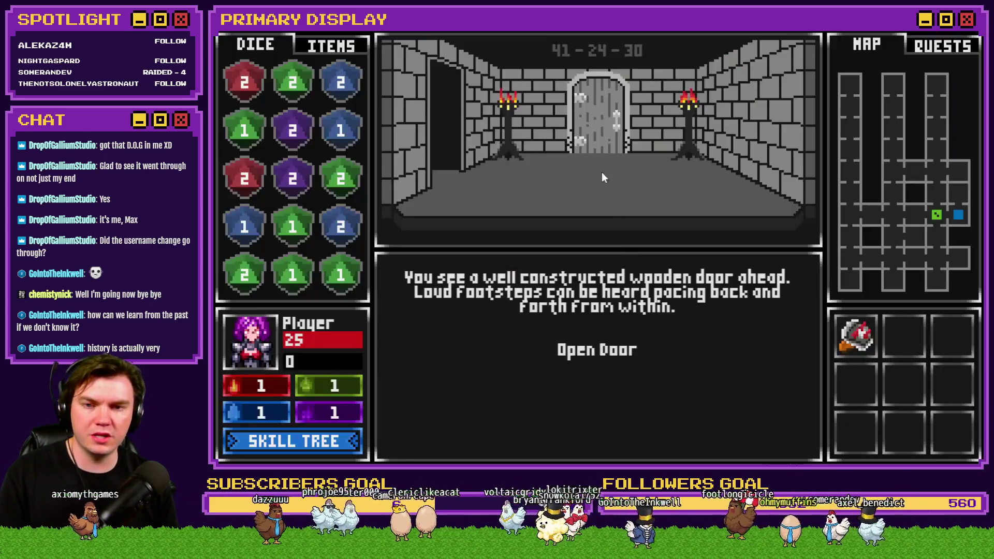
Inspect the playtest's F9 debug list, then close it
key("F9")
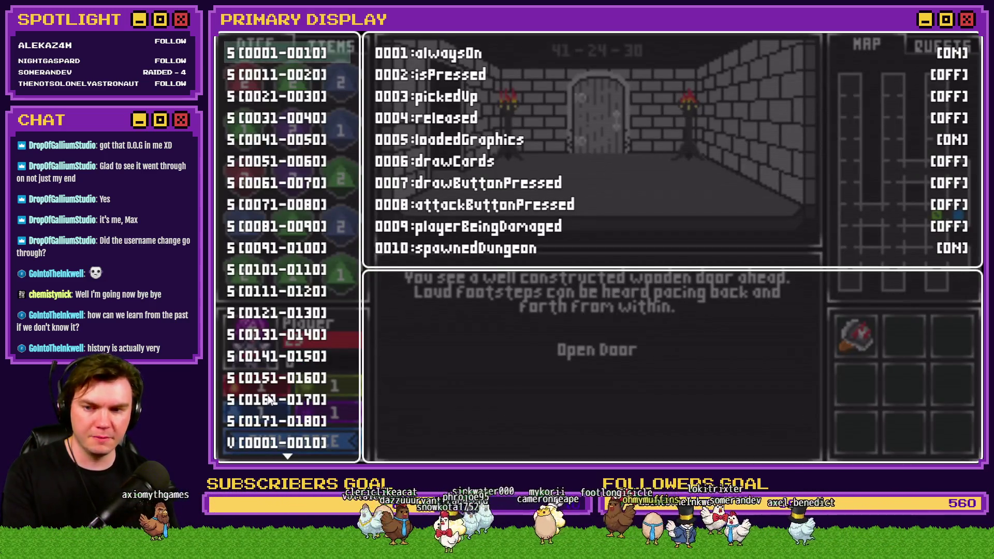
scroll(270, 398, "down", 20)
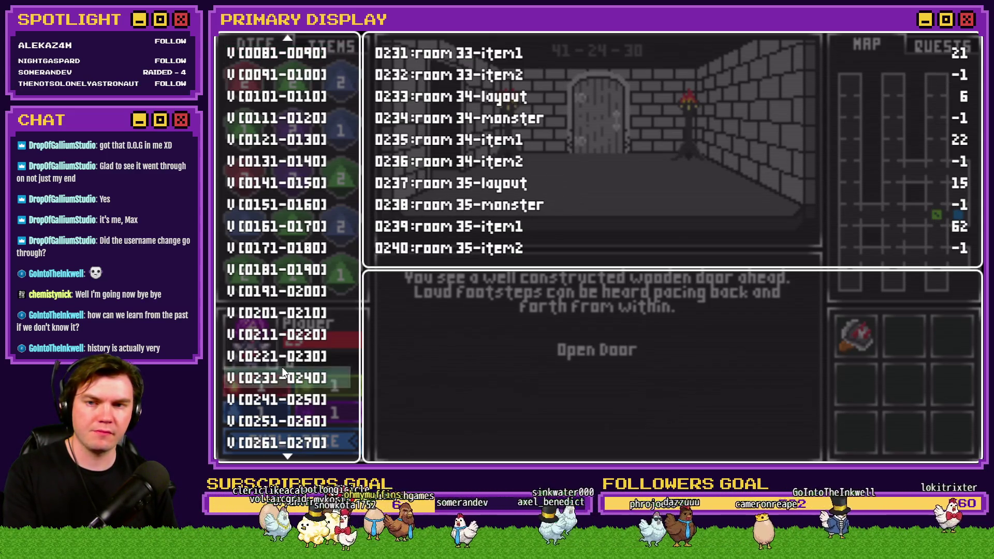
mouse_move(282, 291)
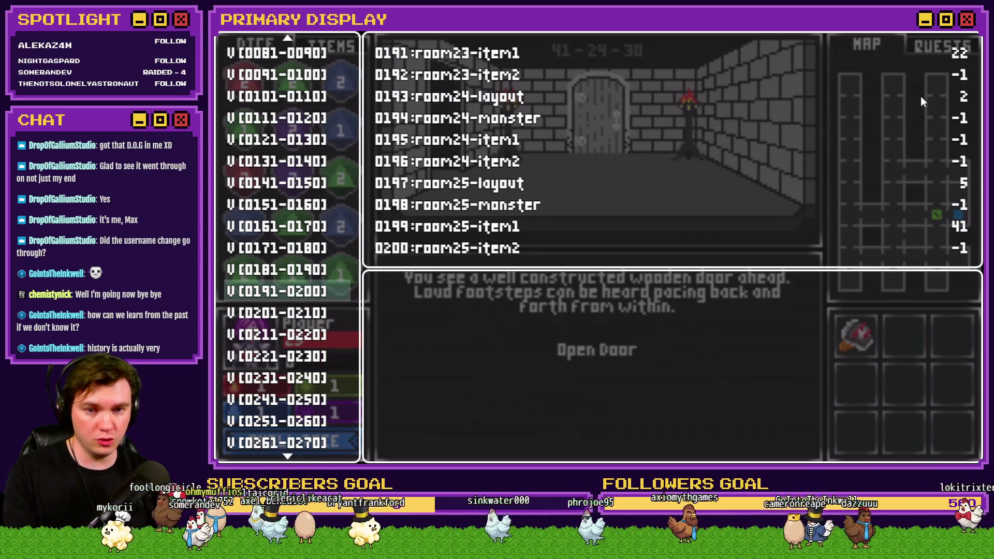
key("Escape")
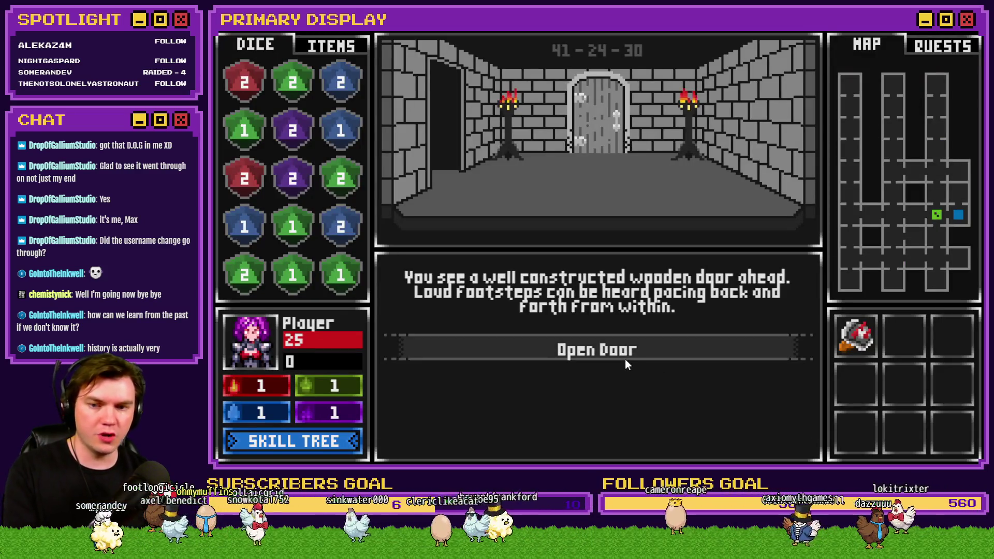
Open the miniboss room door, confirm room 24's layout value is 12, and end the playtest
left_click(625, 351)
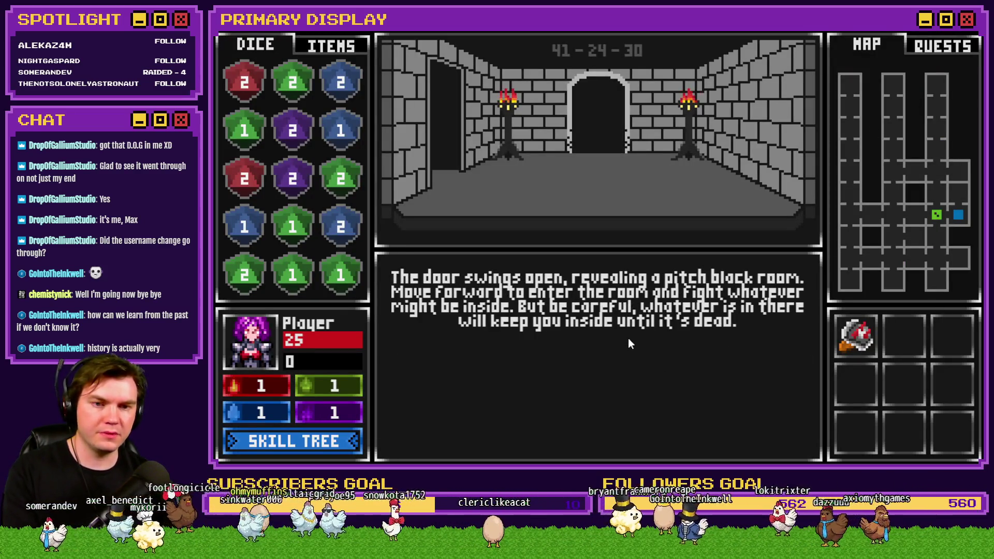
key("grave")
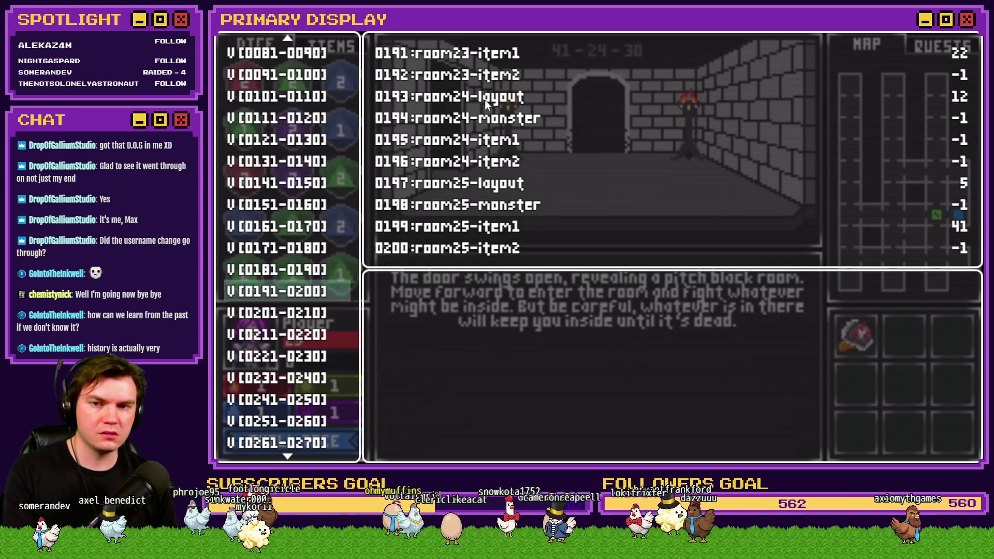
key("Escape")
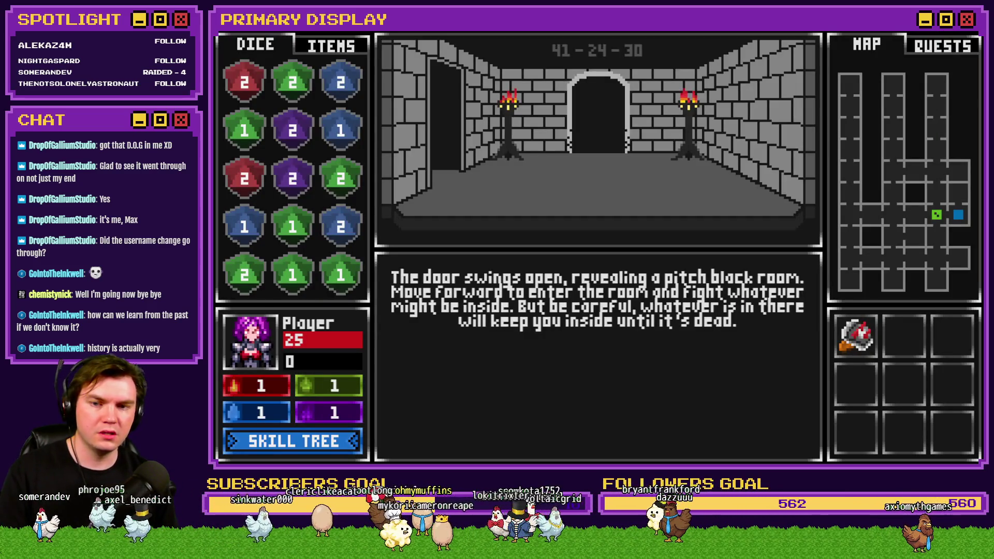
key("alt+F4")
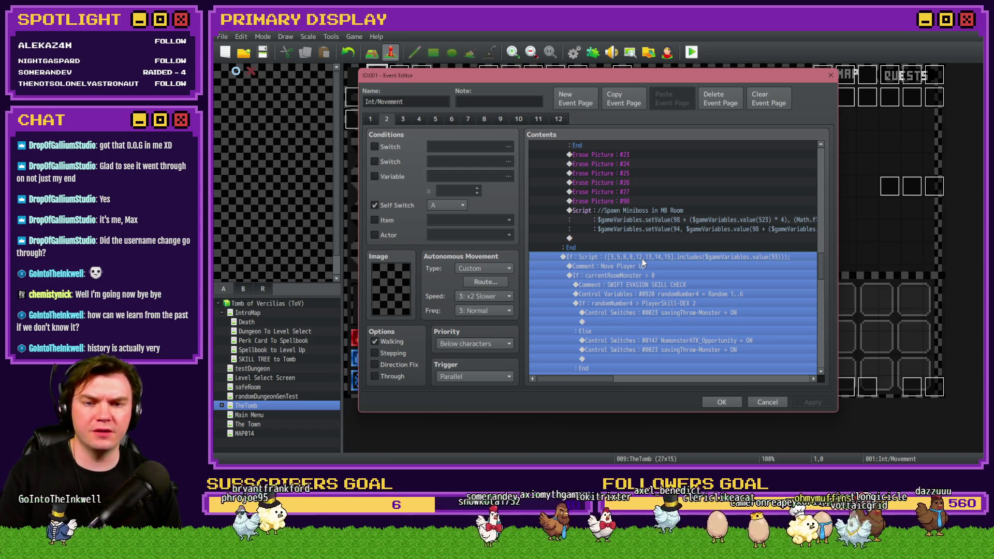
Switch to the running game and back, then close the Int/Movement event editor
key("alt+Tab")
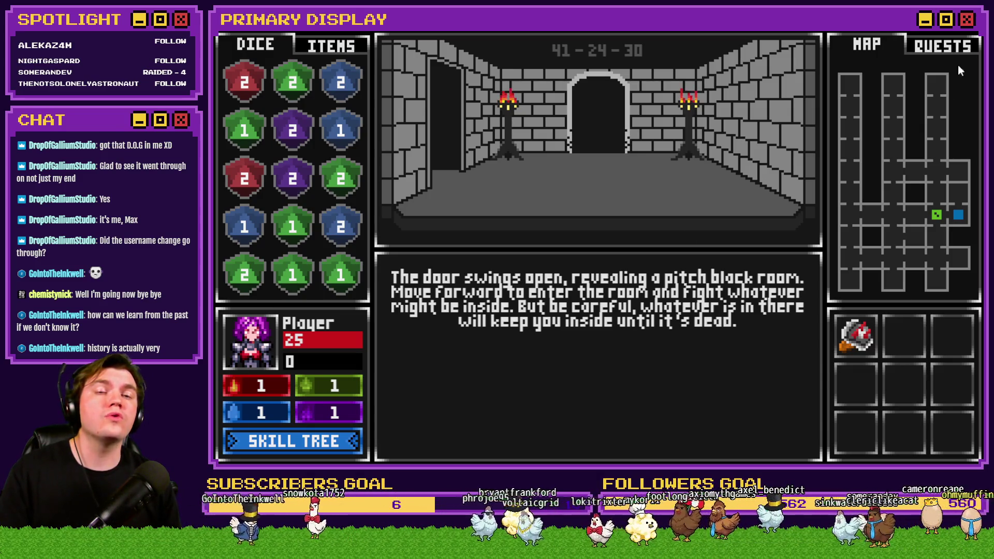
key("alt+Tab")
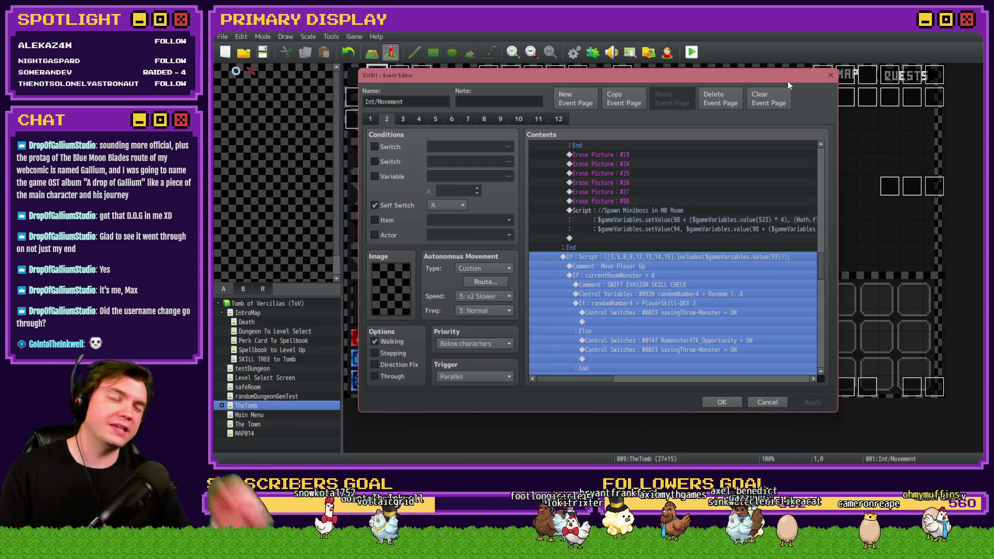
key("Escape")
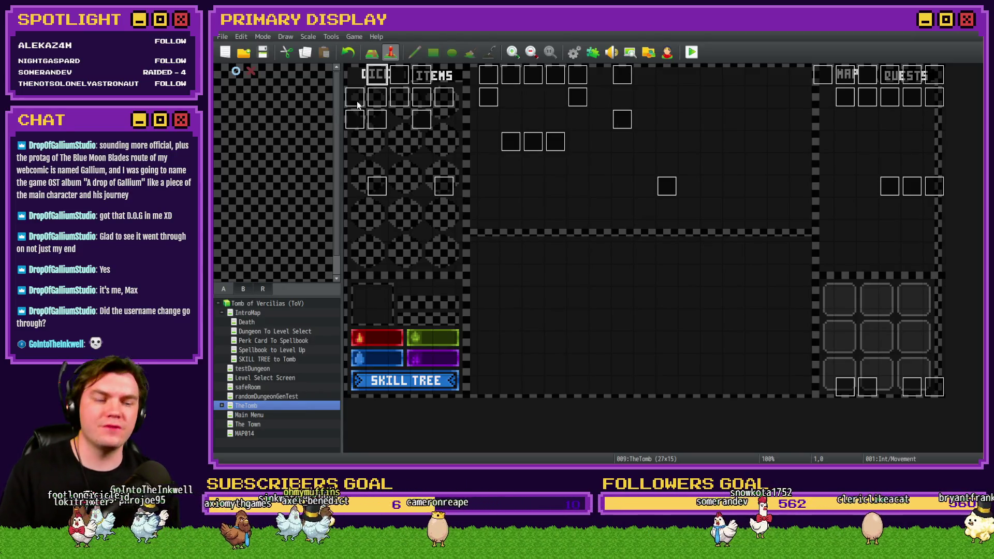
Review the Tomb Master event's pages 3 and 4 Miniboss Room Options, then reopen Int/Movement
double_click(357, 111)
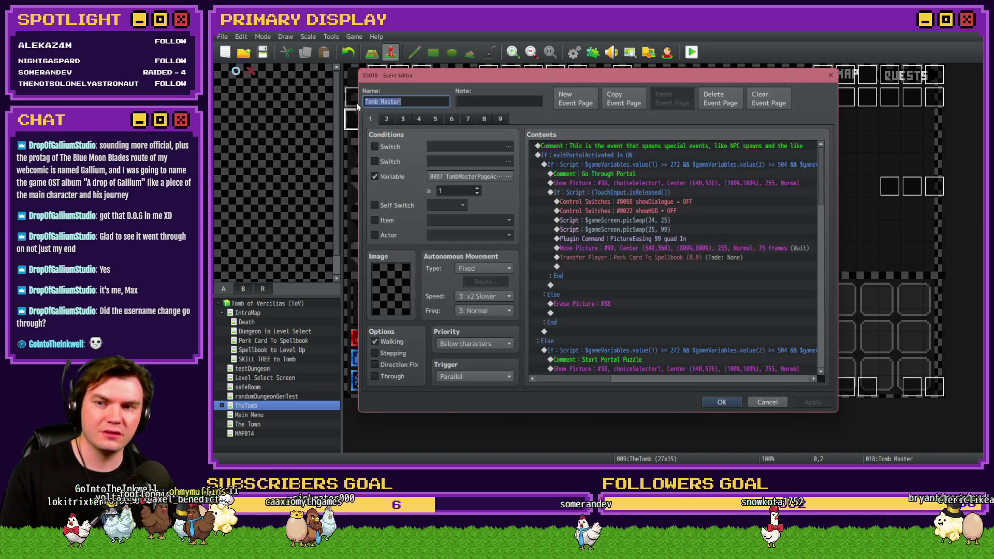
left_click(403, 119)
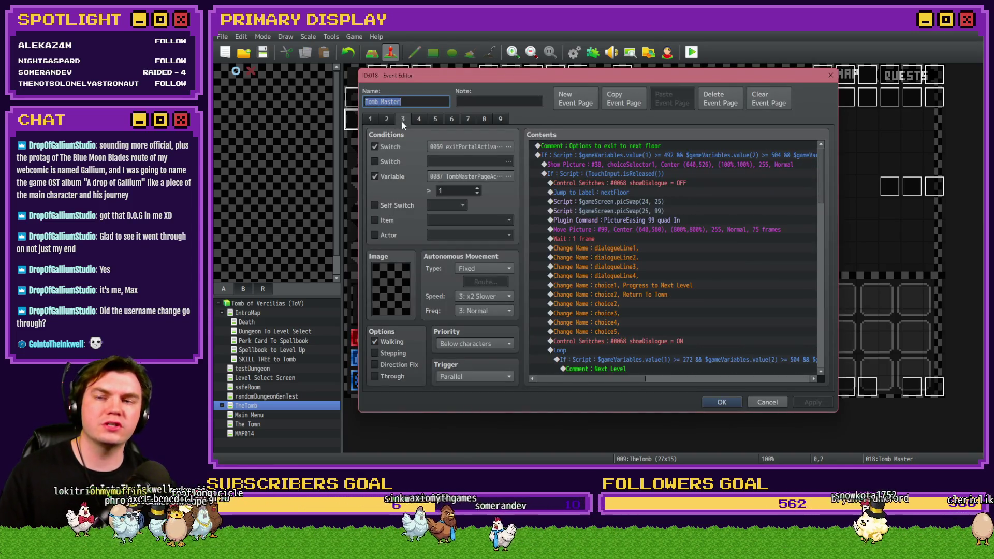
left_click(419, 120)
scroll(745, 326, "right", 5)
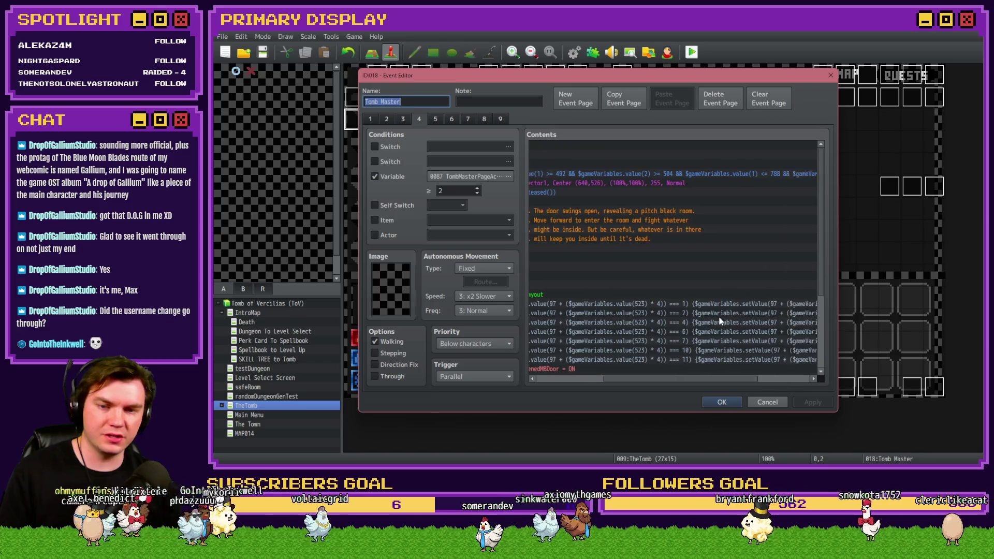
left_click_drag(679, 380, 552, 383)
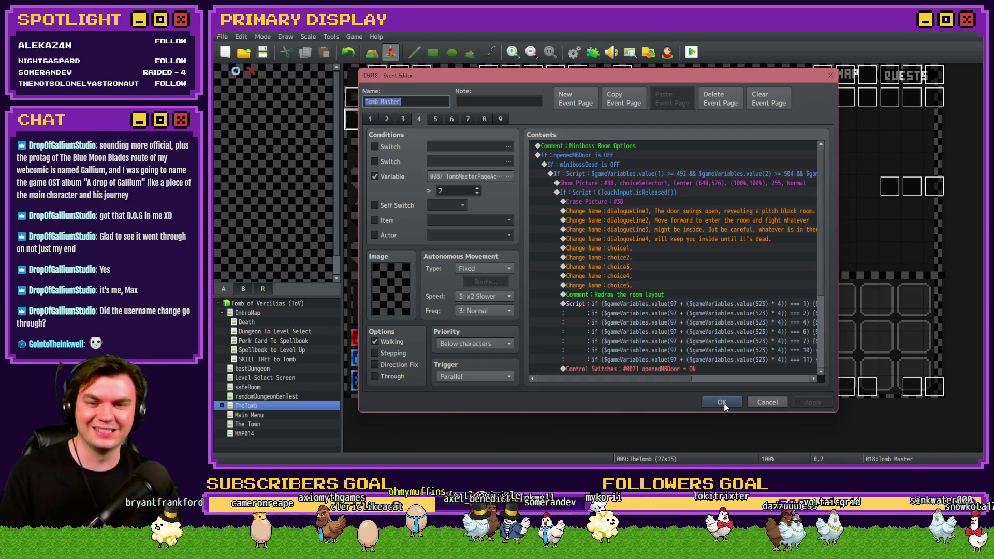
scroll(688, 352, "right", 5)
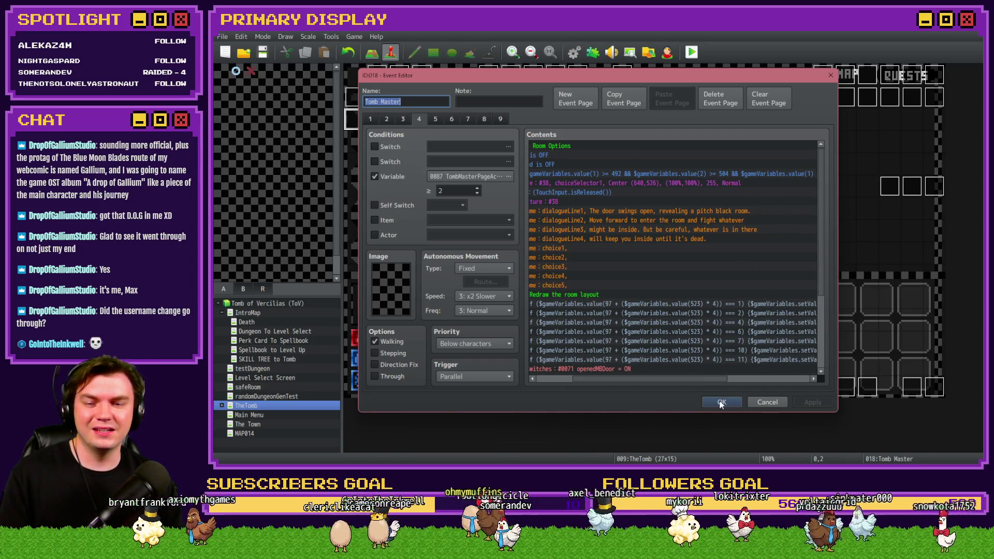
left_click(721, 403)
double_click(377, 76)
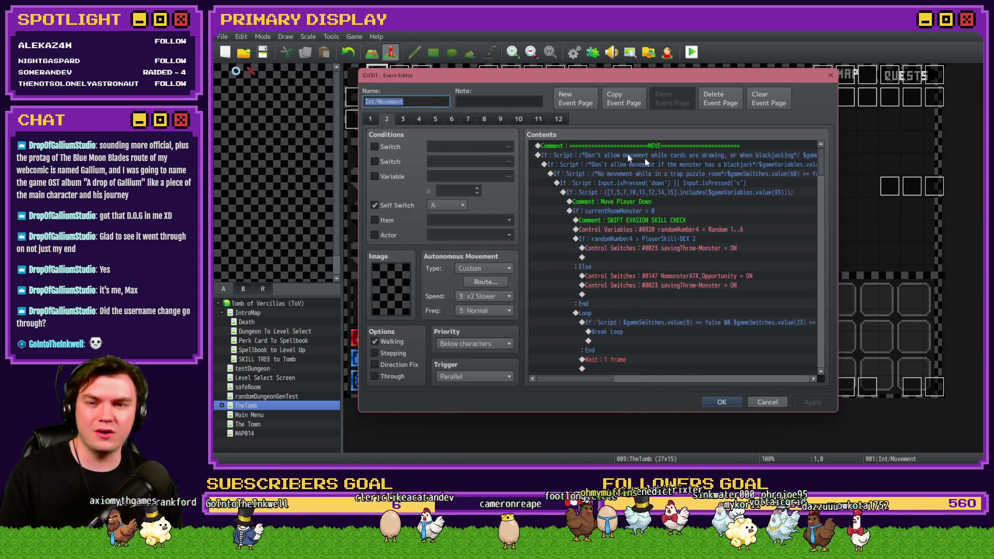
Select the Int/Movement script that copies the current room info
left_click_drag(820, 157, 822, 179)
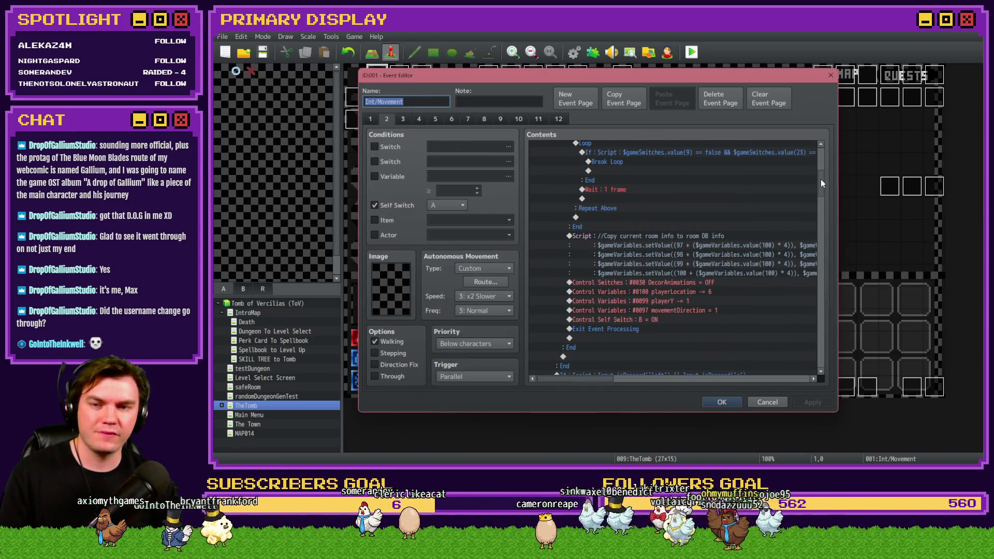
left_click(697, 237)
left_click(713, 240)
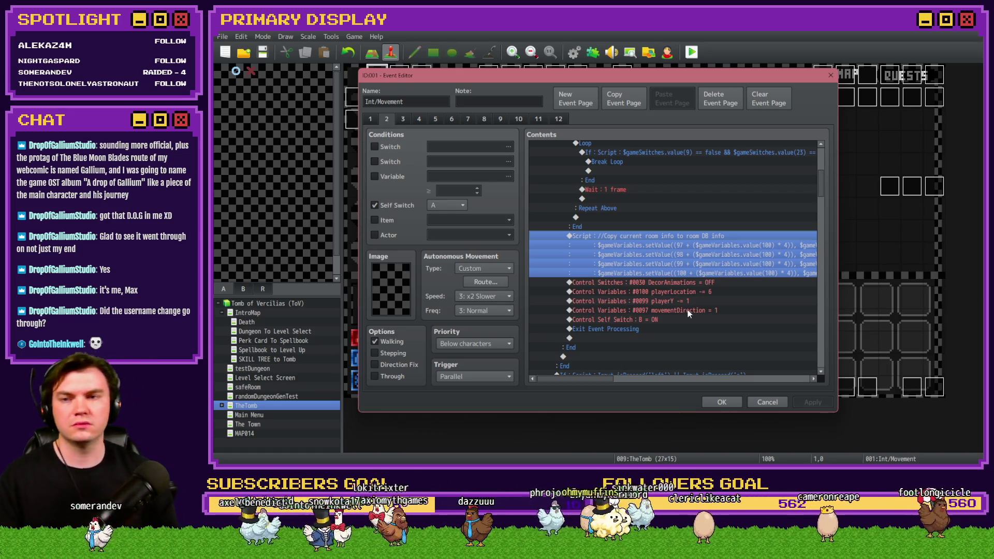
On page 4, select the Add new room info script and scroll around it
left_click(416, 120)
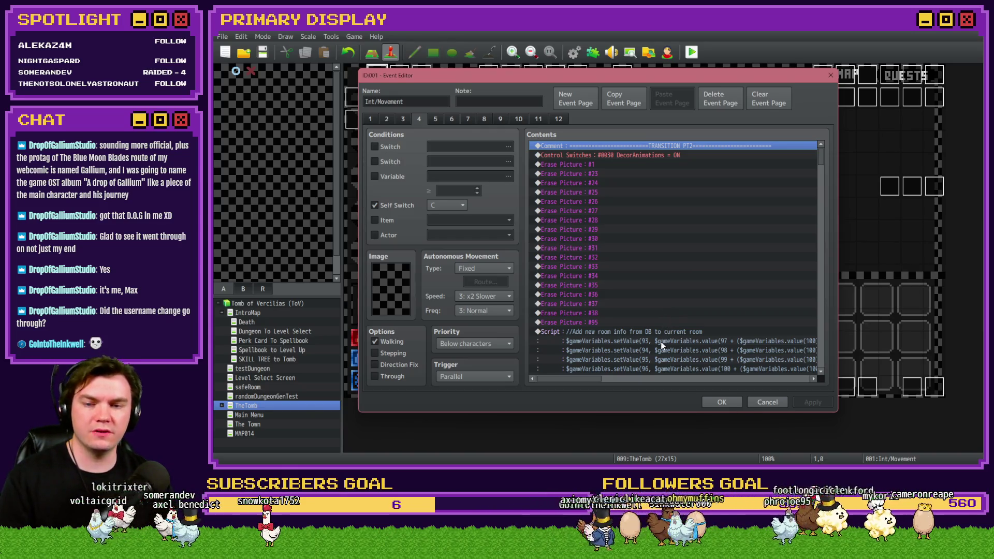
left_click(673, 331)
scroll(672, 323, "right", 2)
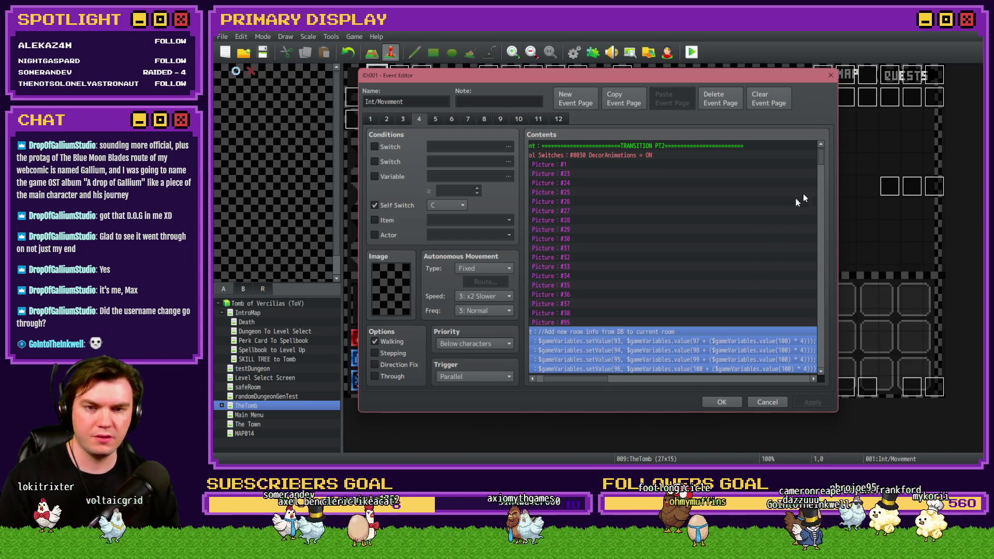
scroll(705, 289, "left", 2)
scroll(821, 162, "down", 4)
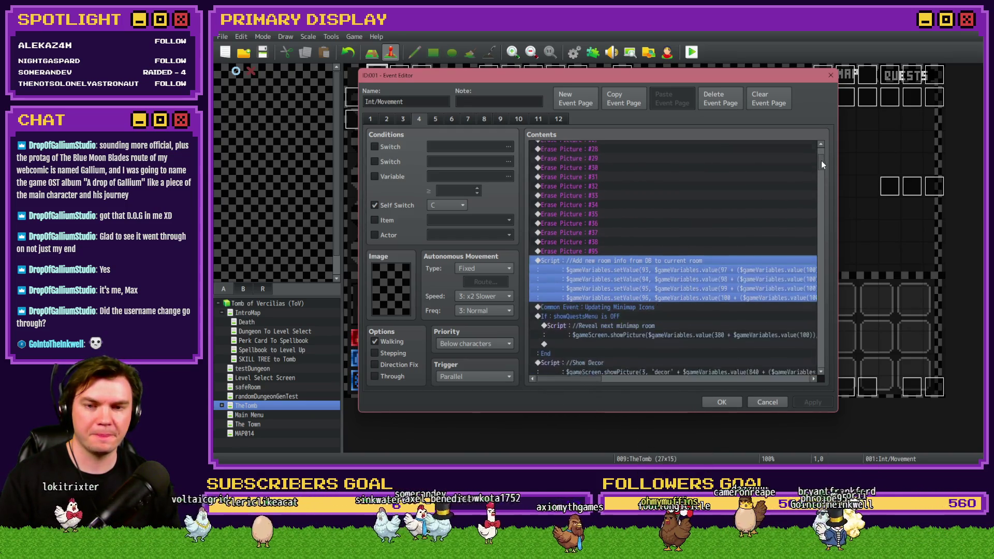
key("alt+space")
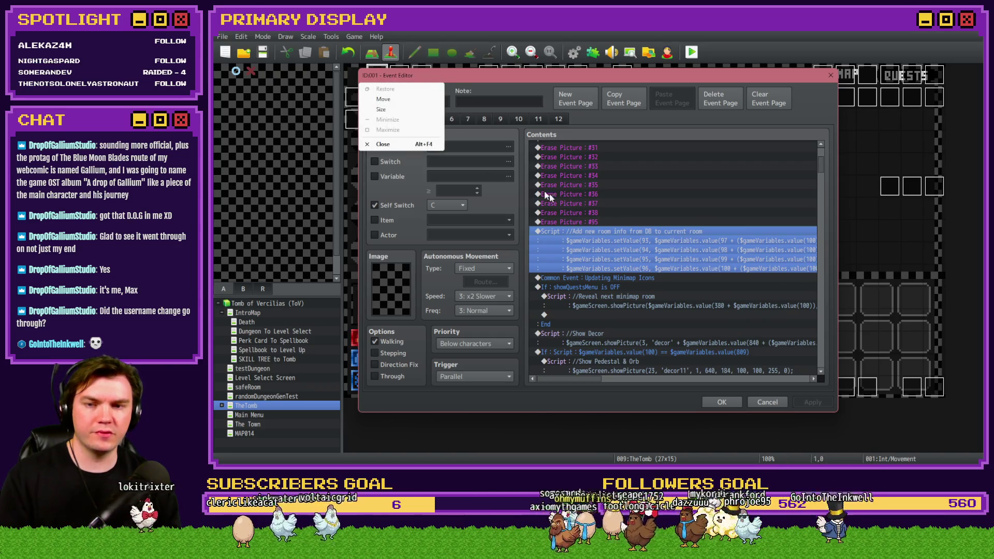
key("Escape")
key("alt+space")
key("Escape")
Read the full Add new room info script, then close it and the event editor unchanged
right_click(631, 230)
left_click(666, 252)
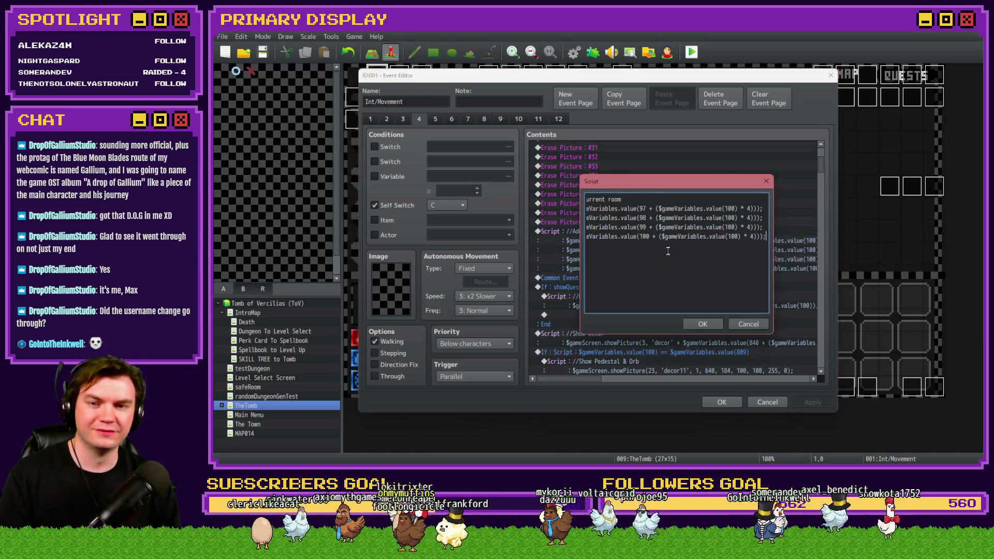
key("Home")
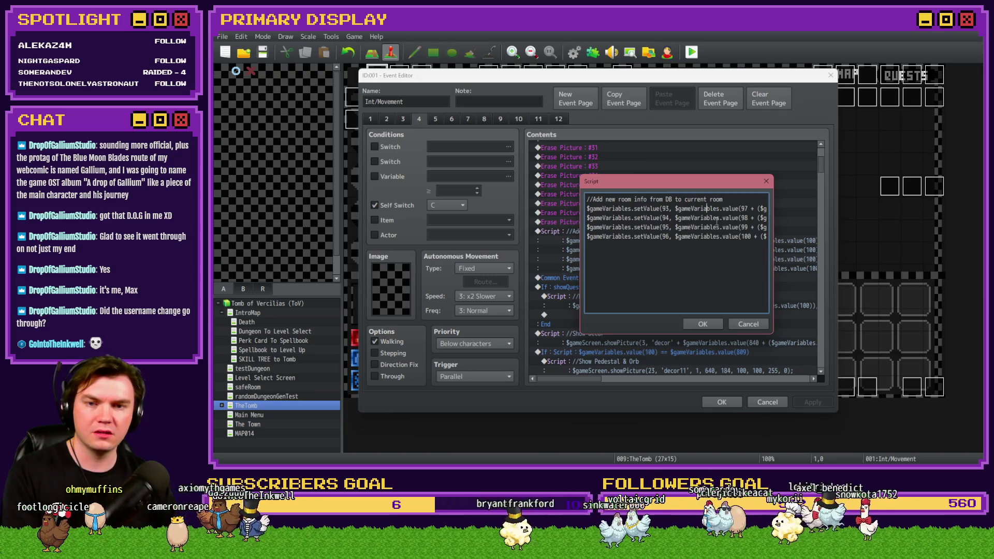
key("alt+space")
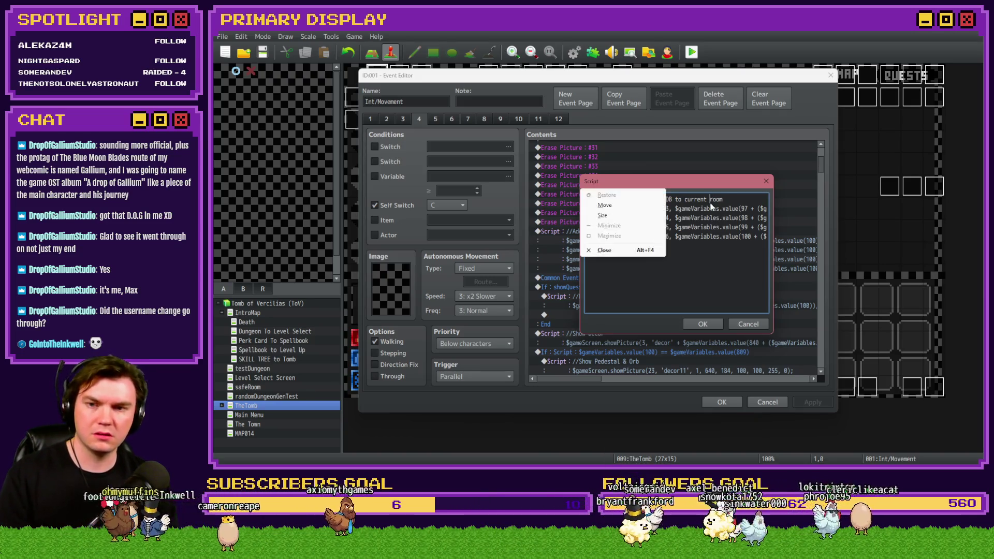
key("Escape")
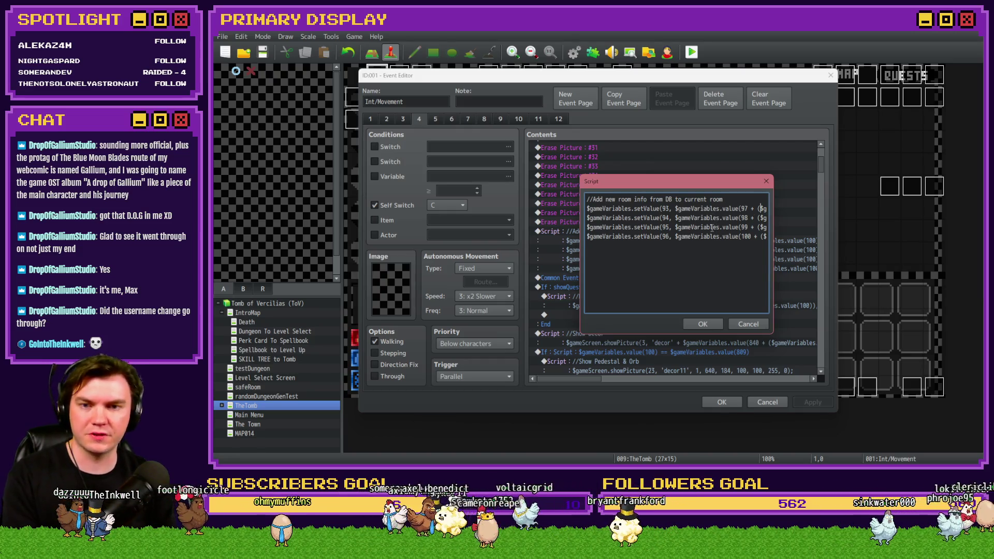
key("Right")
key("Right")
key("Right")
key("Right")
key("Right")
key("Right")
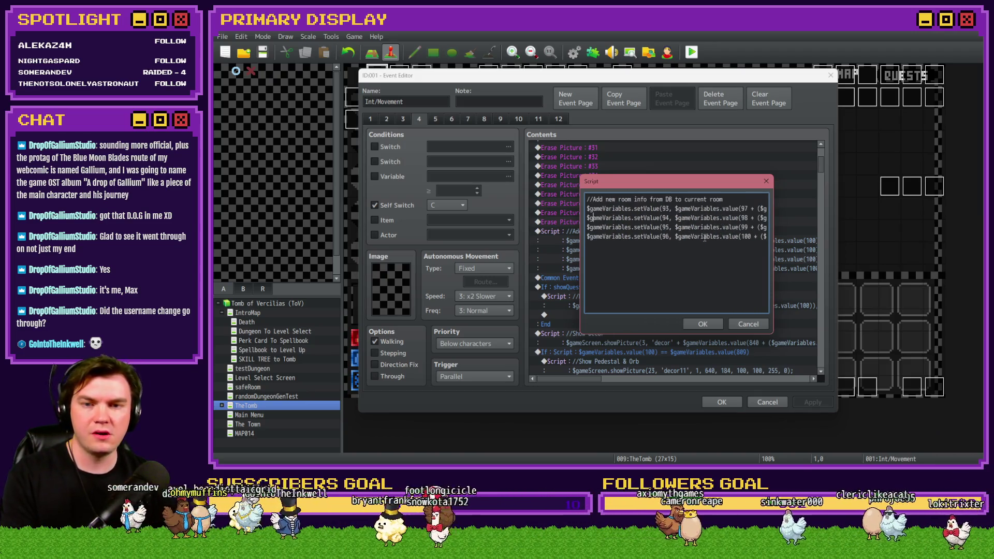
key("End")
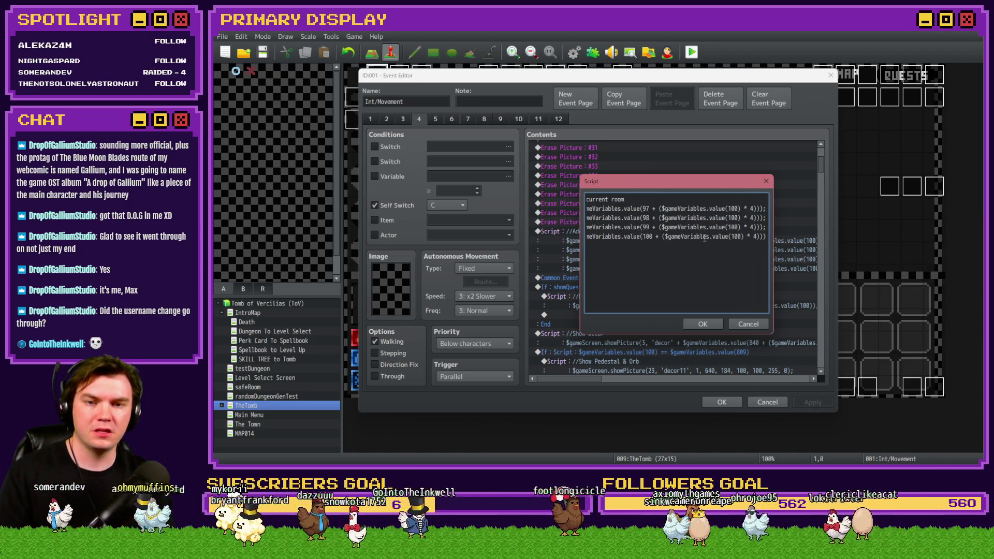
key("shift+Home")
left_click(746, 324)
left_click(721, 402)
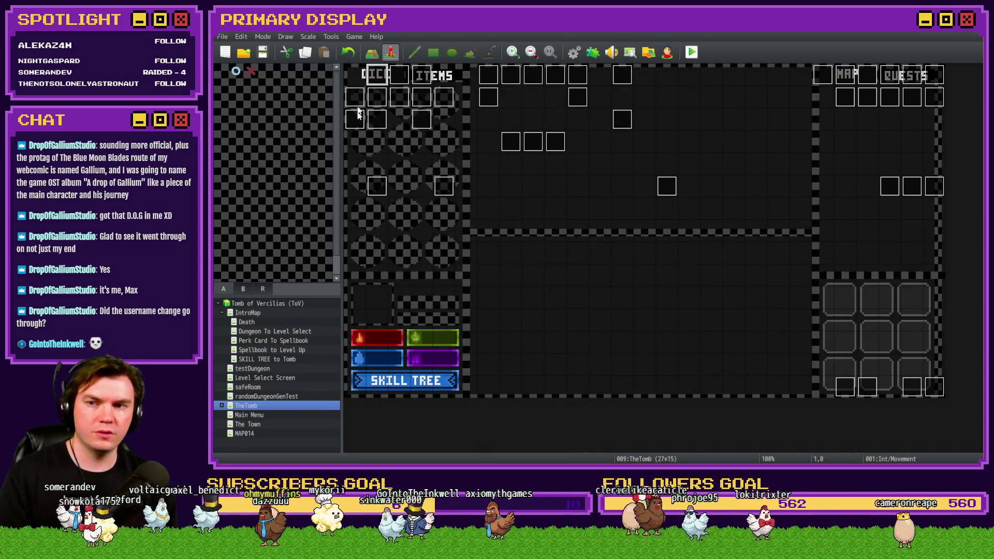
Open the Redraw the room layout script on Tomb Master's page 4
double_click(356, 112)
left_click(419, 118)
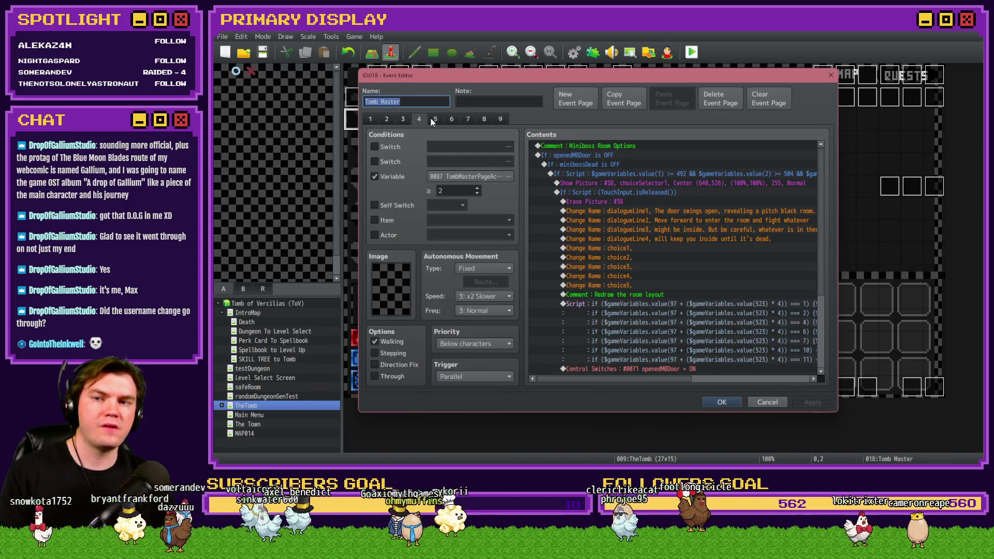
scroll(690, 229, "down", 3)
left_click(685, 229)
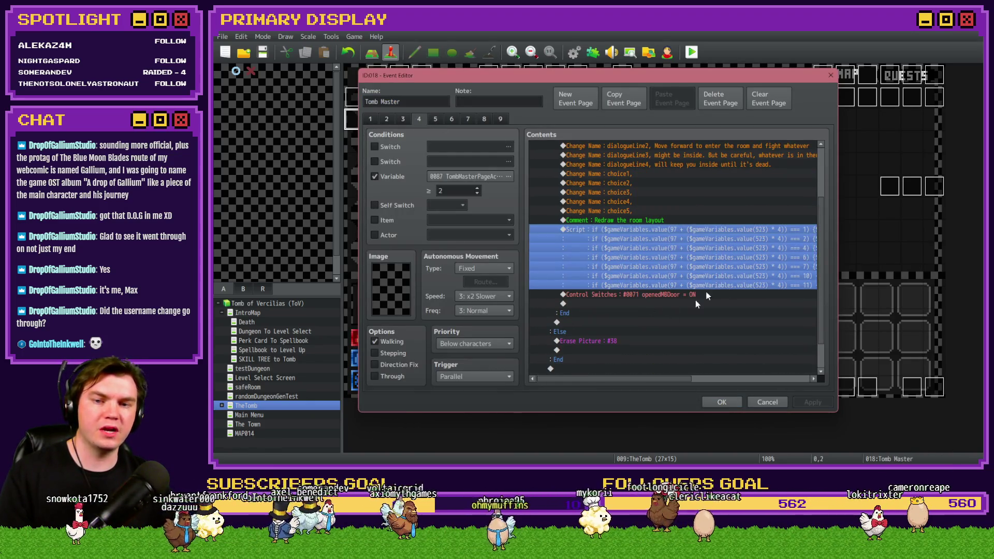
double_click(686, 264)
Add the comment '//Update new DB room layout to current room layout' plus the pasted setValue line, then save
key("Return")
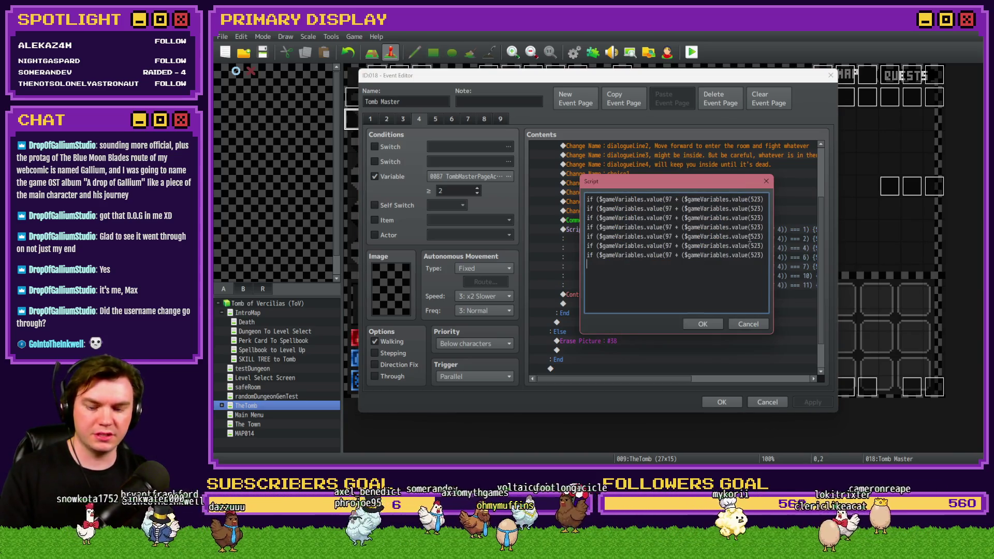
type("//Update new ")
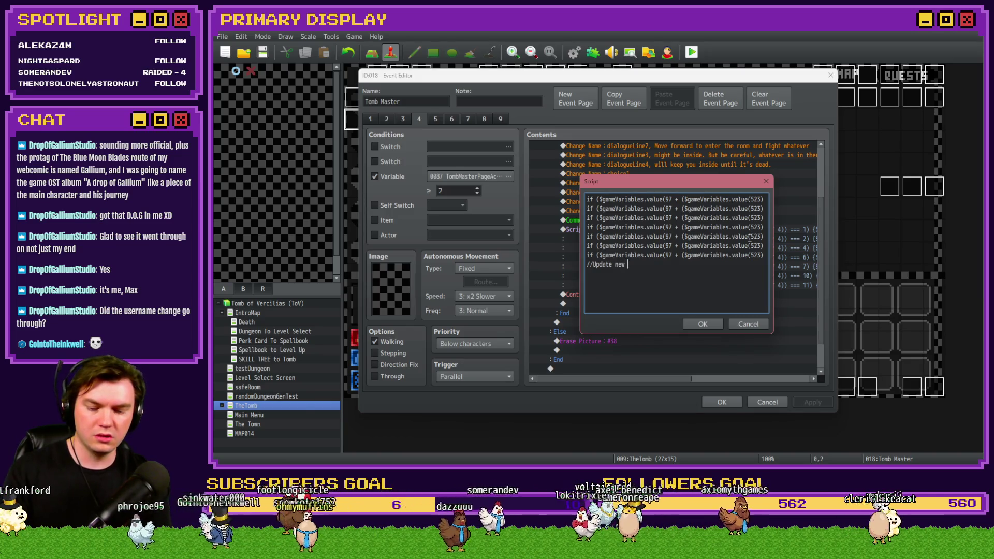
type("D")
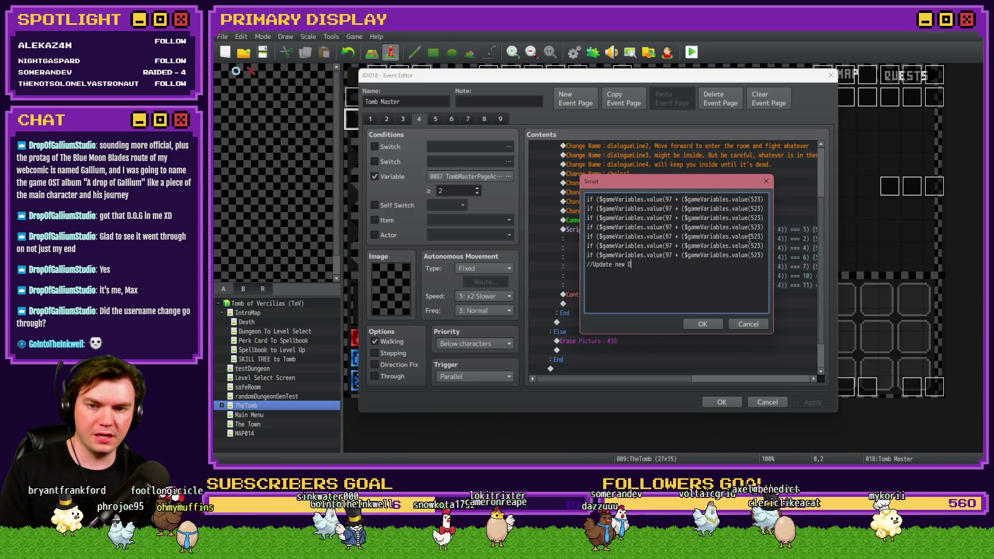
type("B room layou")
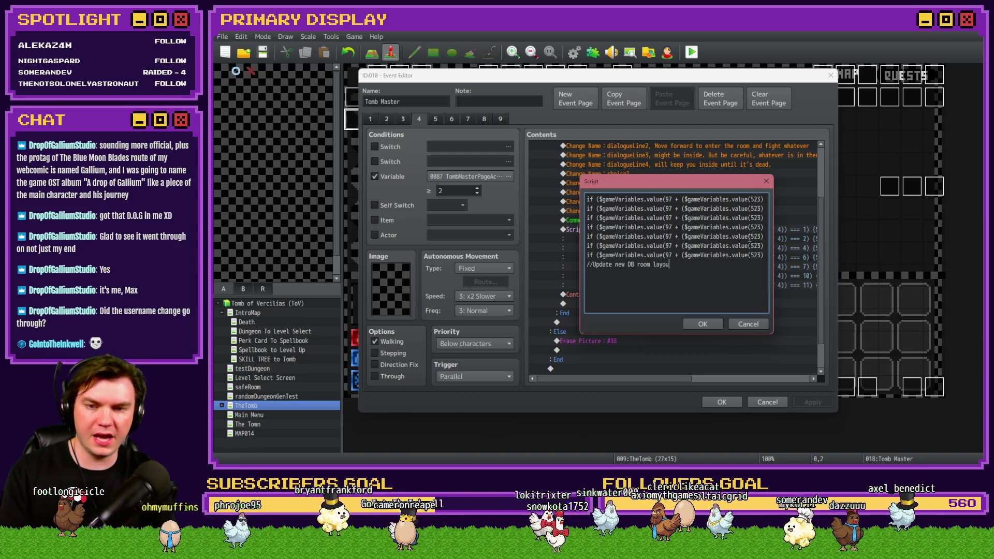
type("t to current room layout")
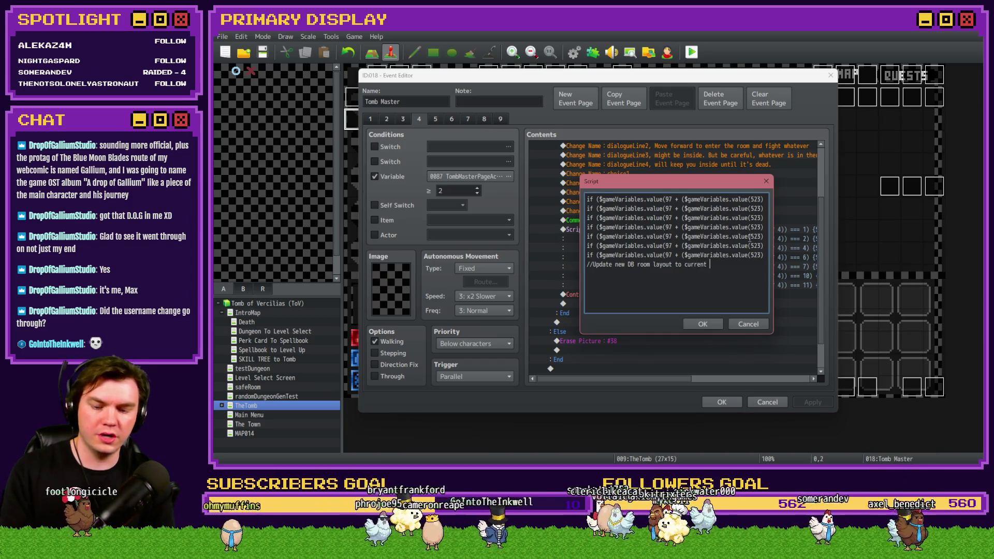
key("Return")
key("ctrl+v")
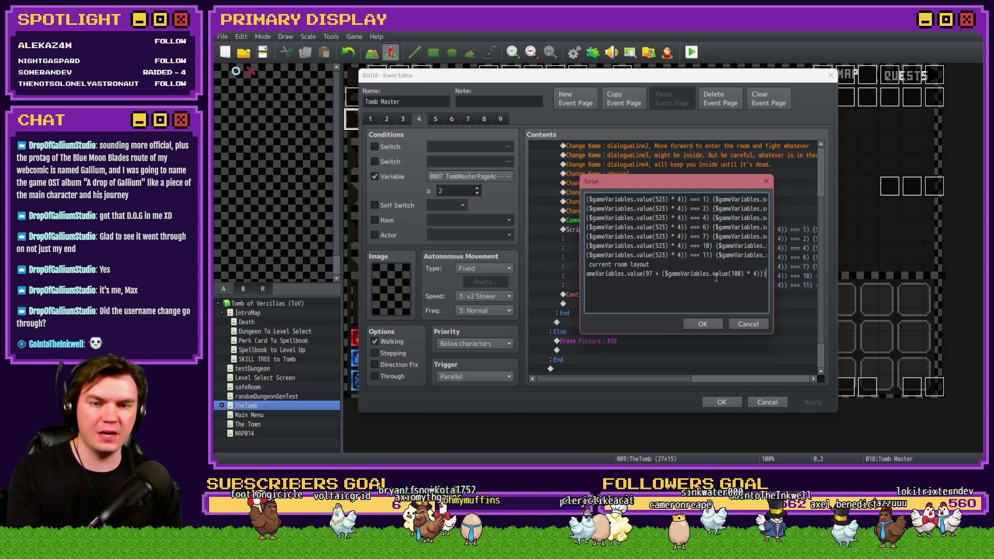
left_click(714, 324)
left_click(813, 402)
left_click(721, 402)
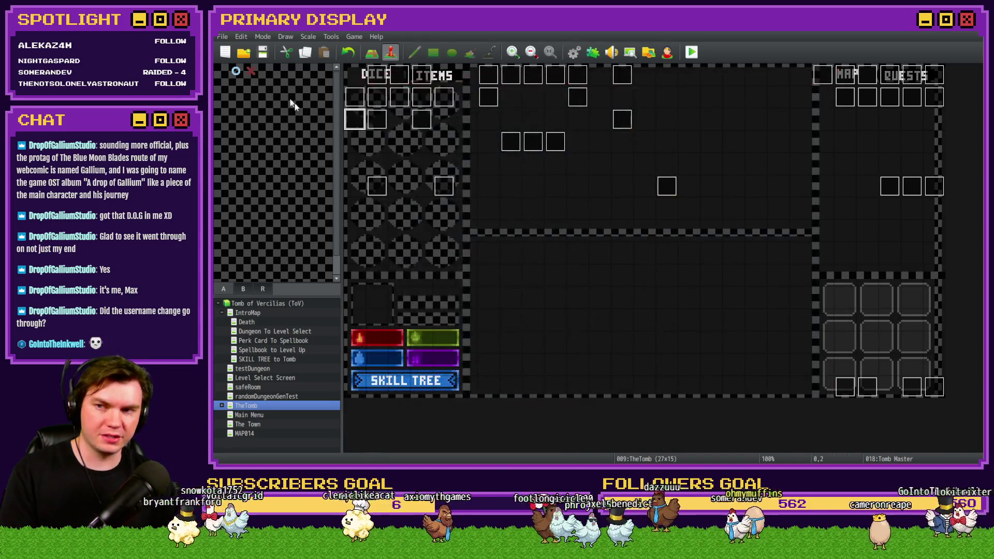
Playtest, walk to the wooden door, open it and step into the miniboss room, hitting the '_x' TypeError
left_click(692, 52)
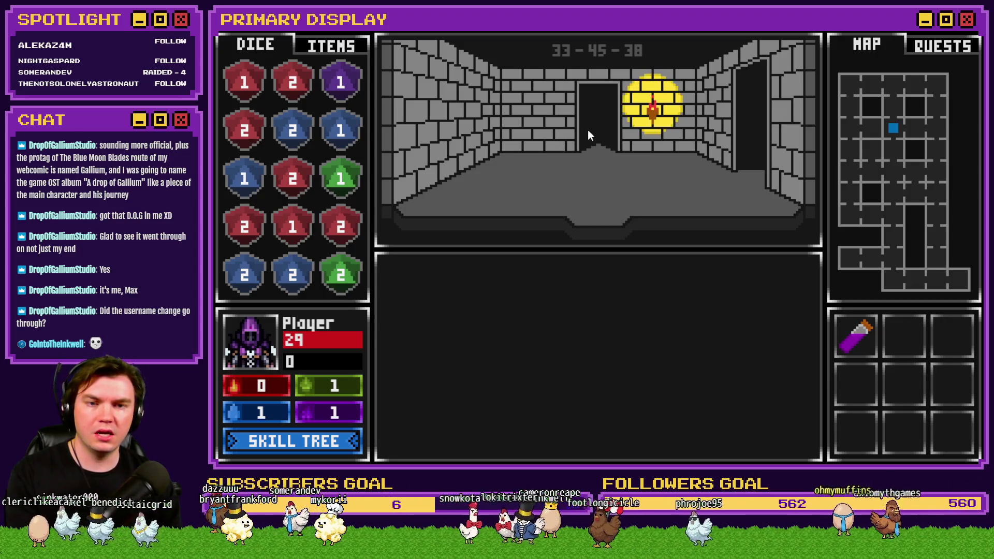
key("w")
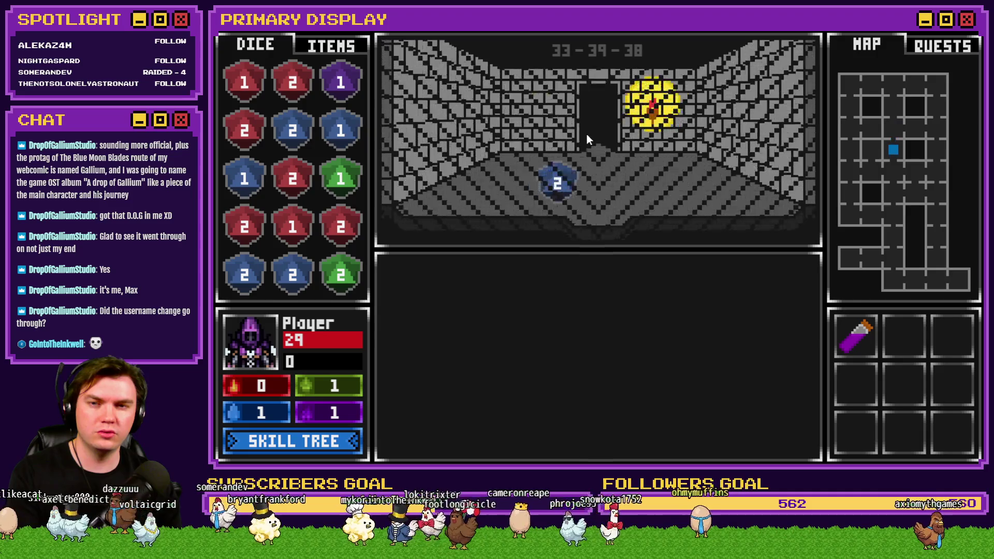
key("w")
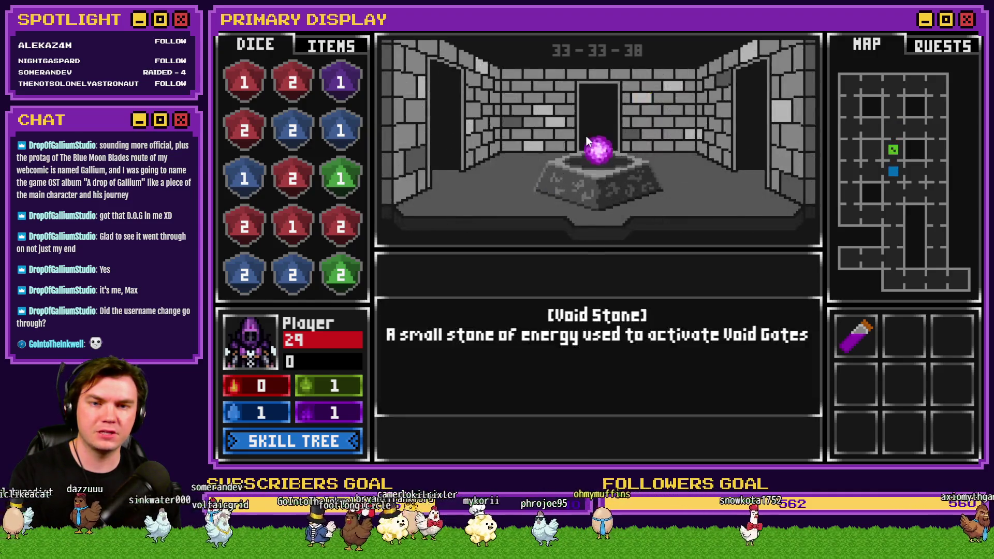
key("w")
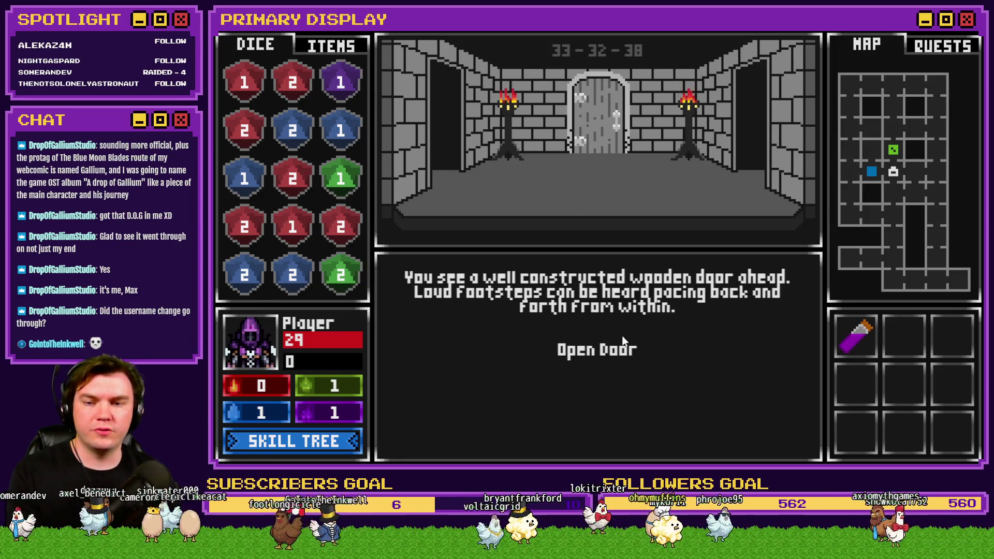
left_click(621, 349)
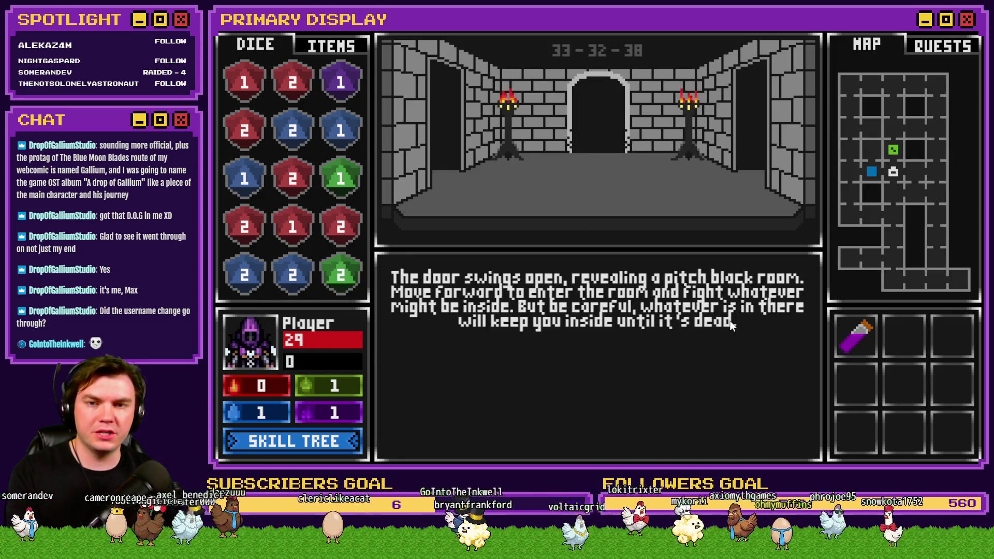
key("w")
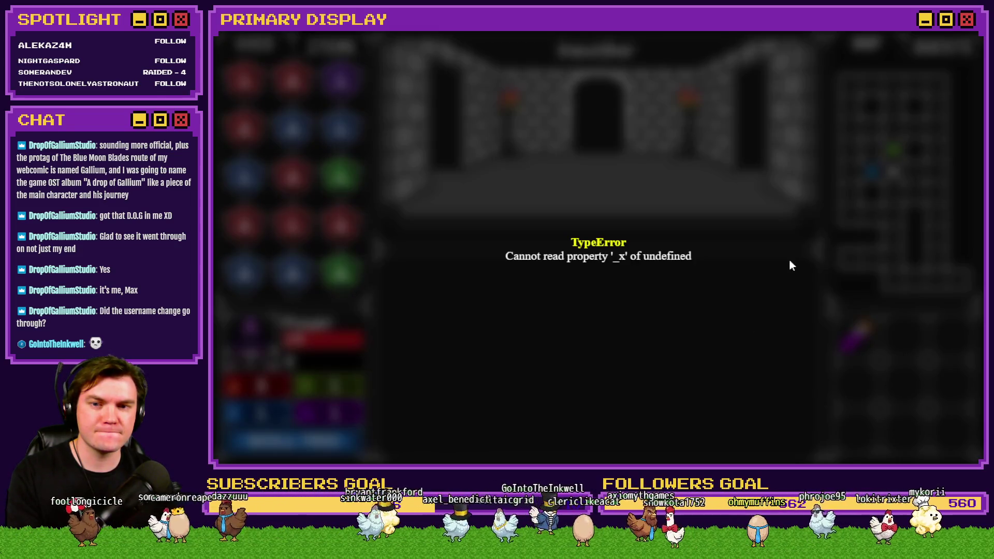
key("alt+F4")
On Int/Movement page 2, inspect the Flash Screen command and the currentRoomMonster block under Move Player Up
double_click(356, 119)
key("Escape")
double_click(378, 79)
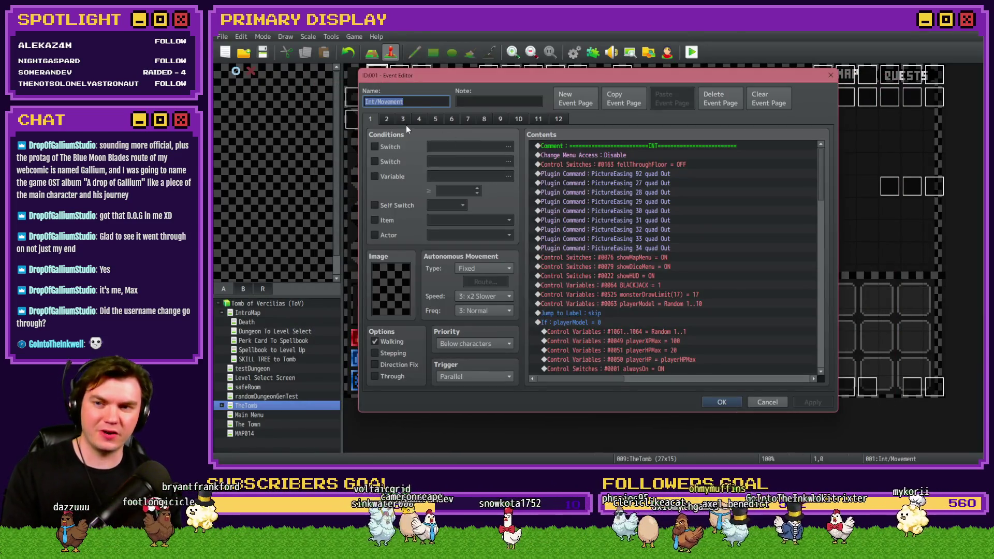
left_click(394, 119)
left_click_drag(822, 161, 819, 305)
left_click(689, 257)
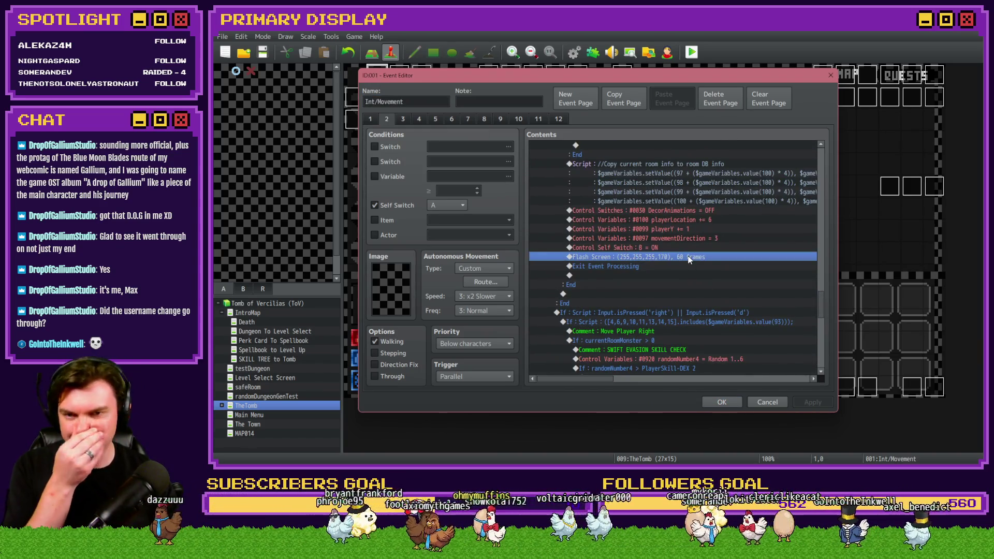
scroll(684, 251, "up", 6)
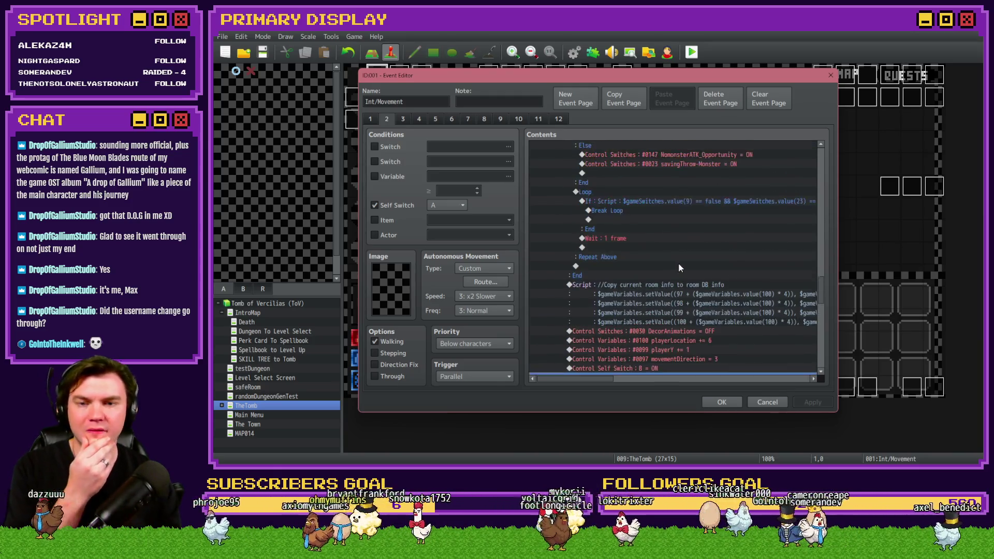
scroll(679, 273, "up", 2)
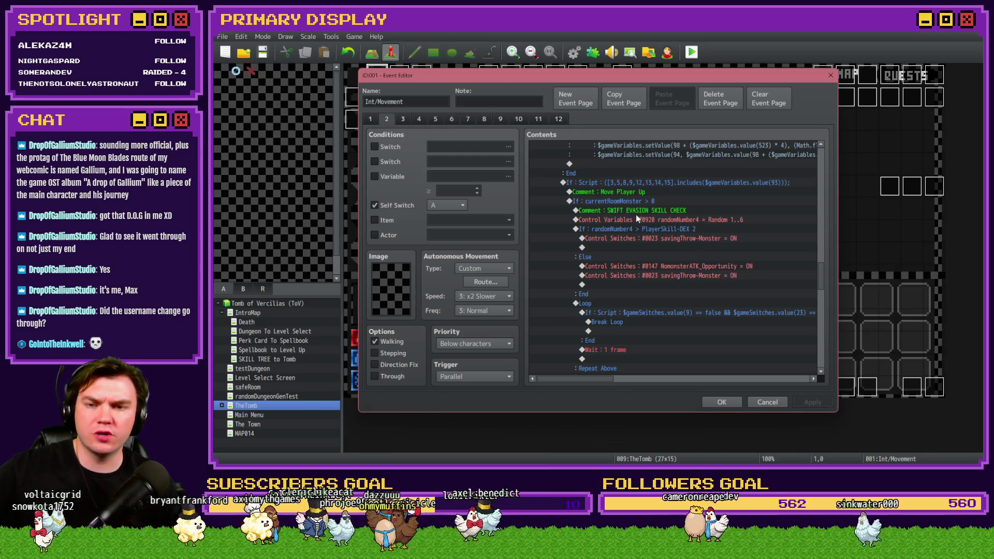
left_click(635, 201)
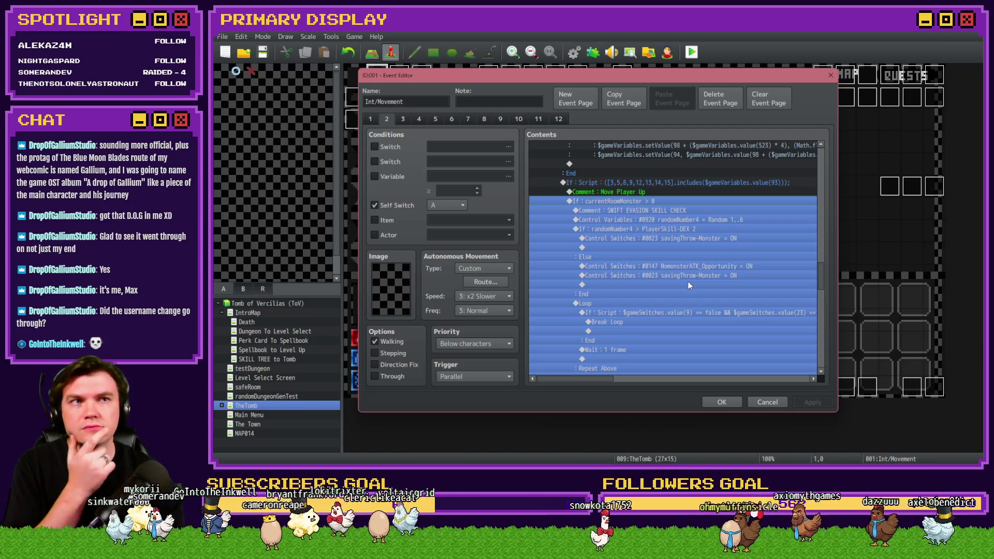
left_click(717, 402)
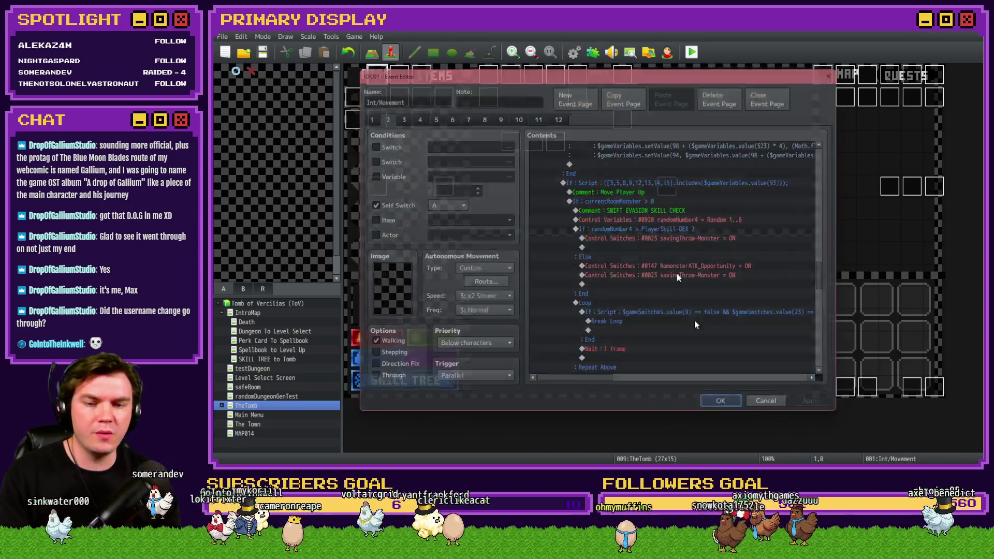
Open the Database's RTG v2.0 common event and scroll to its Set Mini Boss Spawn loop
left_click(575, 52)
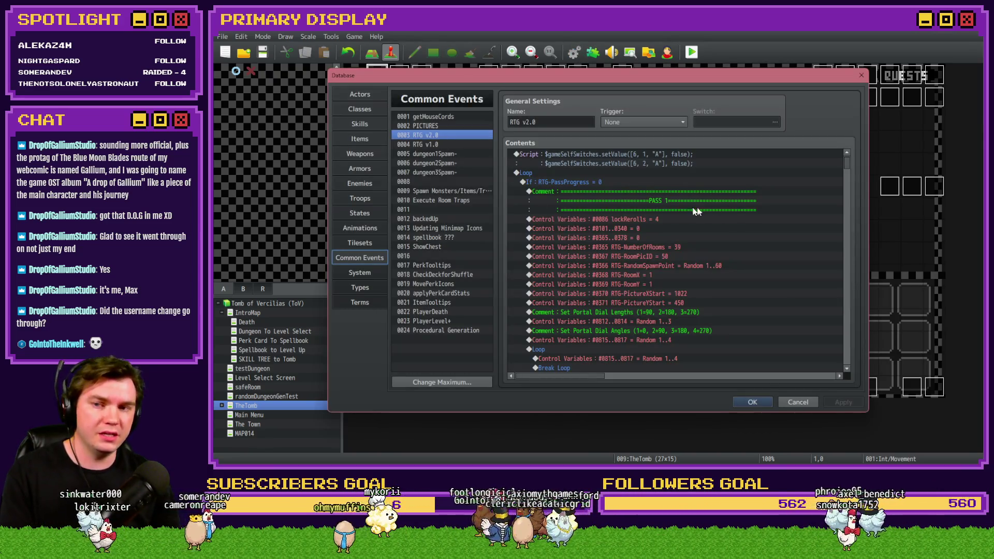
mouse_move(849, 178)
left_mouse_down()
mouse_move(854, 303)
mouse_move(864, 322)
left_mouse_up()
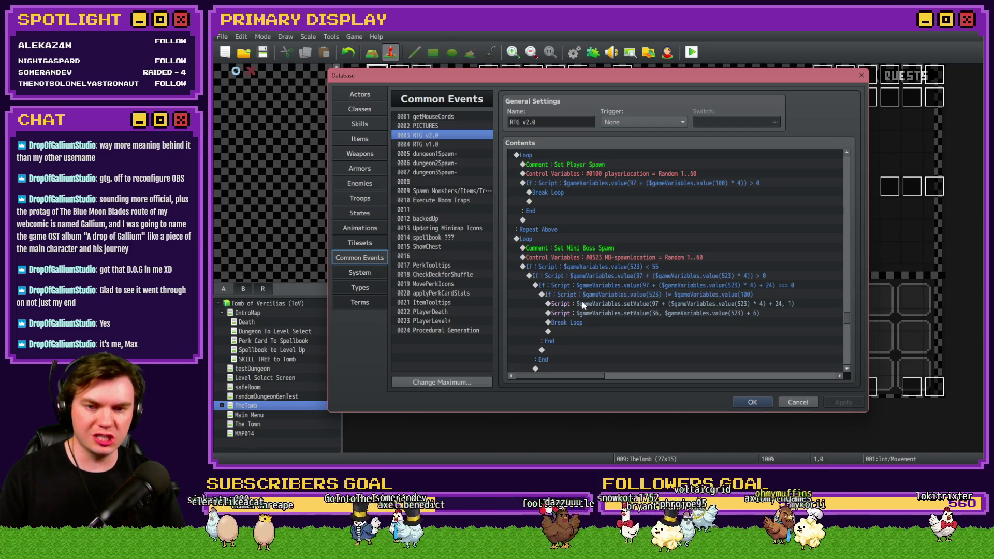
Select the setValue(36, …) miniboss script and scroll down to the 'Don't Spawn Things In…' comments
left_click(601, 309)
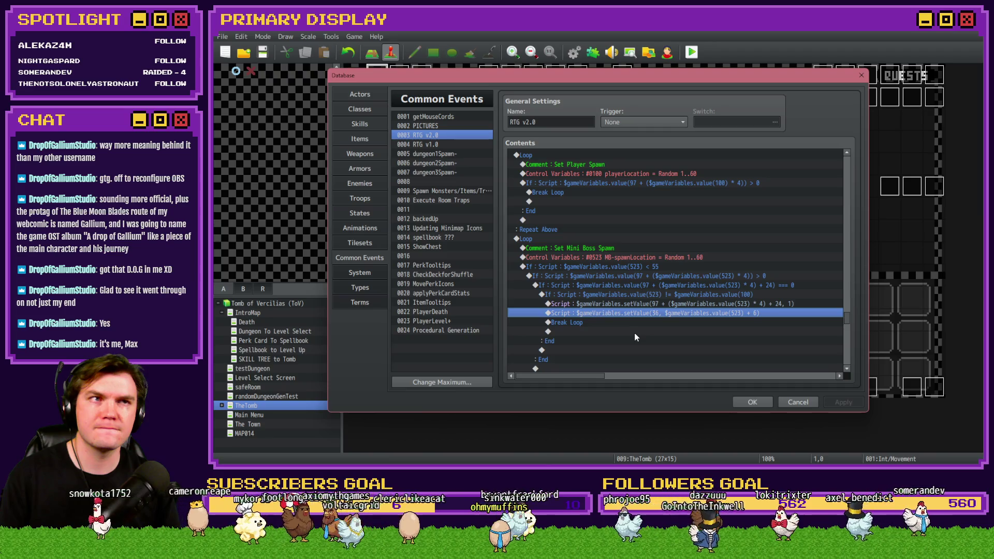
scroll(635, 335, "down", 7)
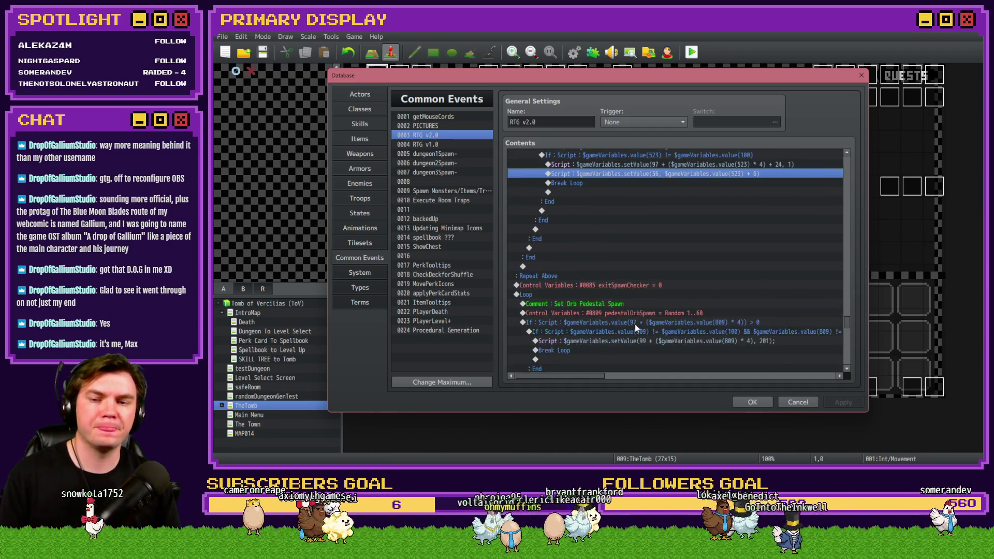
scroll(636, 331, "down", 6)
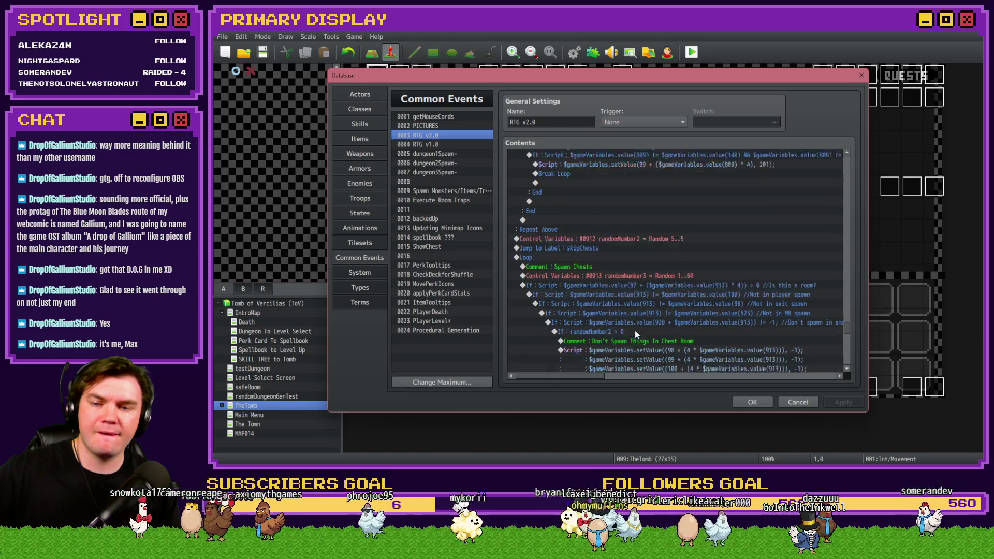
scroll(636, 334, "down", 5)
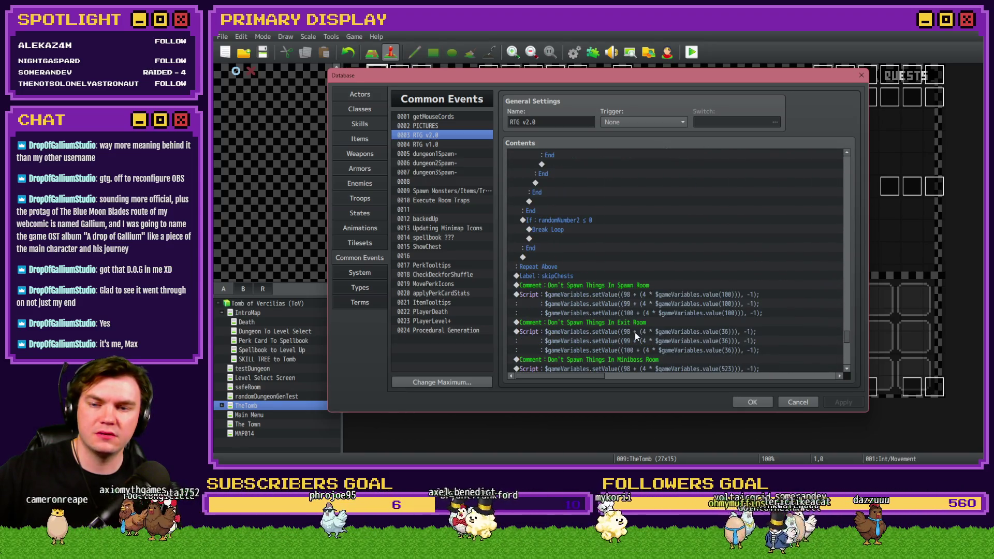
scroll(635, 335, "down", 2)
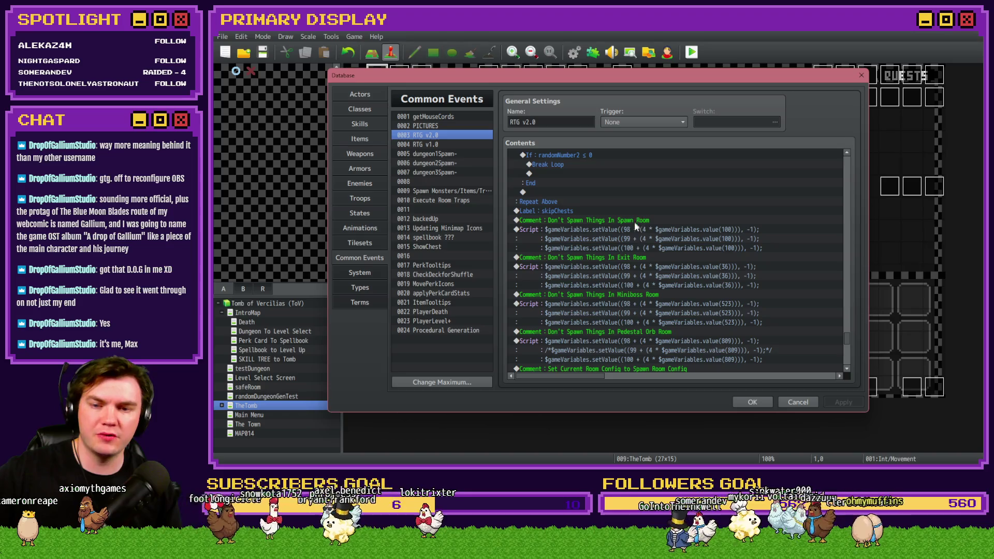
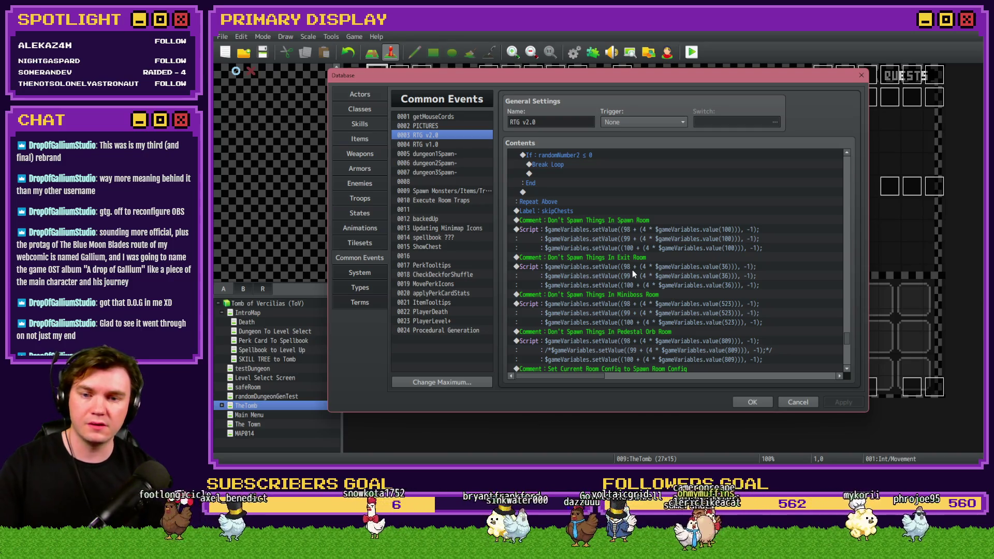
Select common event 0009 Spawn Monsters/Items/Traps in the Database list
scroll(633, 269, "down", 3)
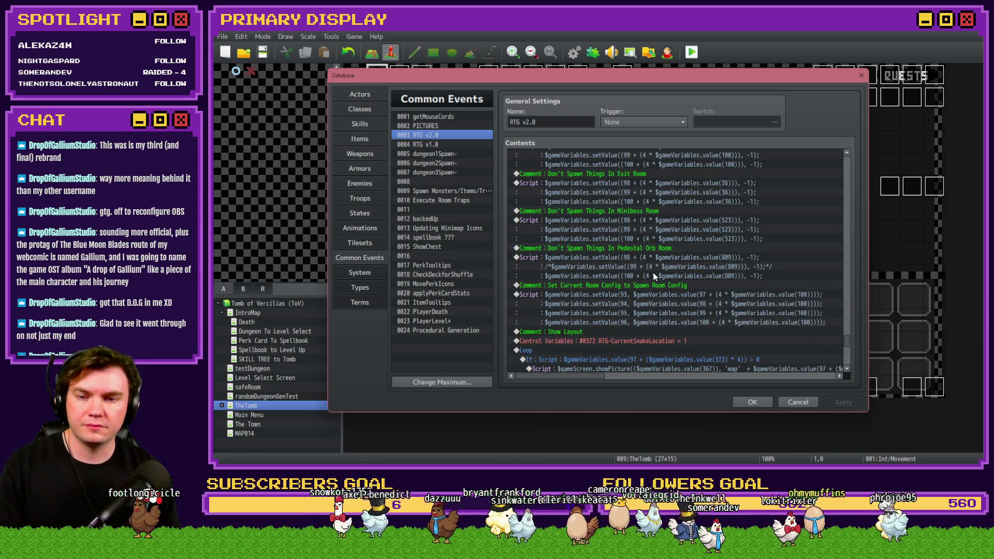
scroll(654, 272, "down", 10)
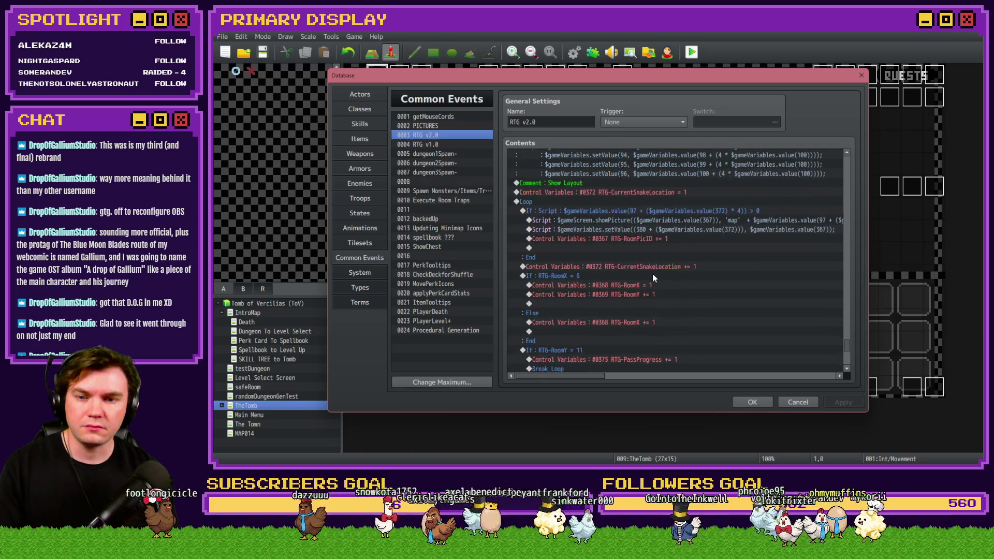
scroll(653, 277, "down", 10)
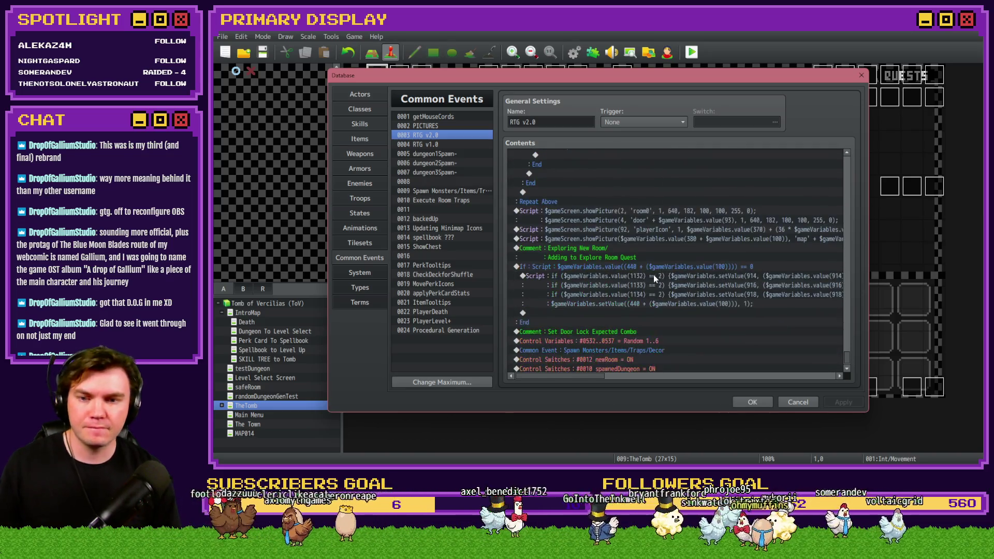
scroll(654, 274, "down", 1)
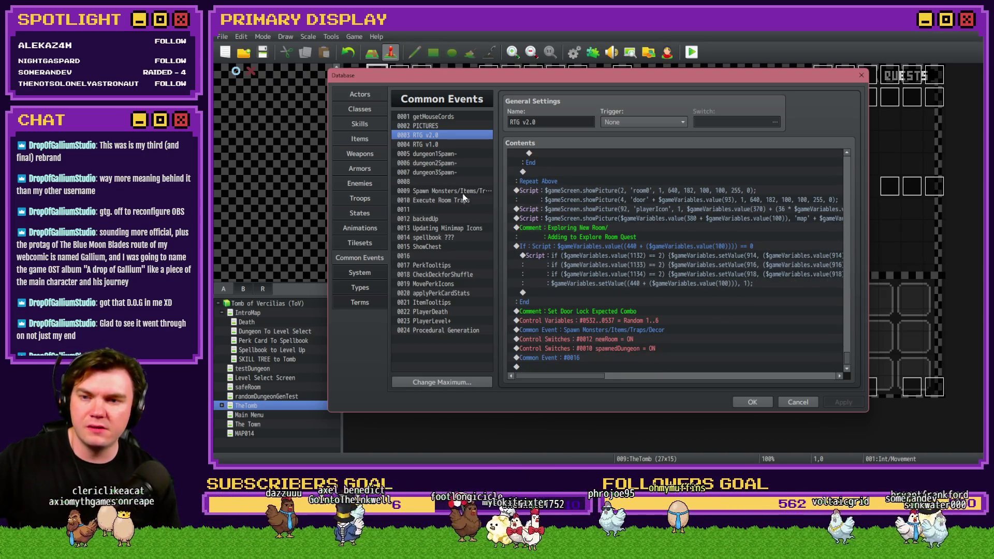
left_click(456, 190)
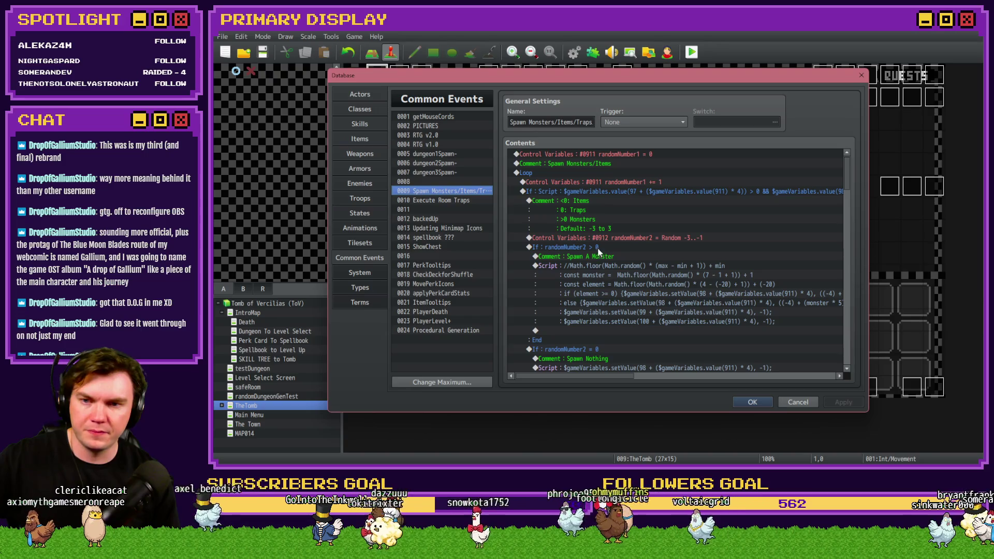
Inspect the event's final miniboss spawn Script line, then close the Database with OK
scroll(595, 225, "down", 3)
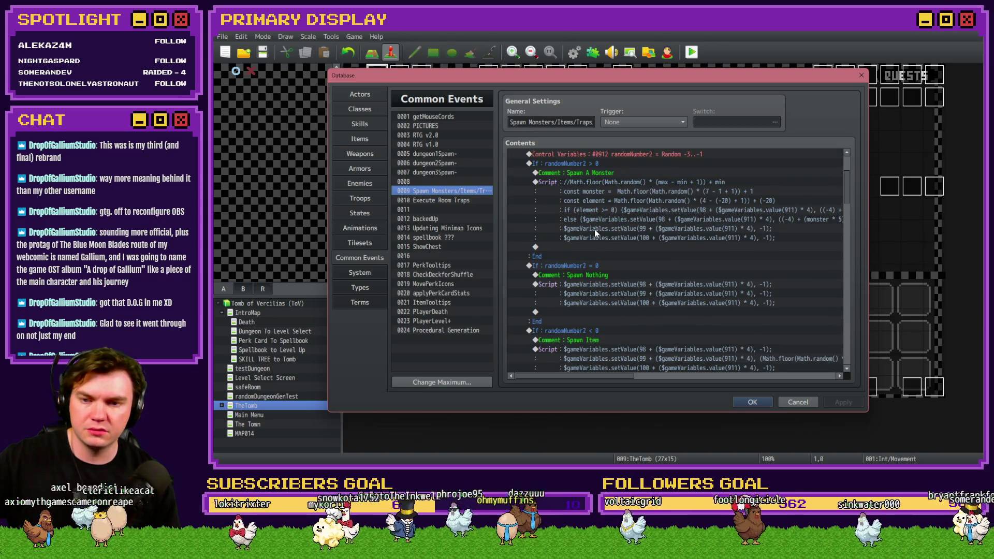
scroll(594, 229, "down", 6)
scroll(596, 230, "down", 10)
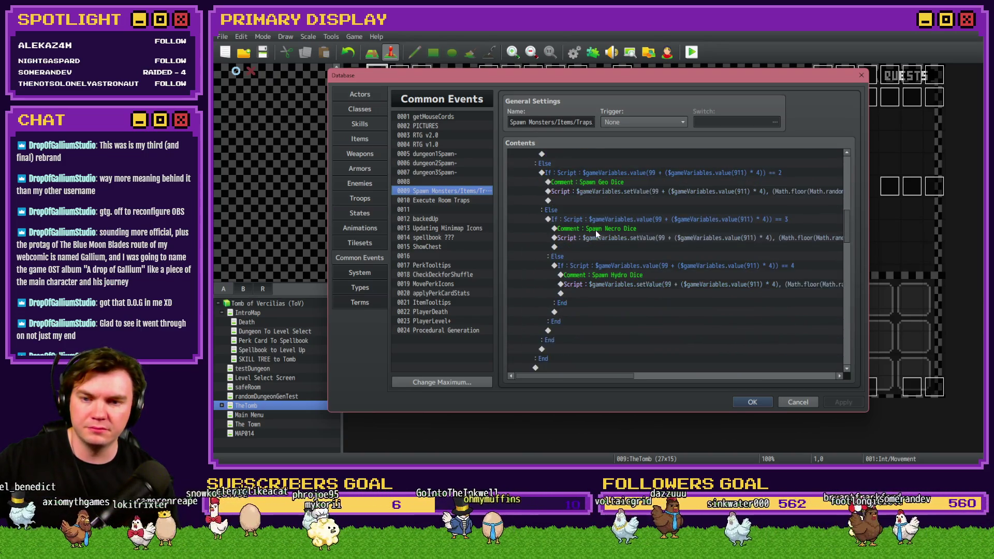
scroll(598, 228, "down", 2)
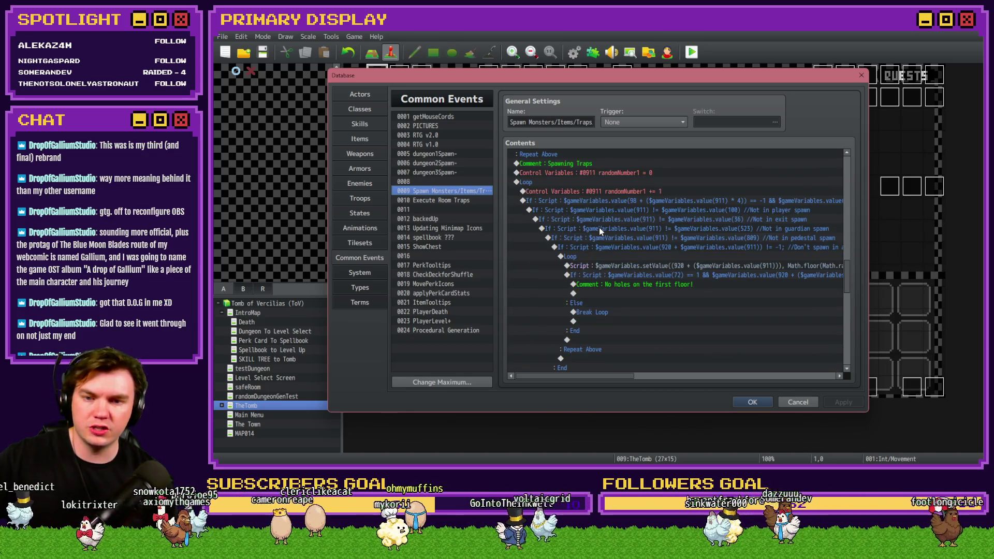
scroll(599, 228, "down", 1)
scroll(599, 230, "down", 5)
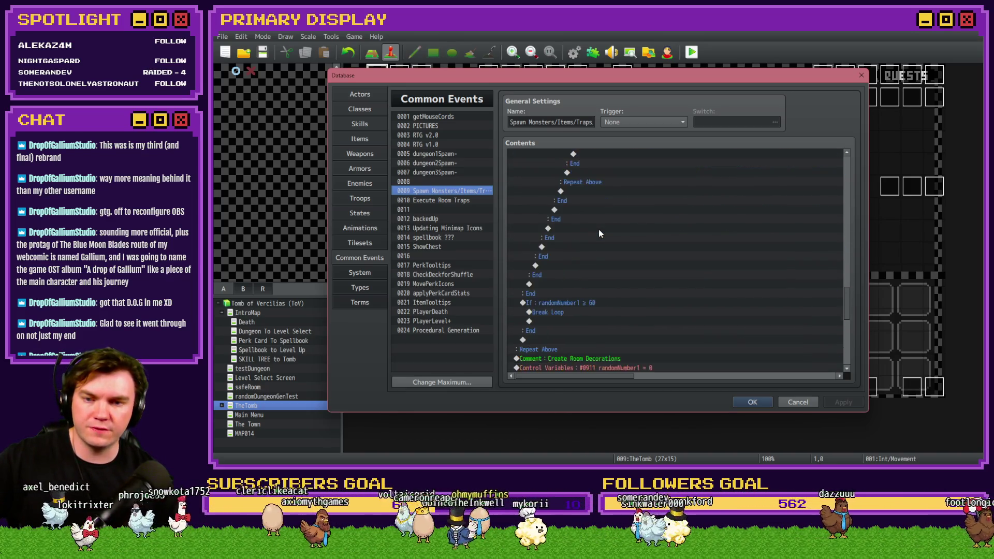
scroll(598, 232, "down", 2)
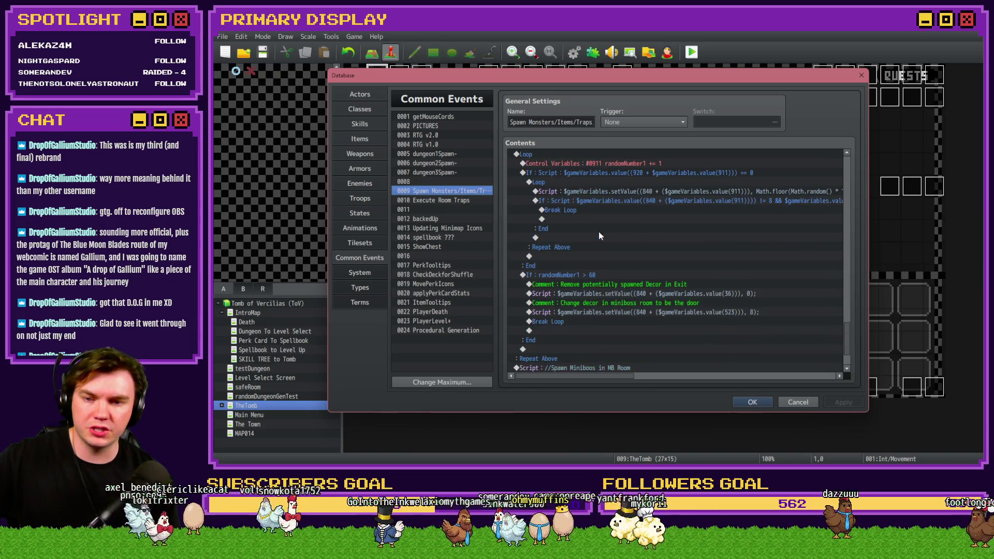
scroll(599, 231, "down", 2)
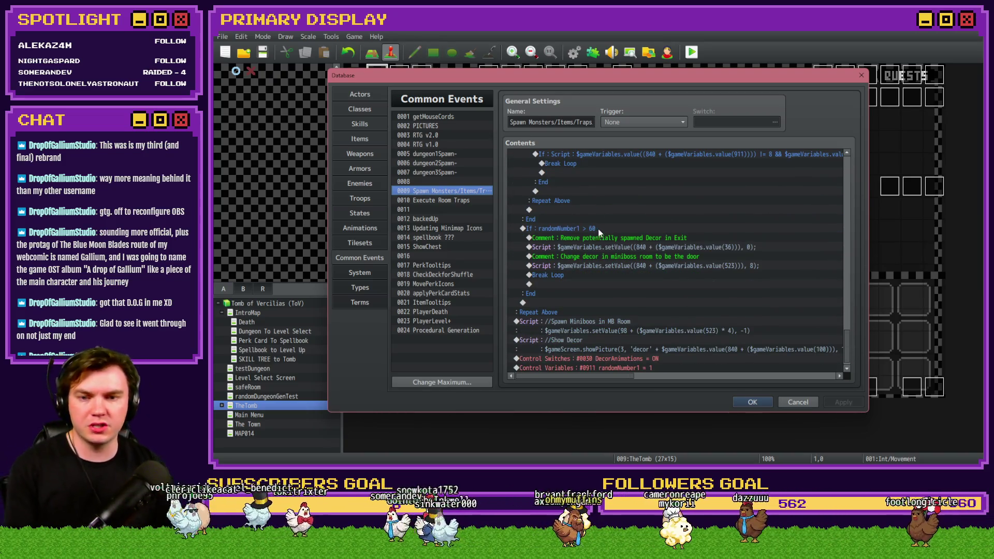
scroll(604, 228, "down", 1)
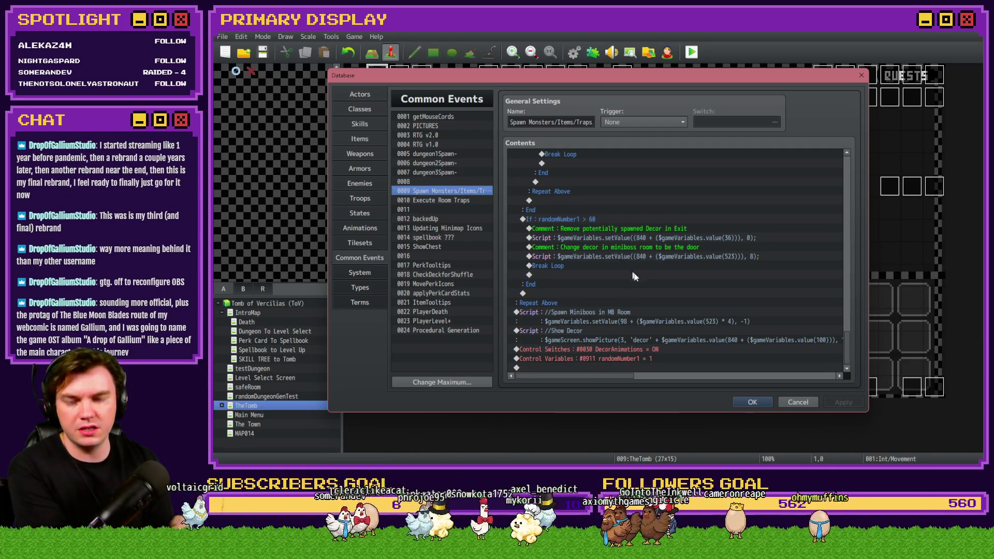
left_click(582, 303)
left_click(588, 309)
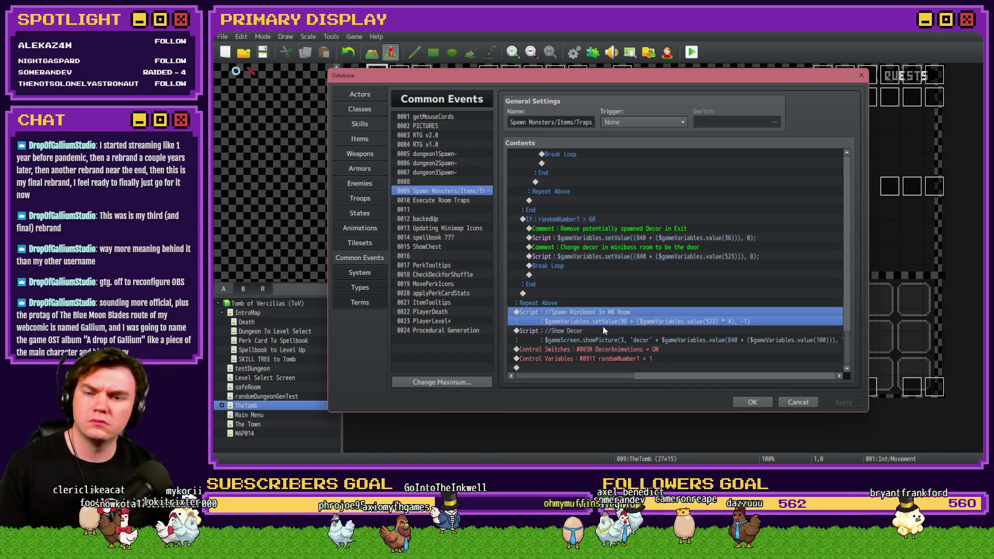
left_click(752, 402)
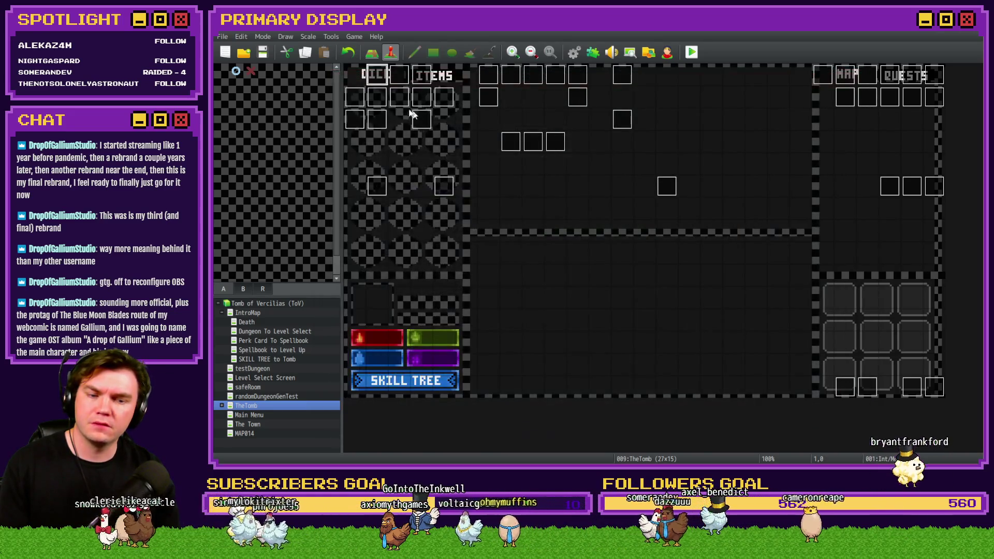
Playtest the Tomb with Grxffn's Potion of Power perk and open the F9 debug switches
left_click(692, 52)
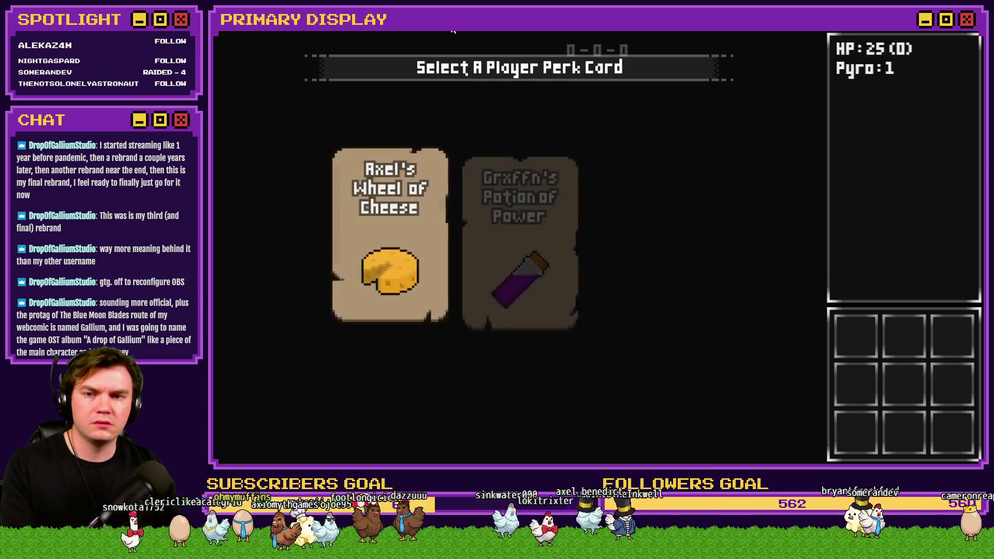
left_click(532, 173)
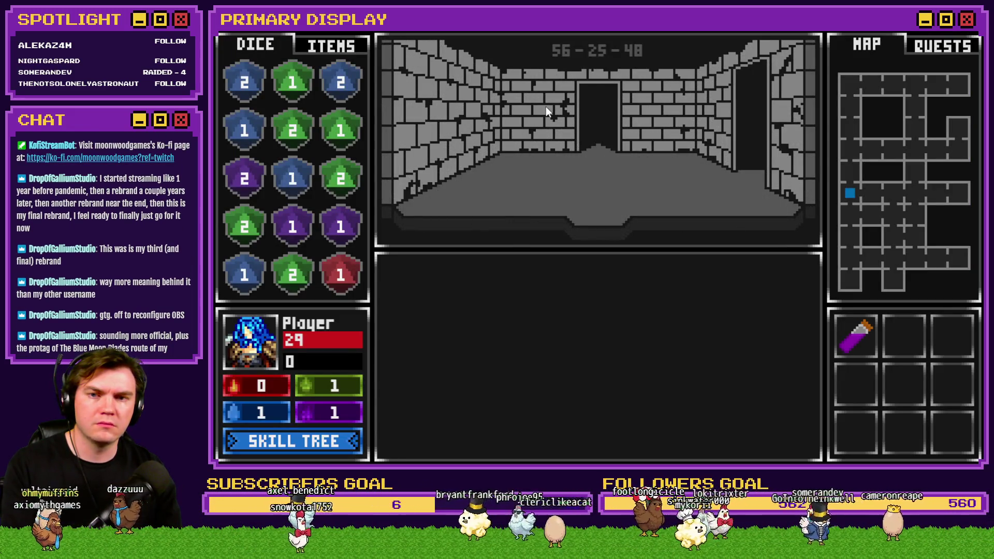
key("F9")
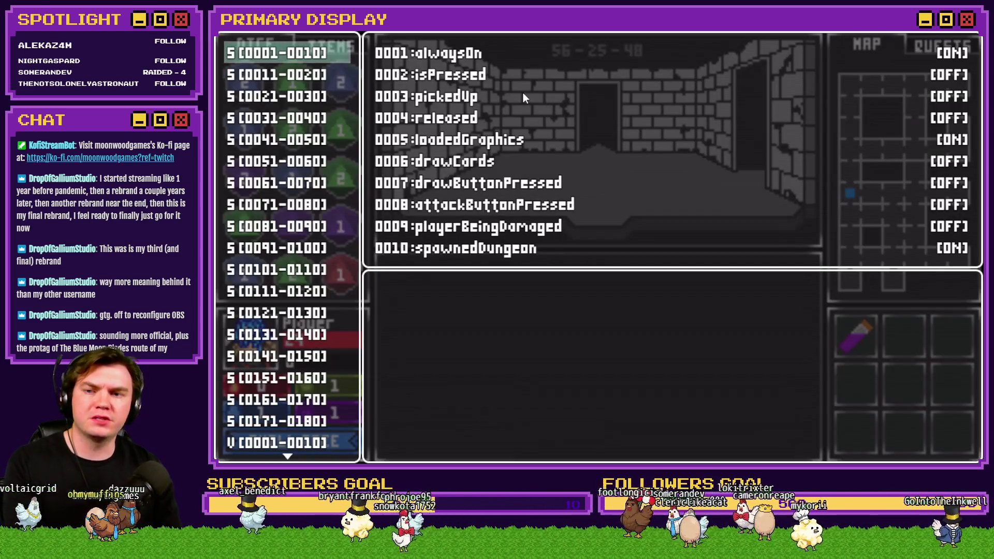
key("Down")
key("Down")
key("Down")
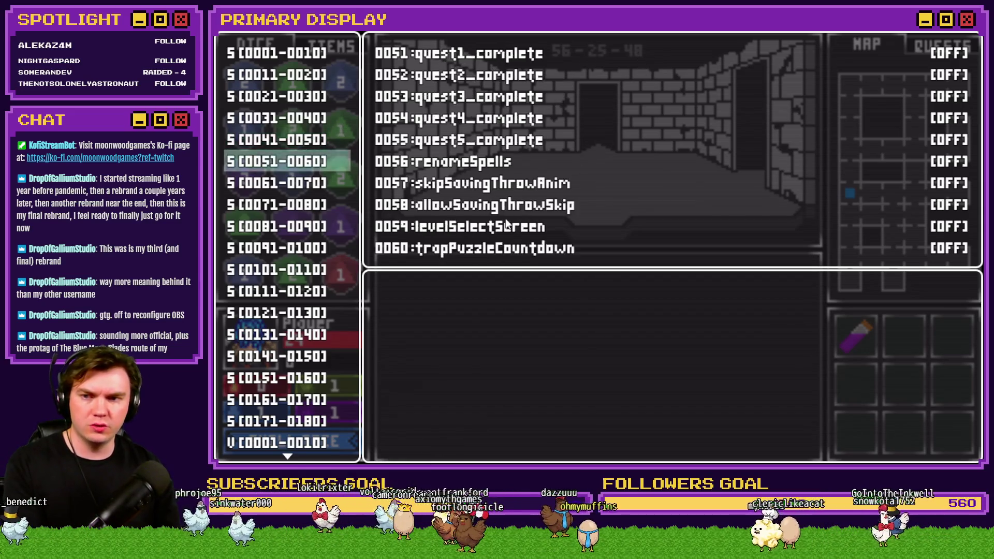
Check variables 0261-0290 in debug, then end the playtest and open the Int/Movement event
scroll(295, 335, "down", 15)
key("Down")
key("Down")
key("Down")
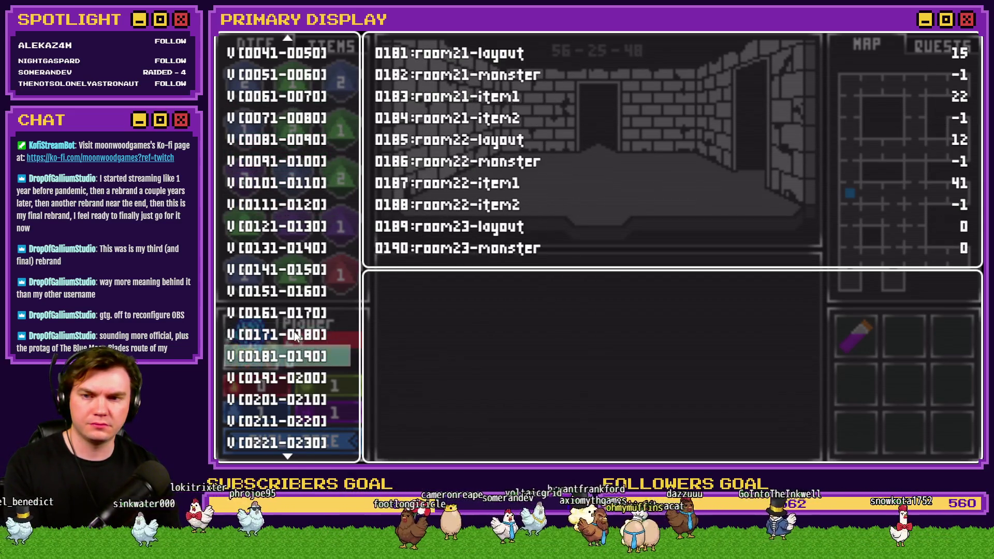
key("Up")
key("Up")
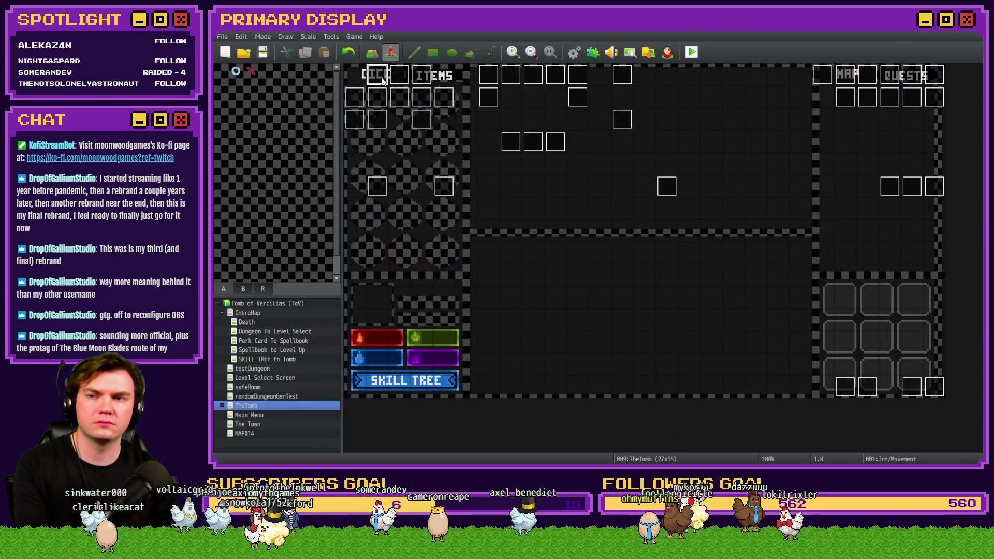
double_click(377, 75)
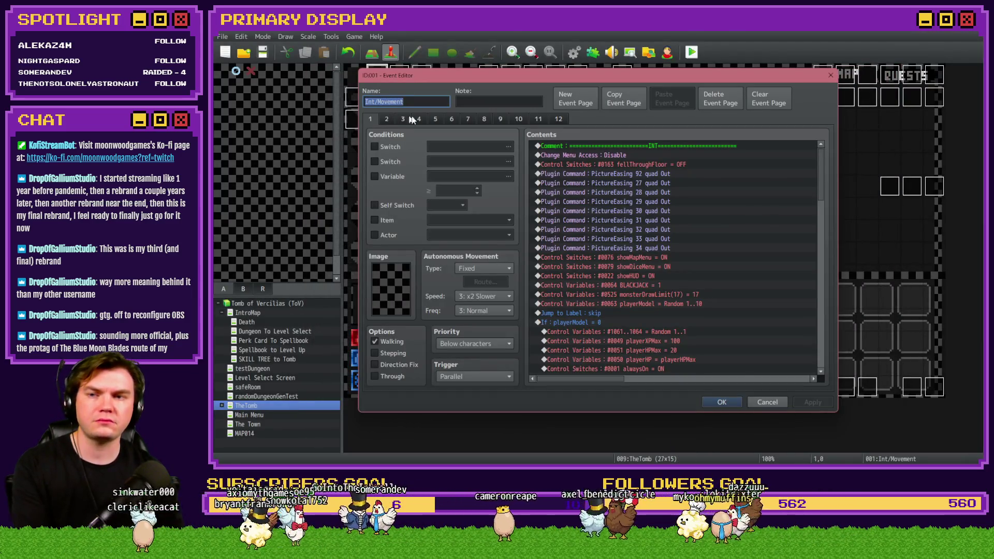
Review Int/Movement pages 4 and 2, including the If currentRoomMonster > 0 block, then close with OK
left_click(419, 120)
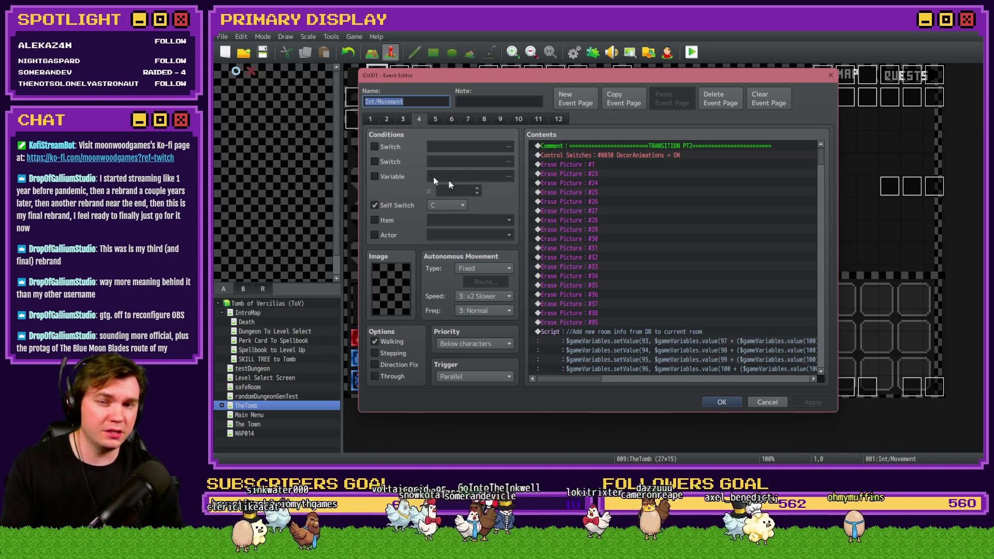
left_click(387, 119)
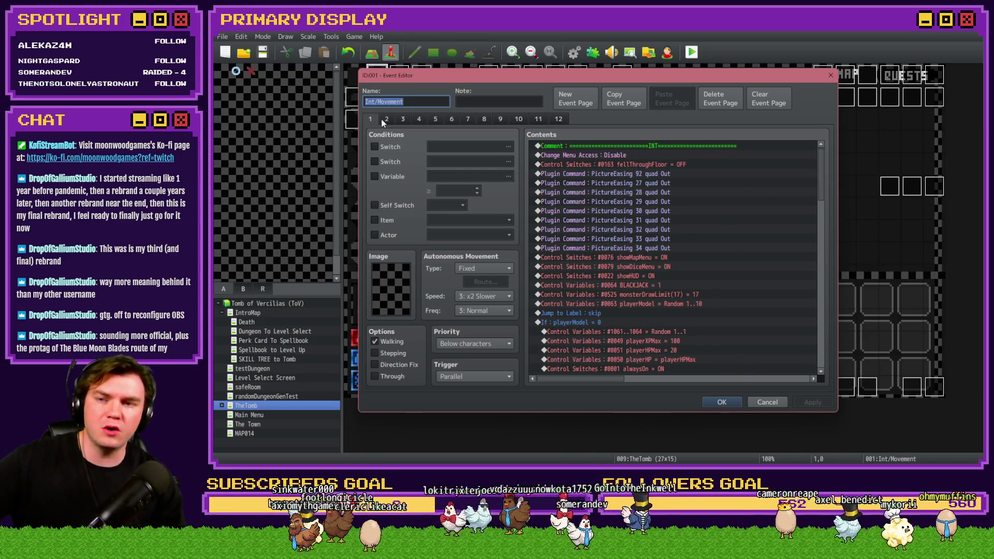
scroll(824, 281, "down", 10)
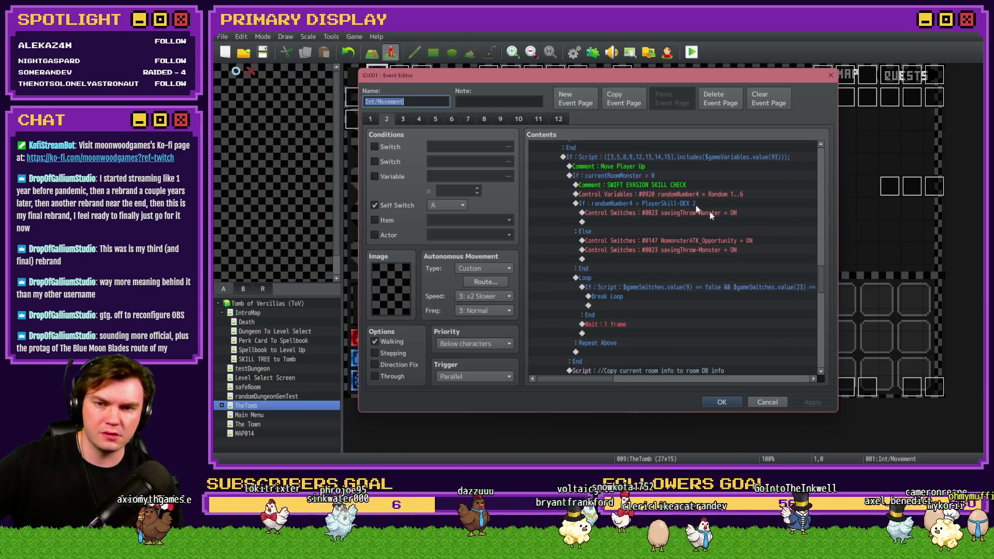
left_click(628, 185)
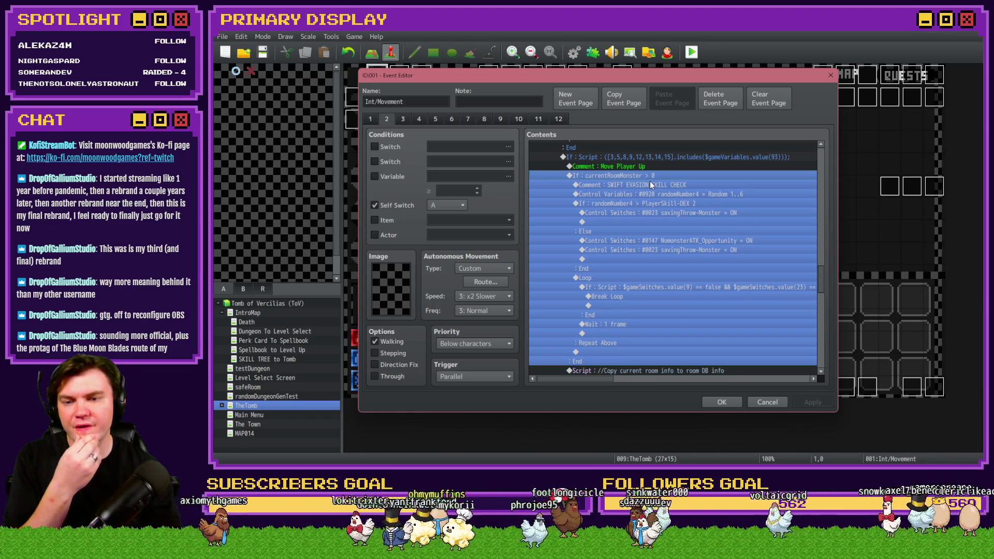
scroll(663, 210, "down", 2)
scroll(657, 231, "down", 2)
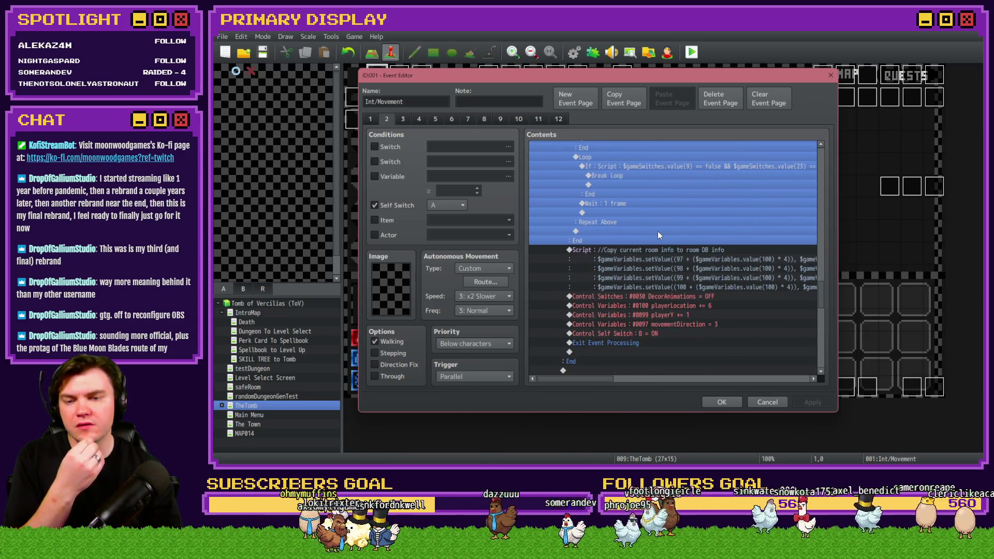
scroll(647, 237, "up", 4)
left_click(721, 401)
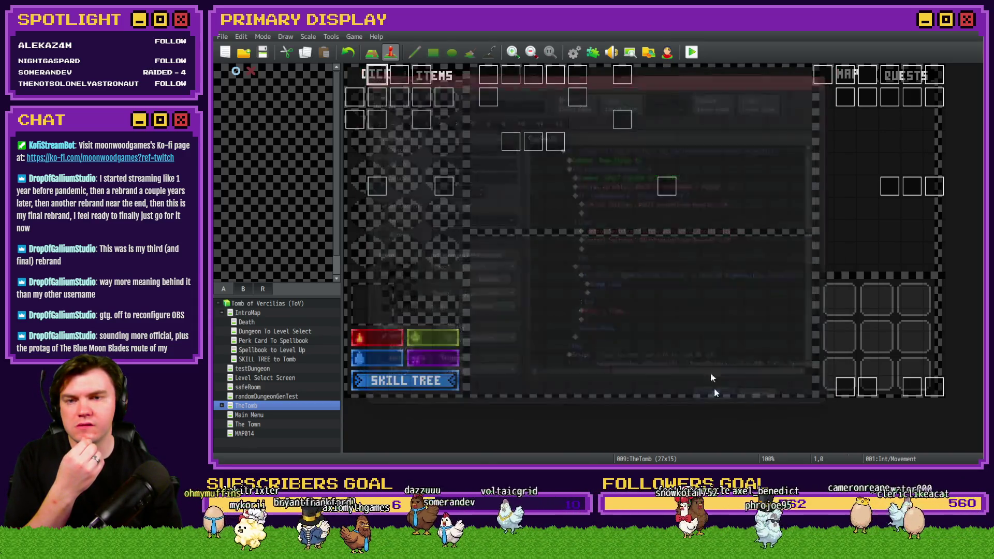
Save the event changes, pick a perk card, and walk up to the wooden door
left_click(555, 261)
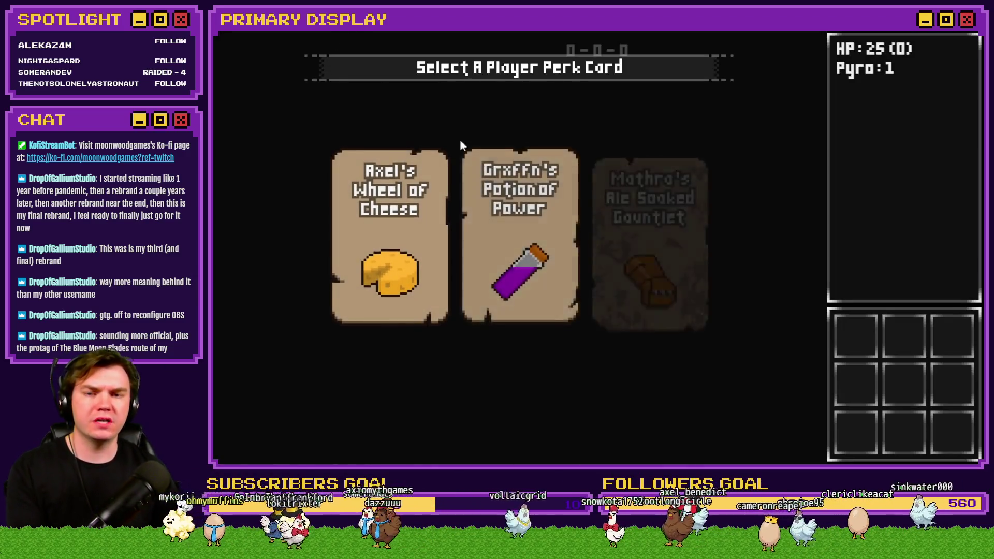
left_click(428, 157)
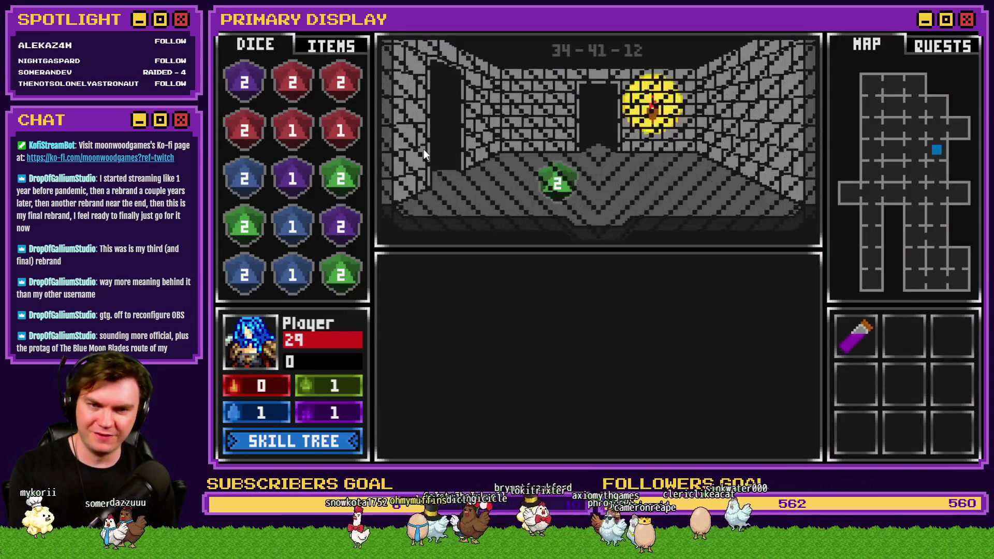
key("Up")
key("Up")
key("Up")
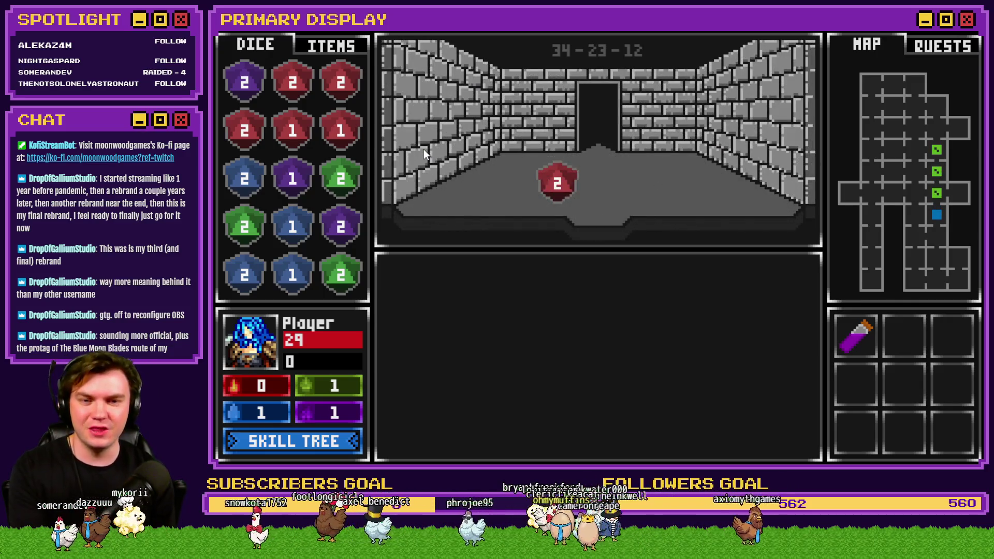
key("Up")
key("Up")
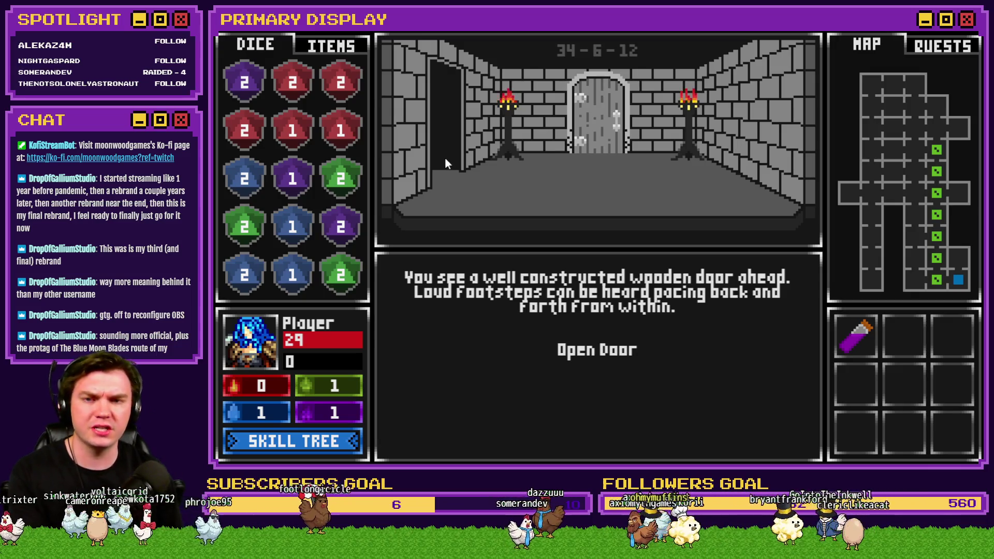
Check debug variable groups 0031-0040 through 0061-0070, then close the viewer
key("F1")
scroll(279, 311, "down", 7)
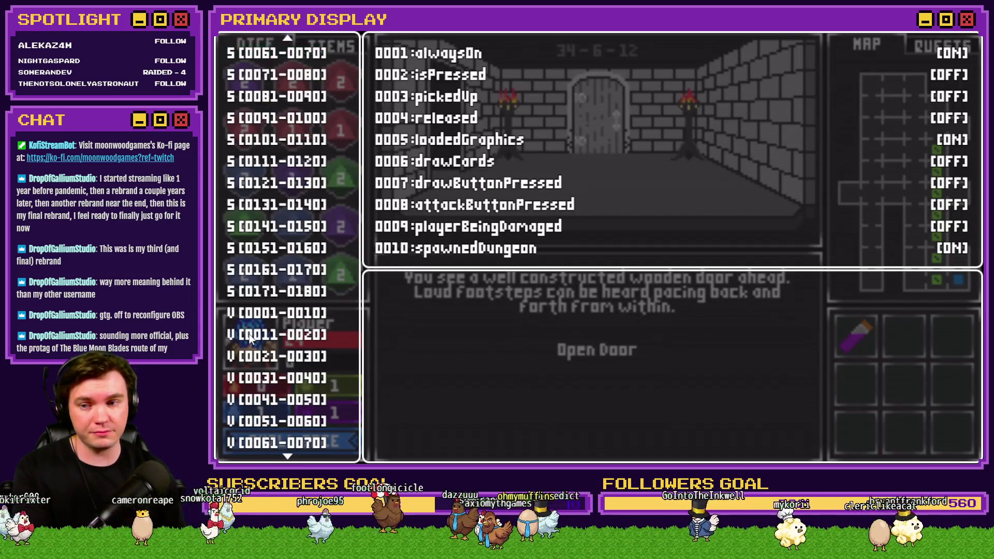
left_click(275, 356)
key("Down")
key("Down")
key("Down")
key("Up")
key("Down")
key("Down")
key("Down")
key("Down")
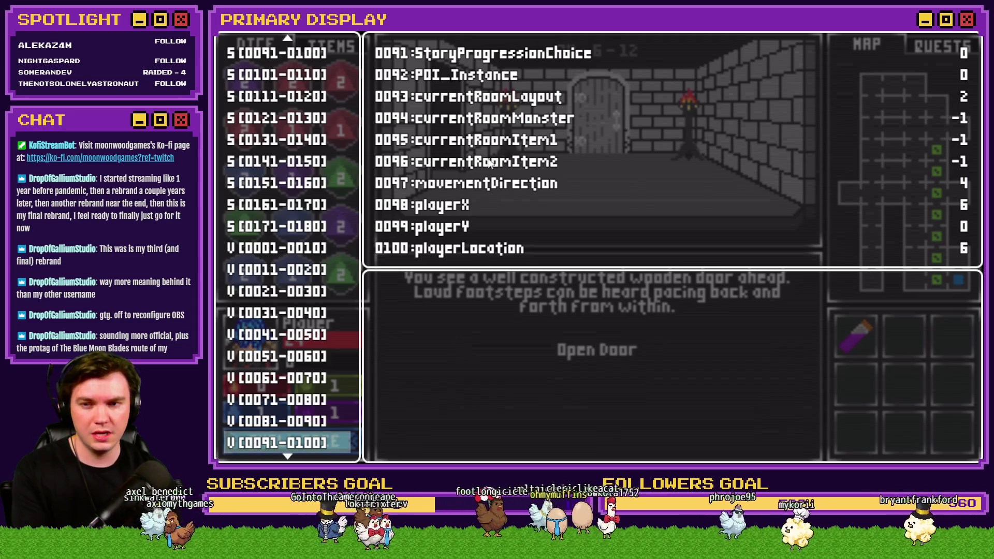
key("Escape")
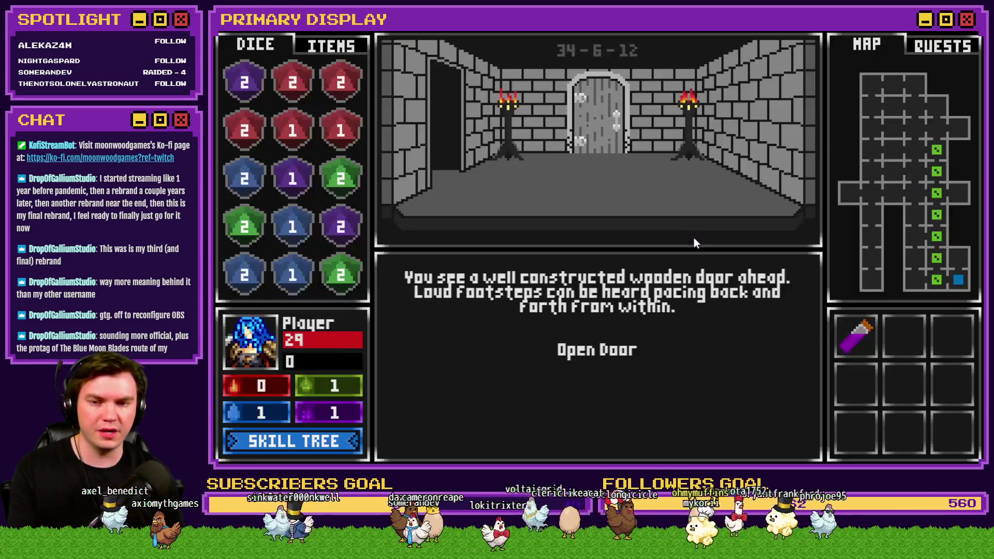
Open the wooden door, recheck variables, enter the miniboss room, and close the crashed game
left_click(613, 357)
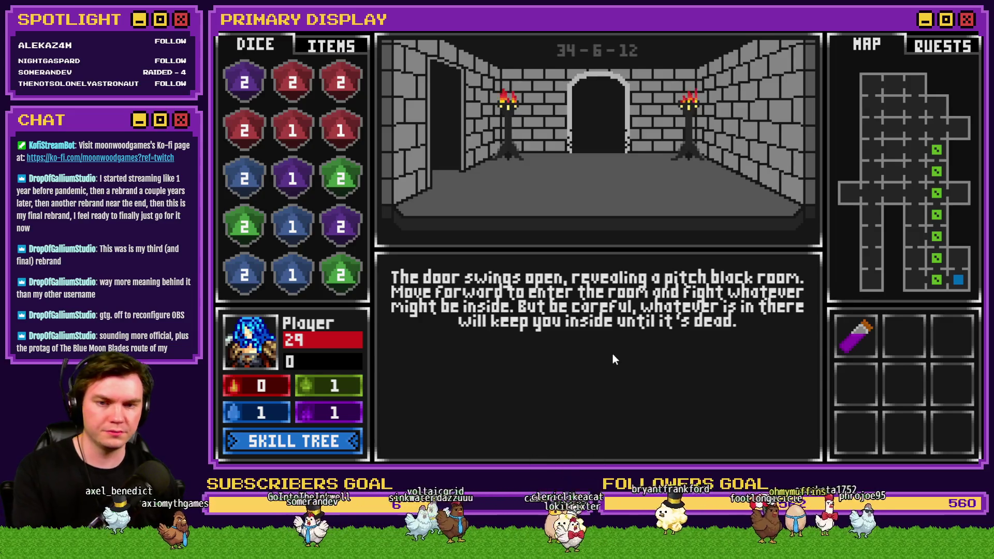
key("F9")
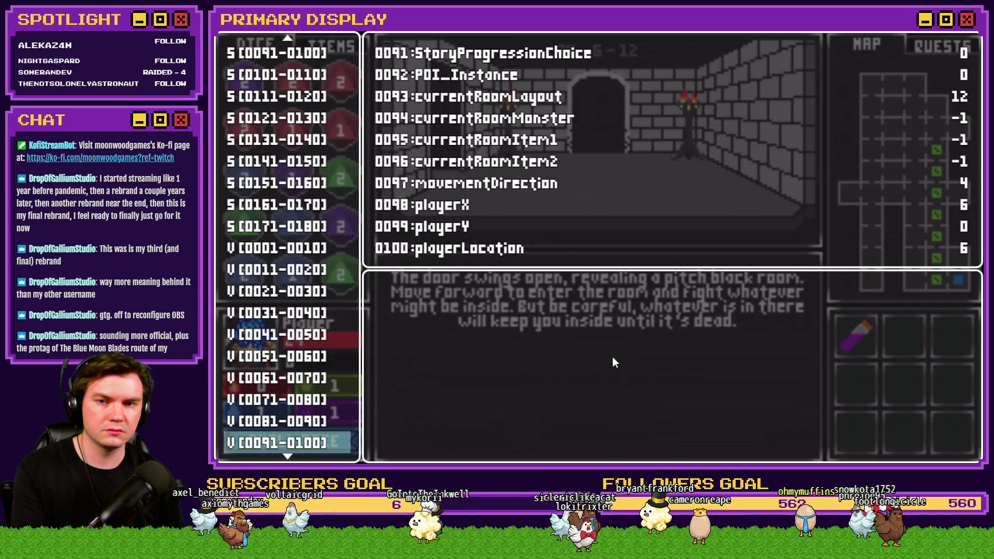
key("Escape")
left_click(613, 362)
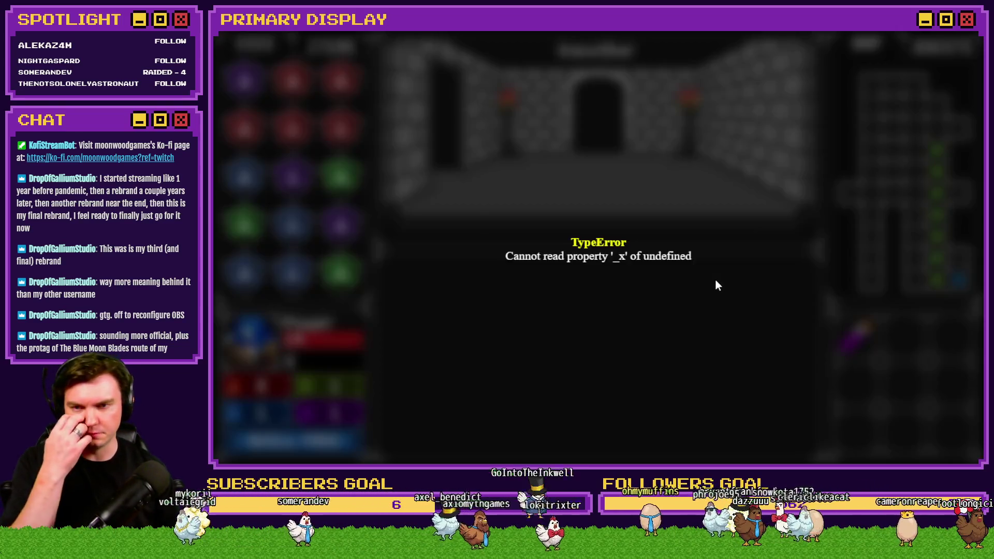
left_click(971, 32)
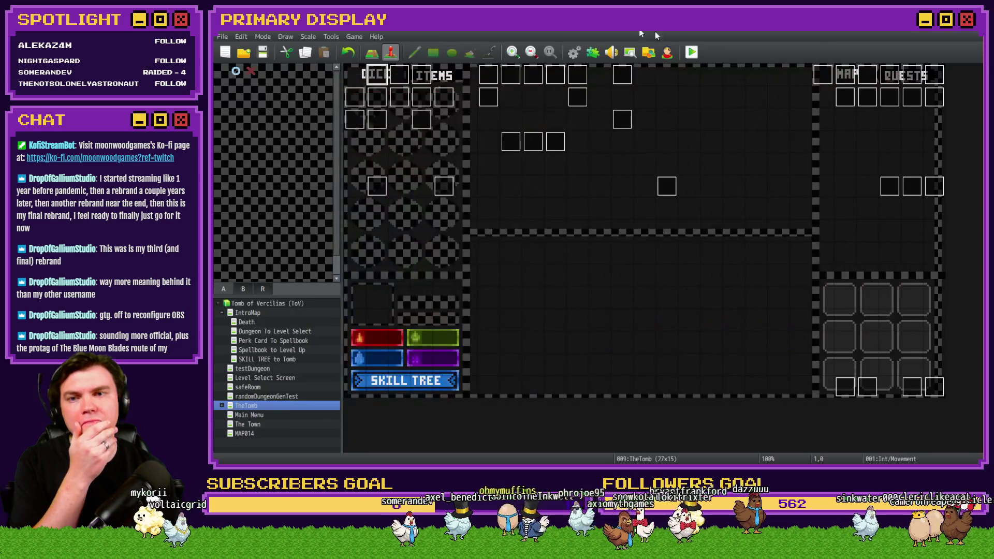
Reopen the Int/Movement event and scroll page 2 to the Spawn Miniboss script
left_click(574, 51)
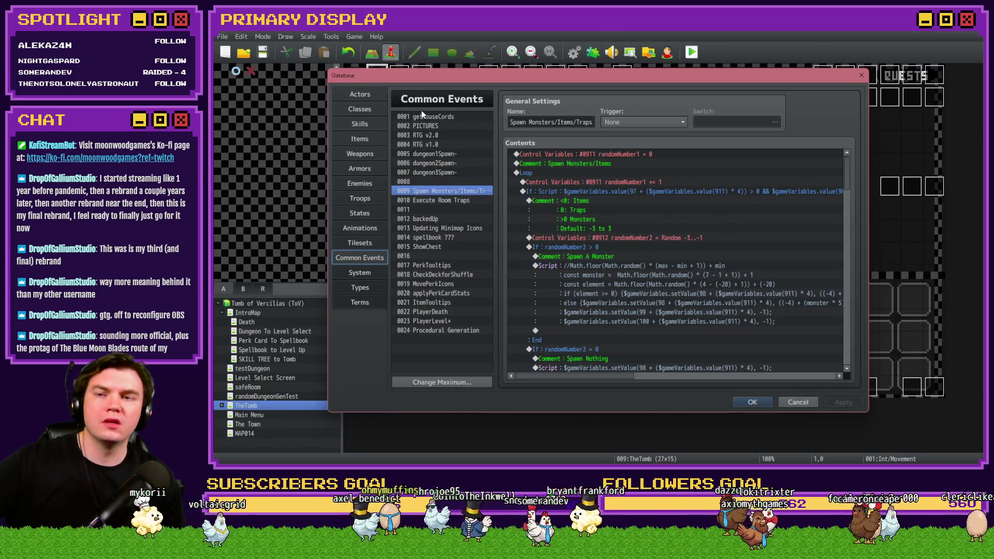
key("Escape")
key("Return")
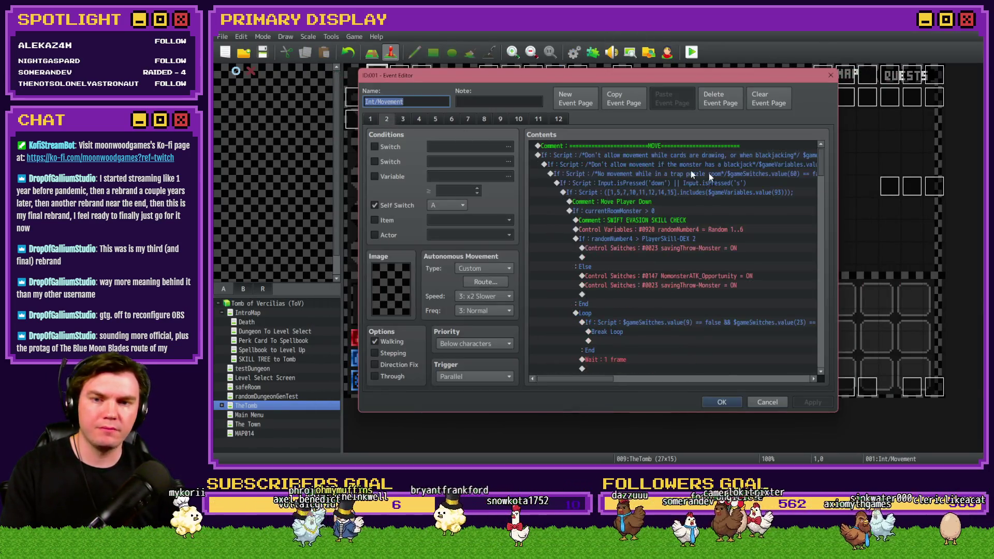
left_click_drag(817, 161, 828, 270)
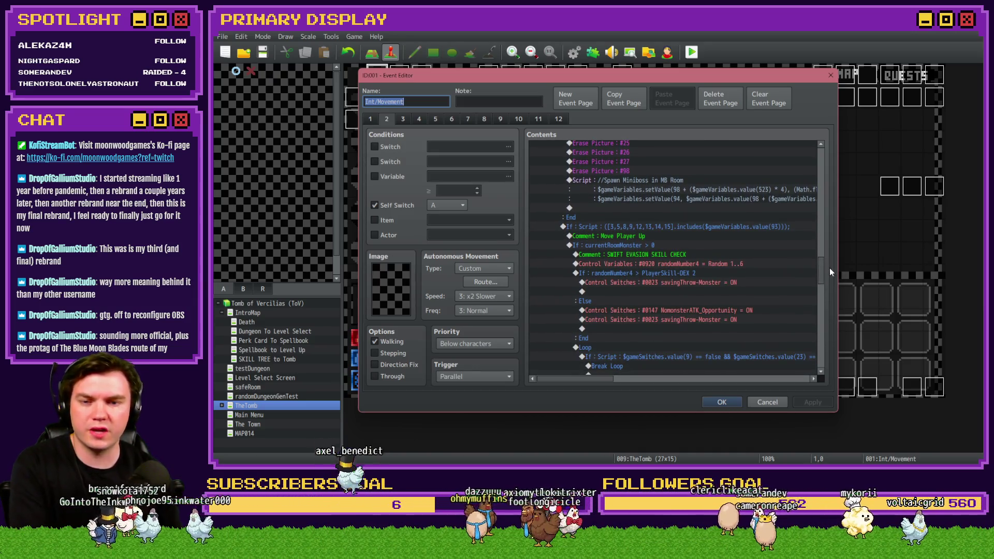
scroll(716, 263, "down", 4)
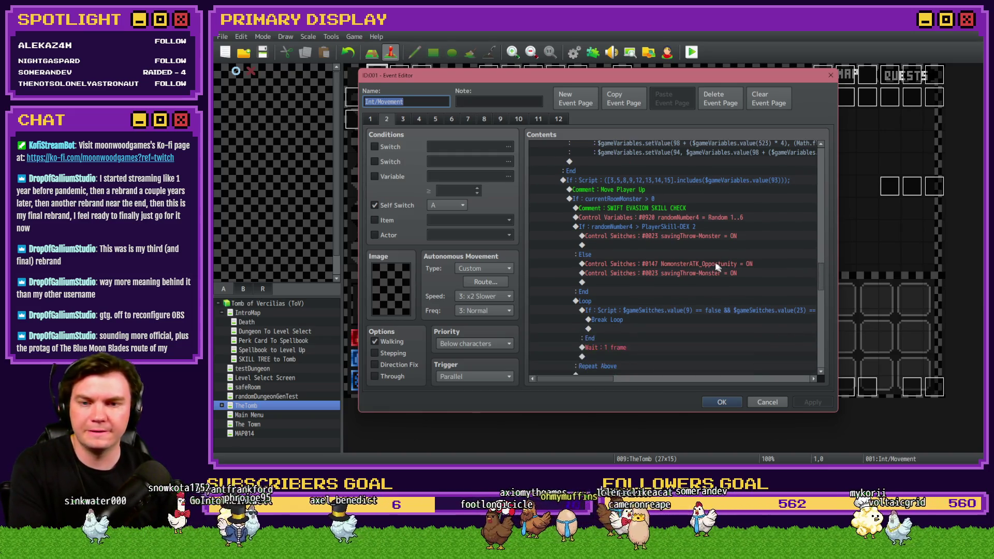
scroll(713, 262, "down", 4)
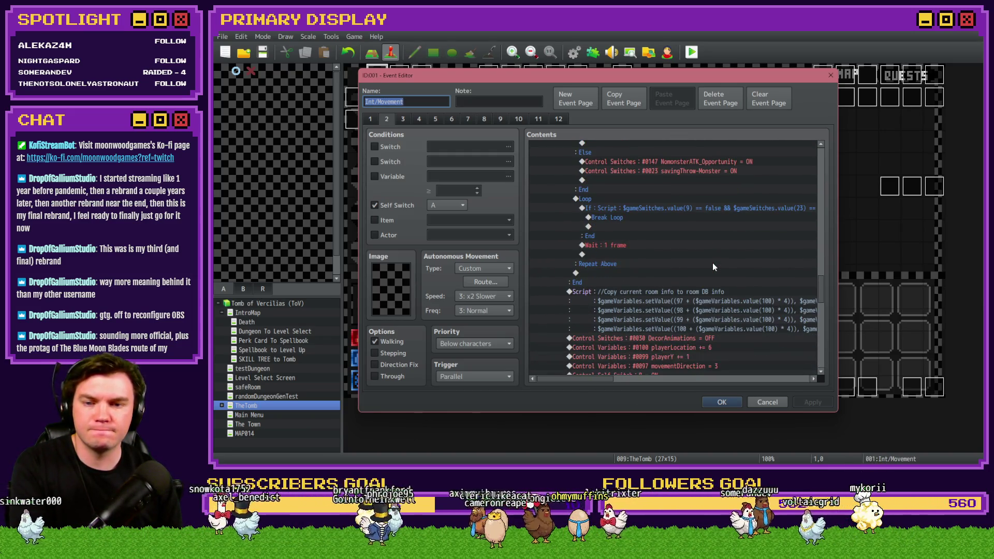
scroll(712, 262, "up", 4)
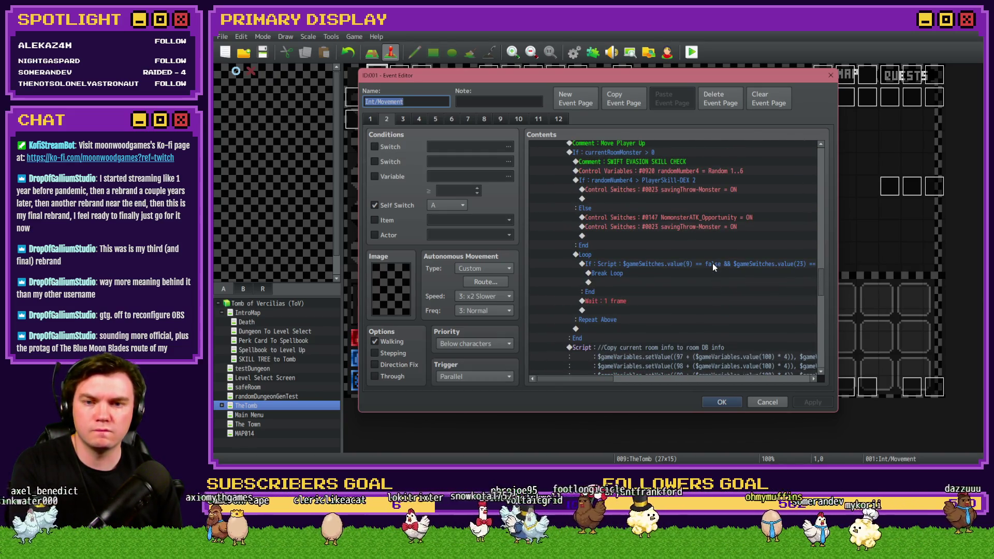
scroll(712, 263, "up", 2)
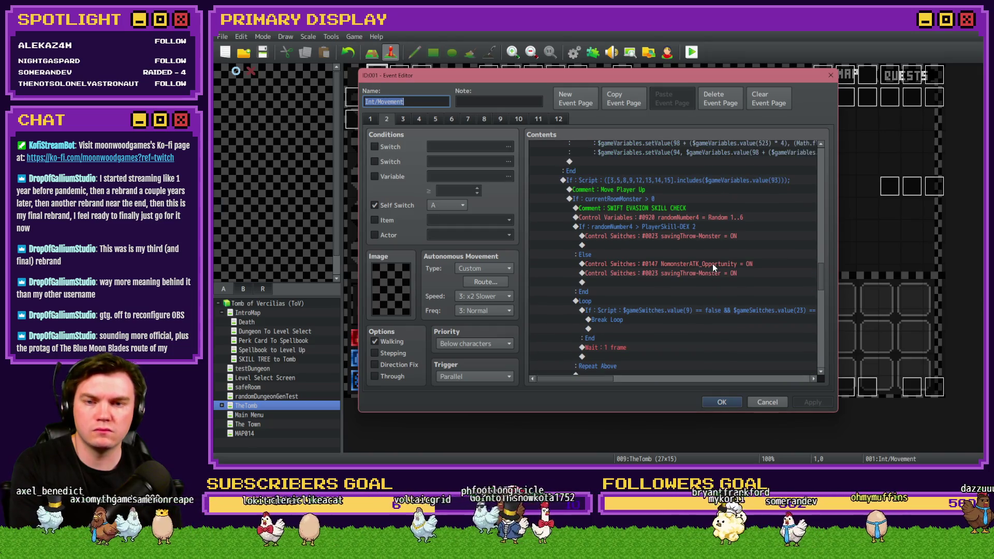
scroll(712, 263, "up", 2)
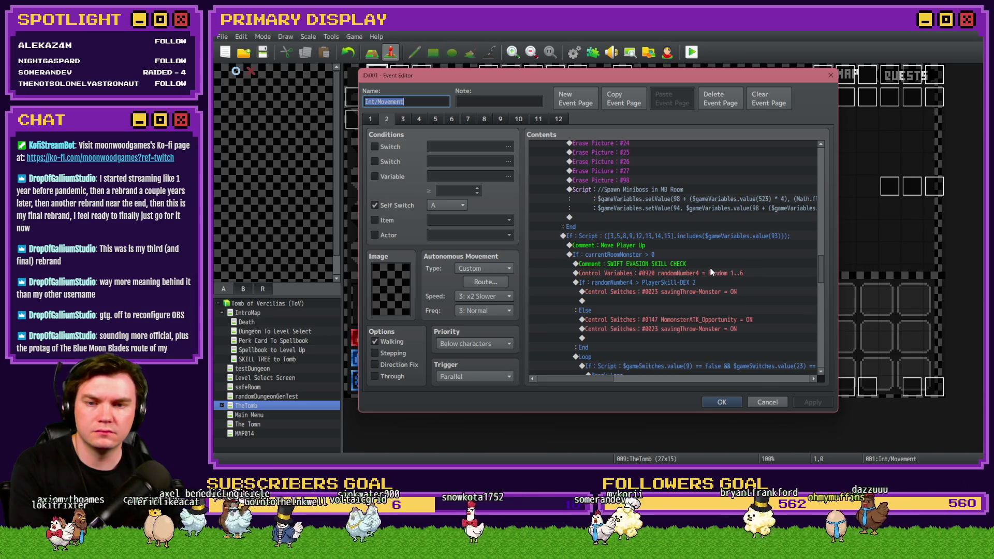
scroll(711, 272, "up", 4)
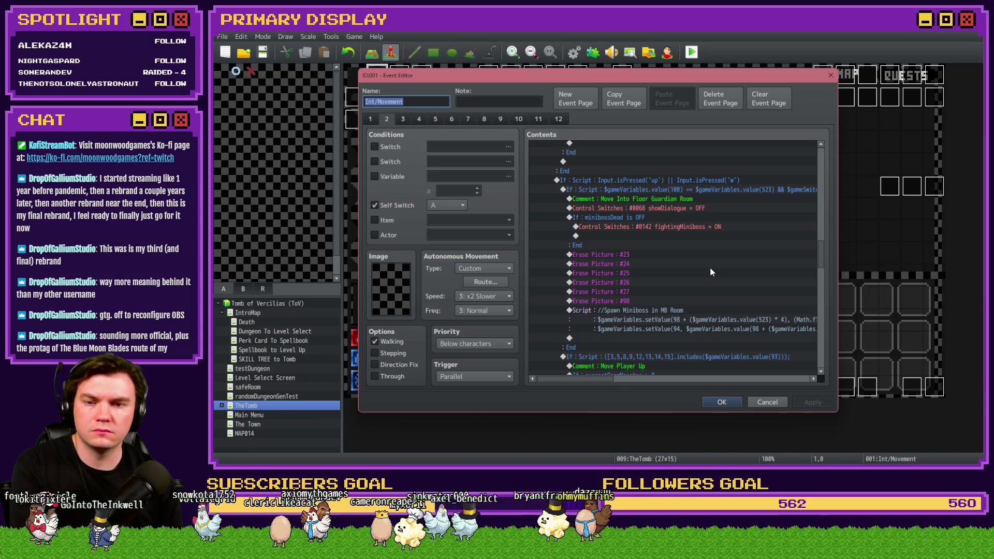
scroll(699, 289, "down", 2)
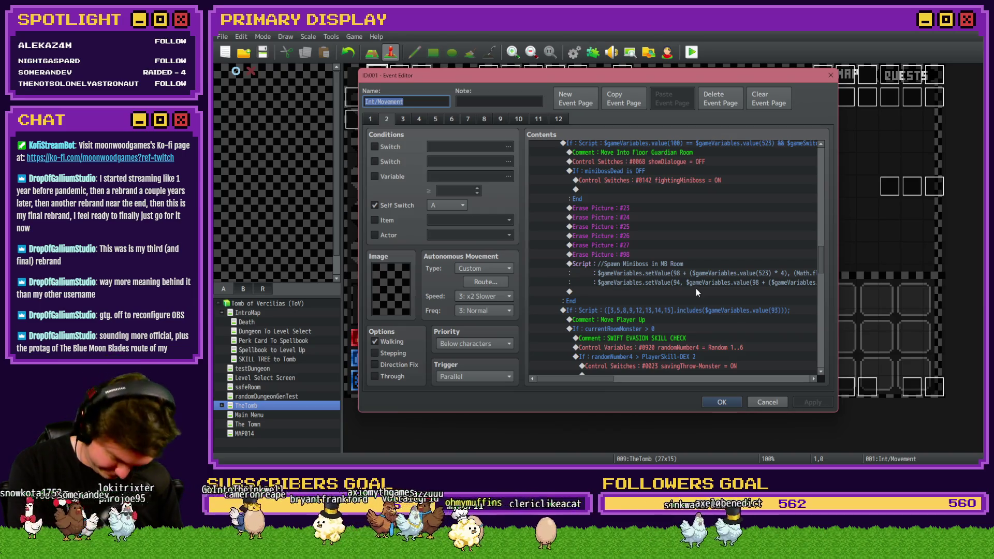
Paste a script line setting variable 36 to variable 523 + 6 below the Spawn Miniboss script
left_click(632, 263)
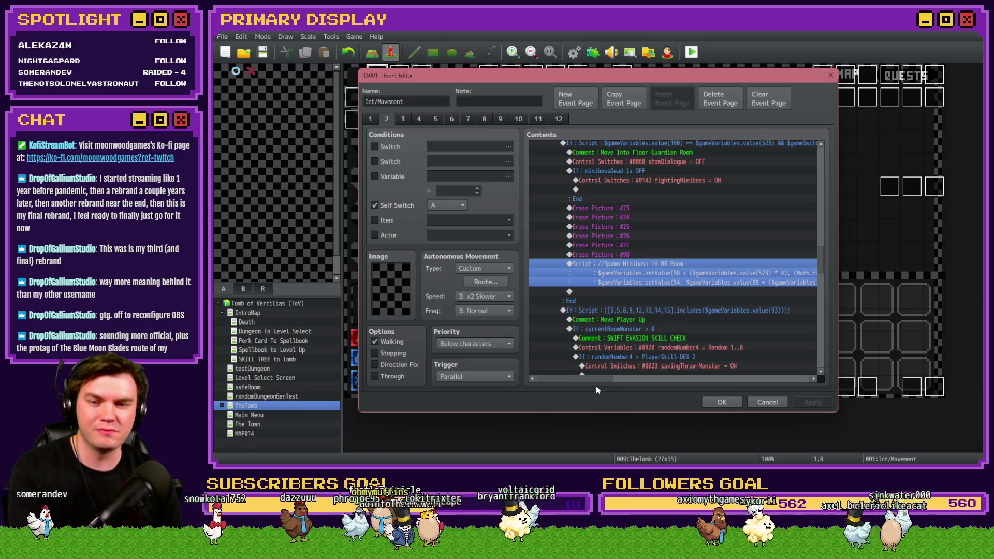
left_click_drag(600, 380, 634, 379)
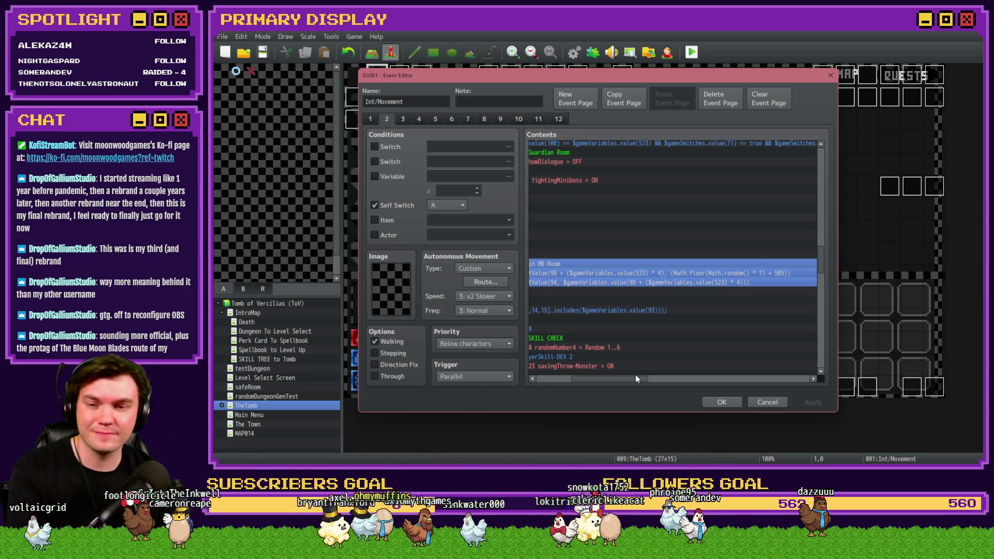
left_click_drag(634, 379, 616, 383)
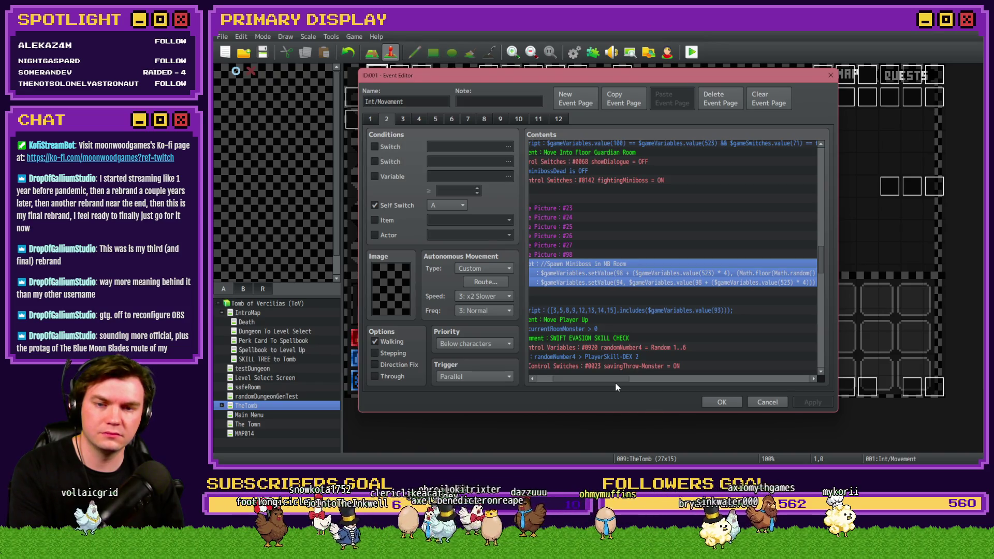
left_click_drag(616, 383, 613, 383)
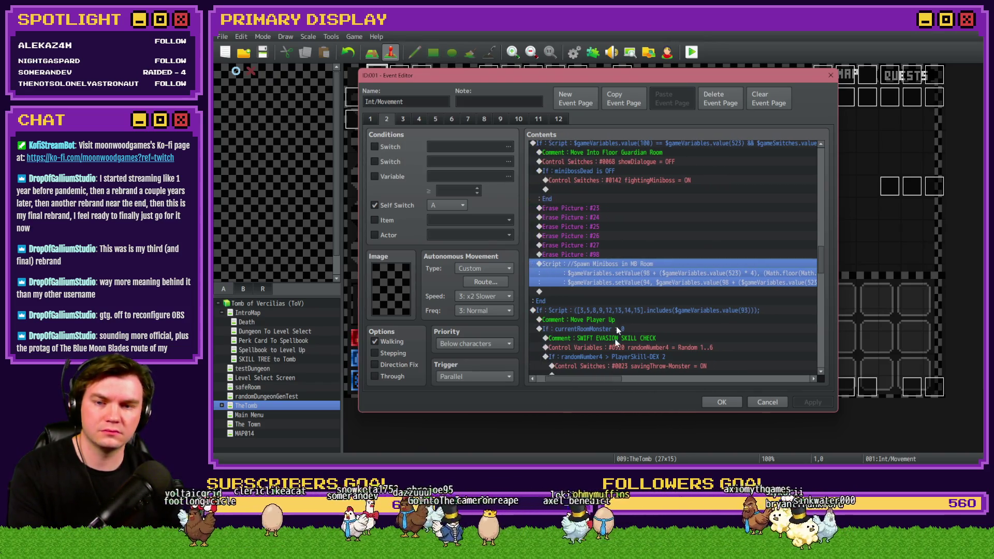
left_click(620, 292)
key("ctrl+v")
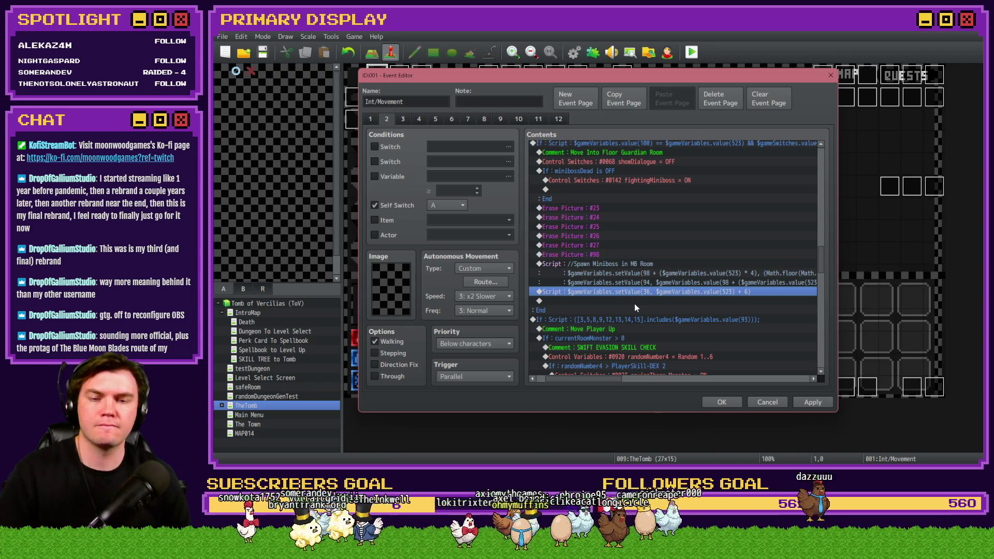
Append "+24" after the "* 4)" term in the Spawn Miniboss script
left_click_drag(673, 273, 675, 265)
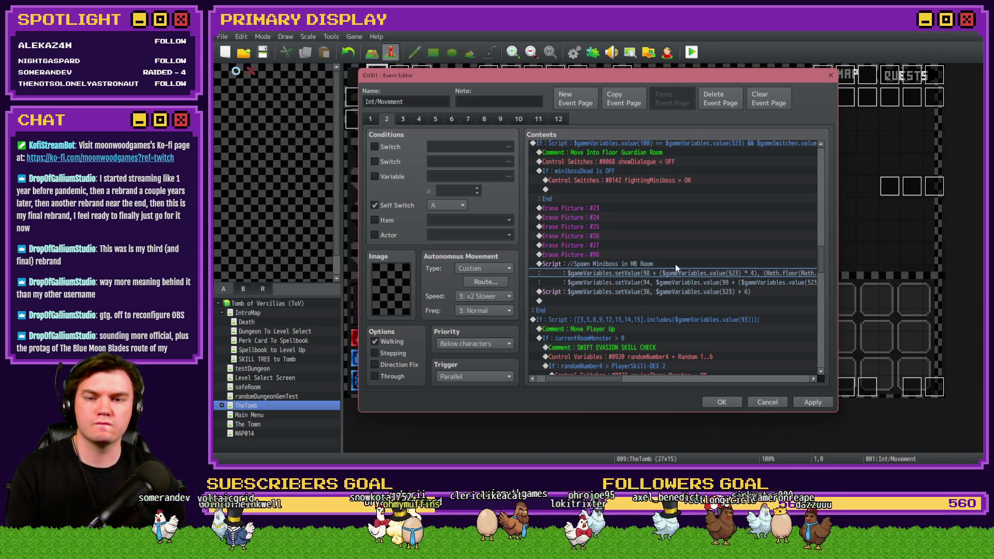
double_click(675, 264)
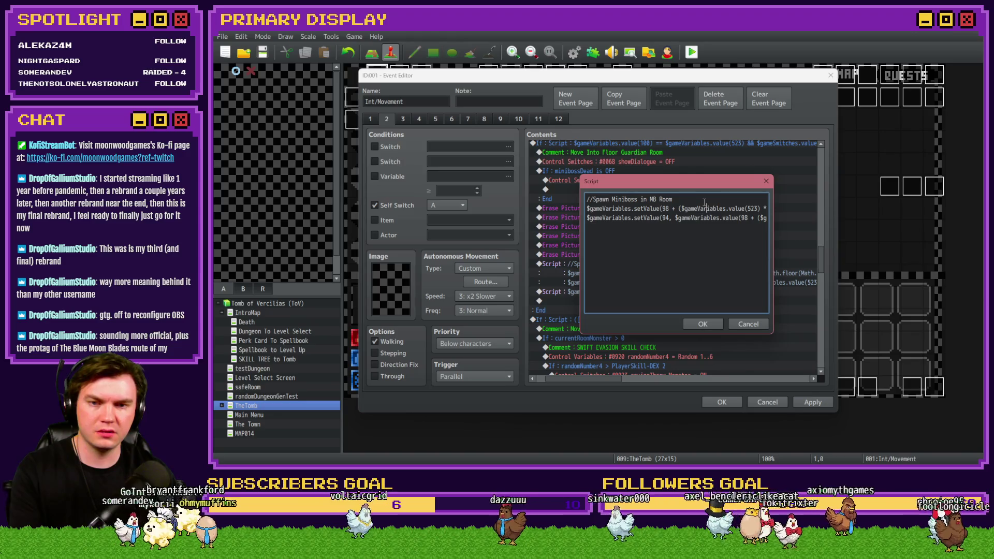
key("Right")
key("Right")
key("Right")
key("Right")
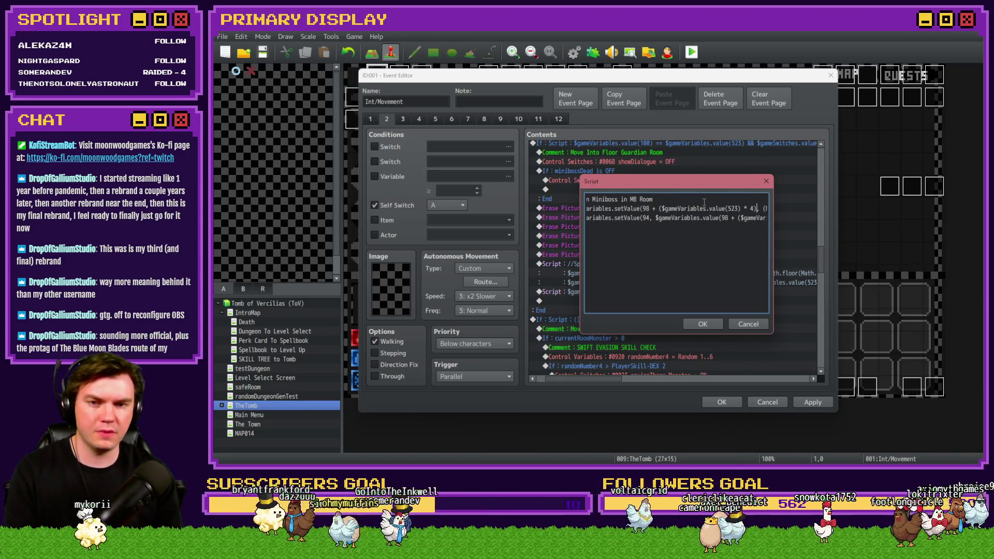
type("+24")
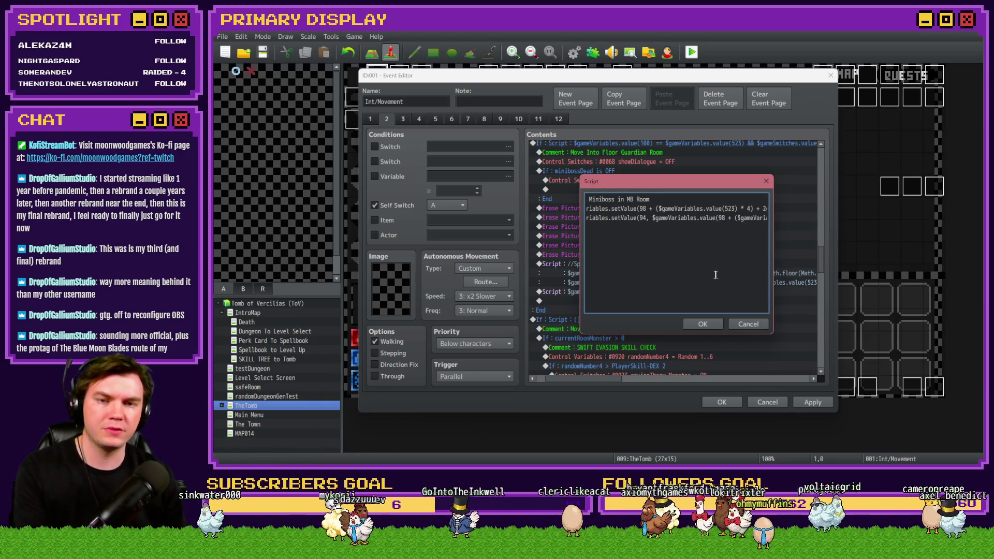
left_click(703, 323)
Delete the variable 36 script line, apply and close the event, and start a playtest
left_click(654, 291)
key("Delete")
left_click(811, 404)
left_click(722, 403)
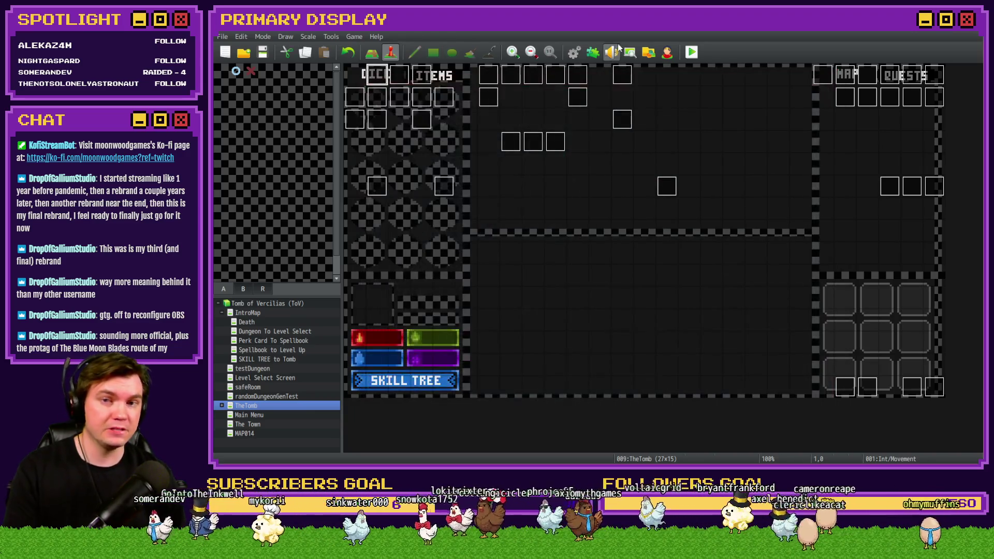
left_click(698, 53)
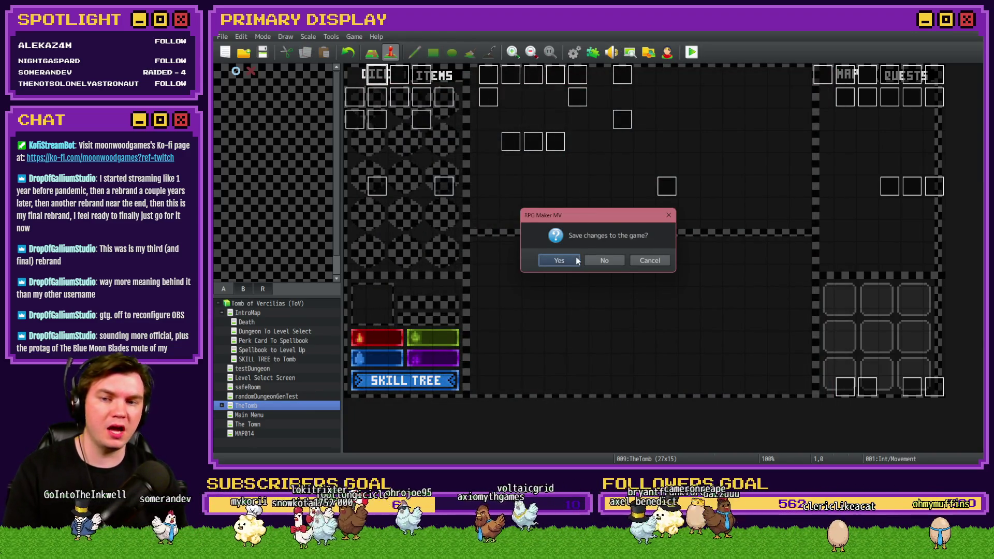
Save and start the run with Nick's Hat of Divine Wisdom, walking toward the wooden door
left_click(577, 260)
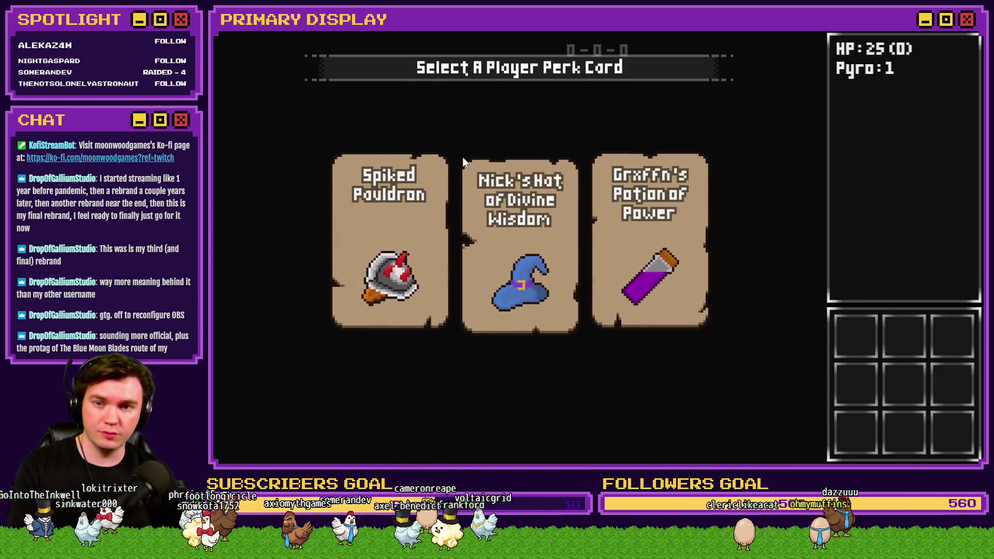
left_click(505, 196)
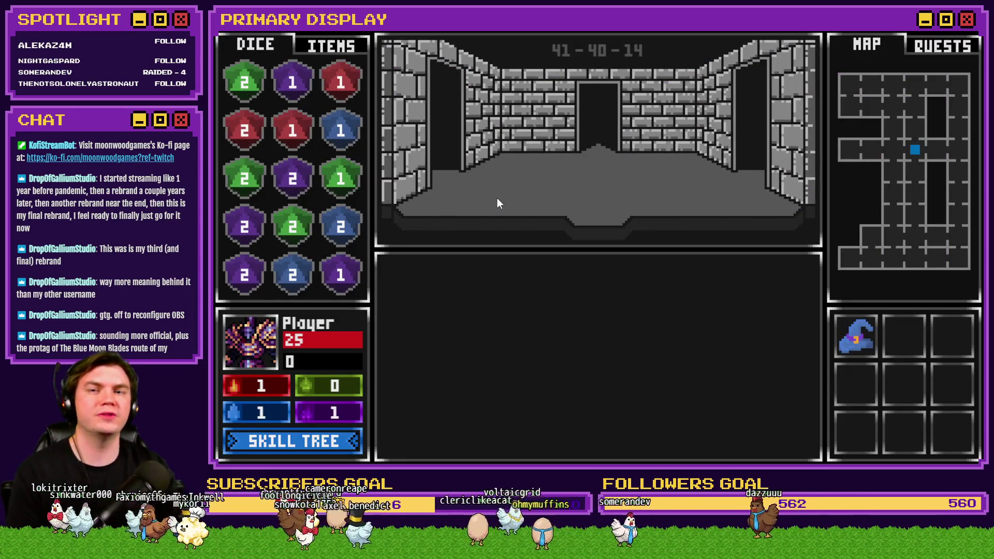
key("Up")
key("Up")
key("Up")
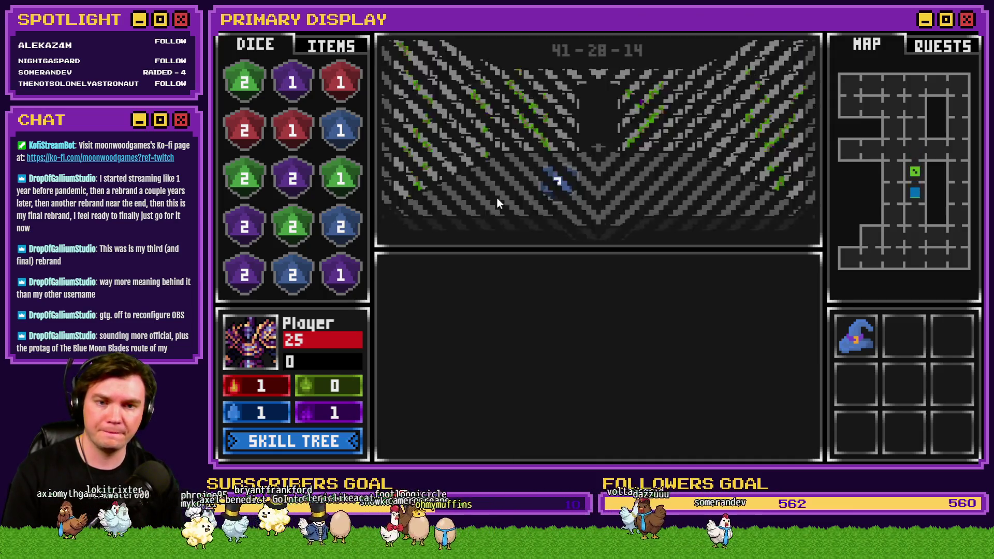
key("Up")
key("Up")
key("Right")
key("Up")
key("Up")
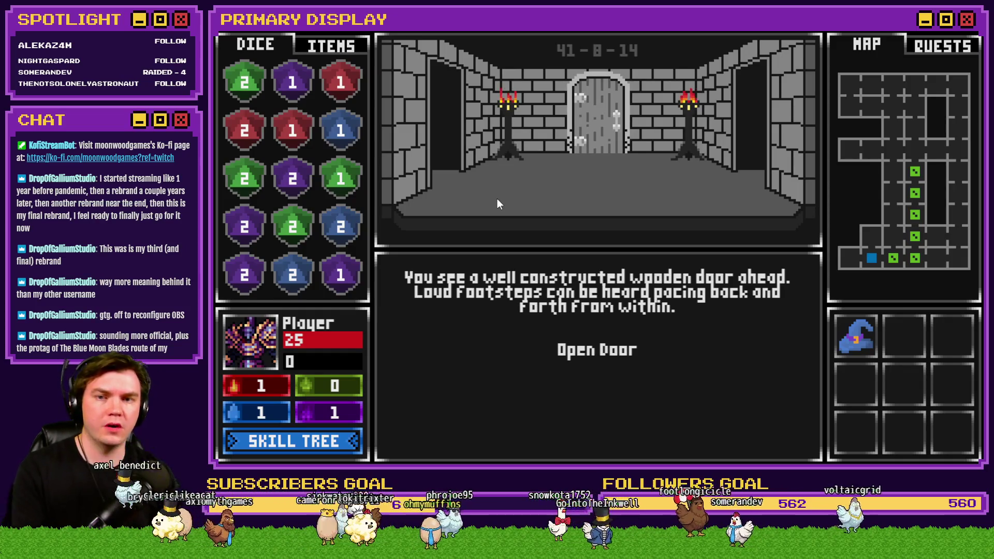
Open the wooden door, enter Danathar's room for the fight, then close the playtest
left_click(555, 259)
key("Left")
key("Right")
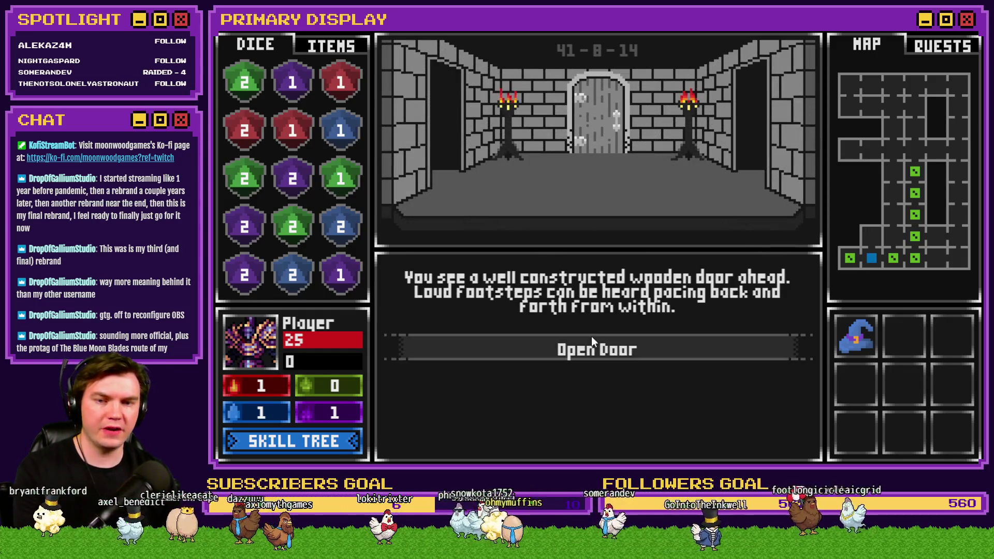
left_click(598, 348)
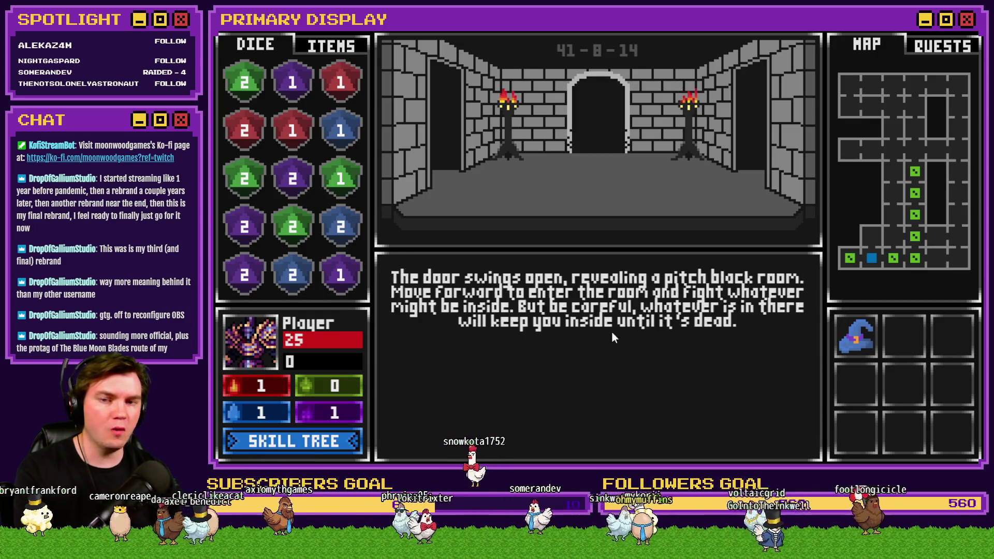
key("Up")
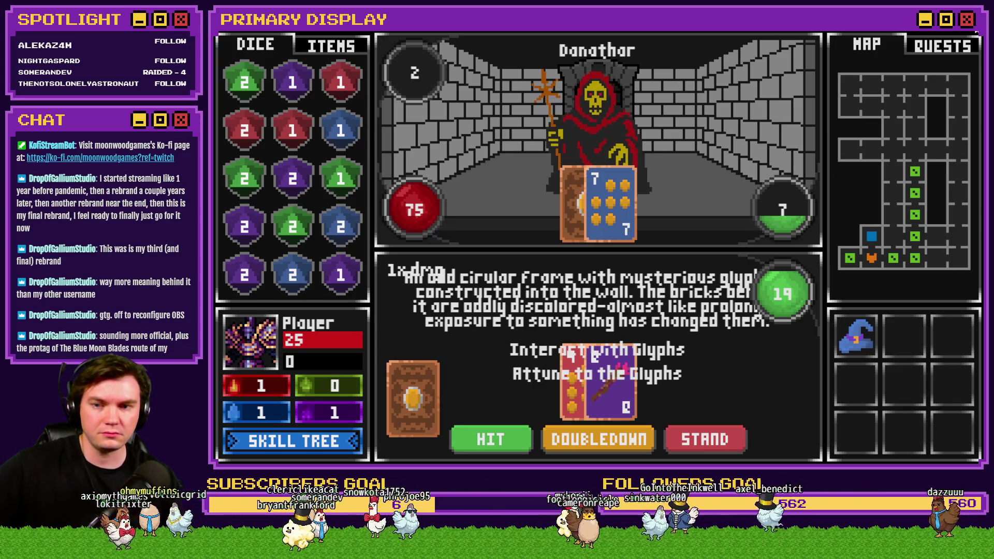
left_click(975, 32)
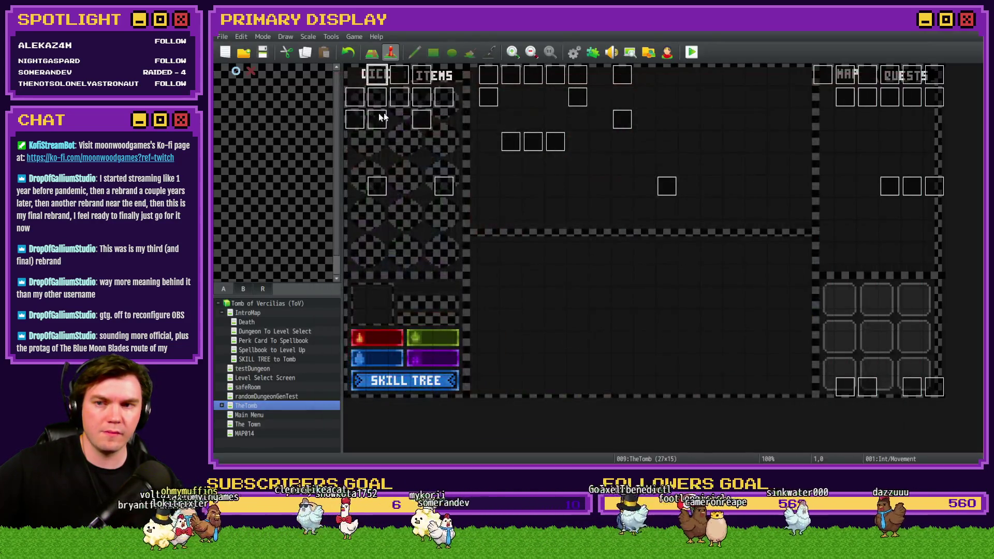
Look over pages 2 and 3 of the Tomb Master event, then close it
double_click(353, 120)
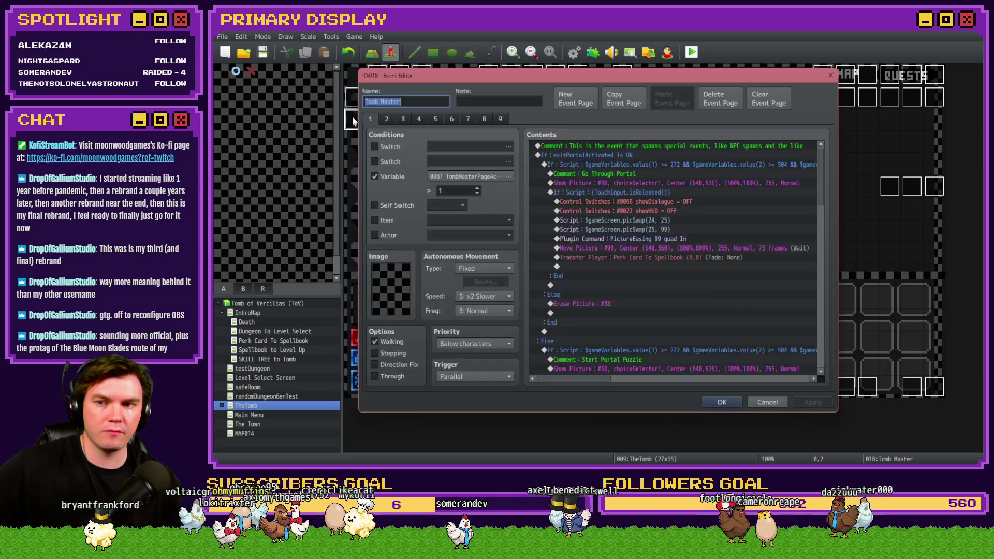
left_click(388, 119)
scroll(700, 259, "down", 15)
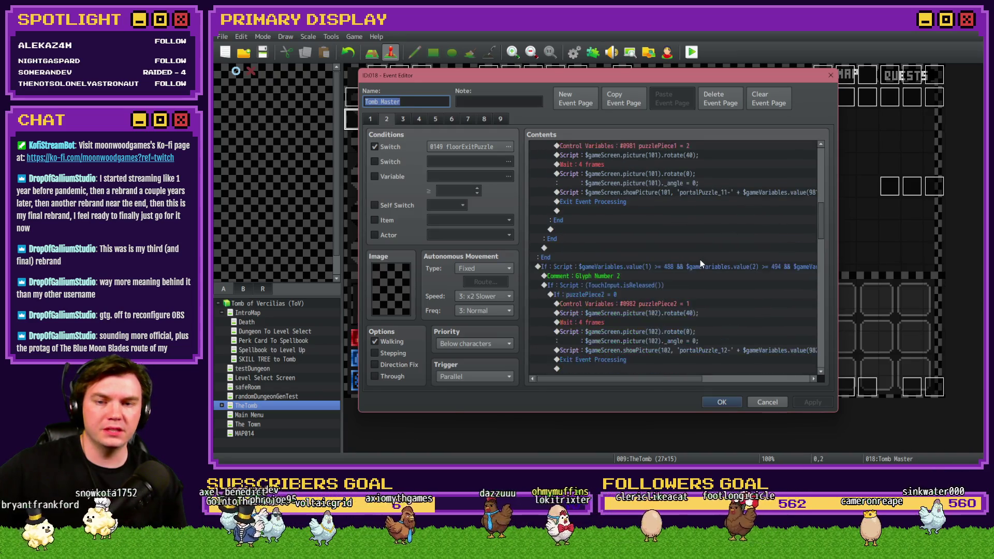
left_click(406, 118)
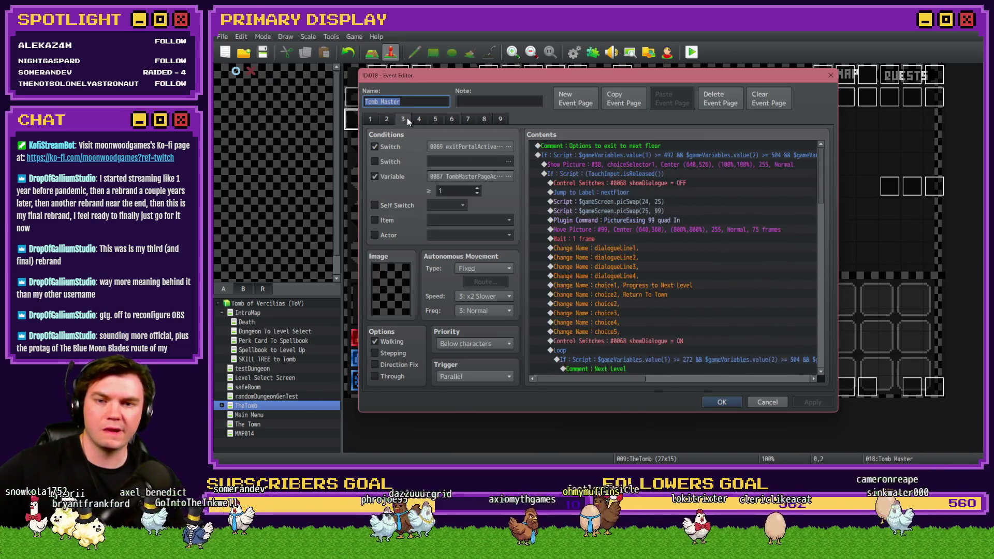
scroll(676, 264, "down", 15)
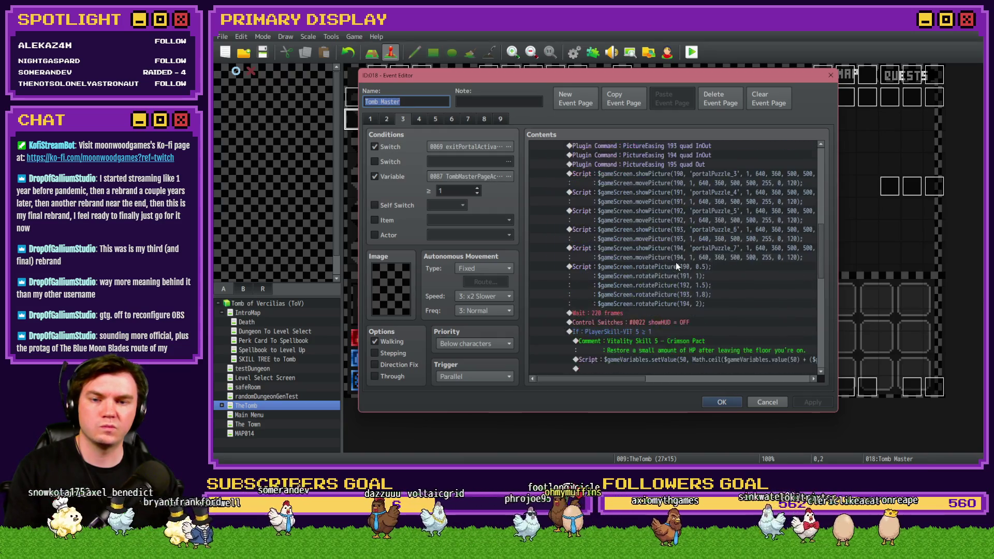
scroll(676, 262, "down", 2)
key("Escape")
Open Int/Movement page 4 and select the roomExit1 script line under the Else branch
double_click(377, 74)
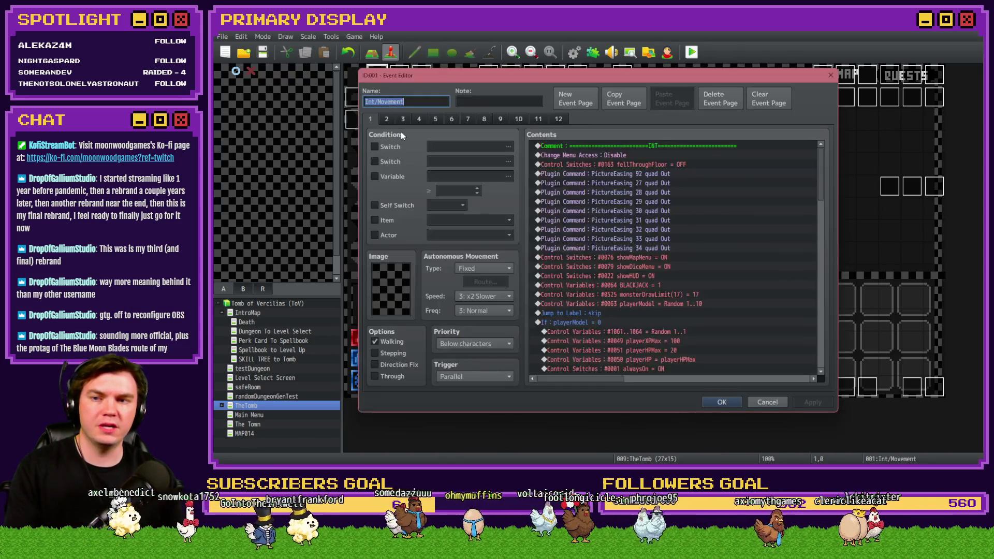
left_click(409, 119)
left_click(418, 119)
scroll(667, 293, "down", 5)
scroll(667, 297, "down", 8)
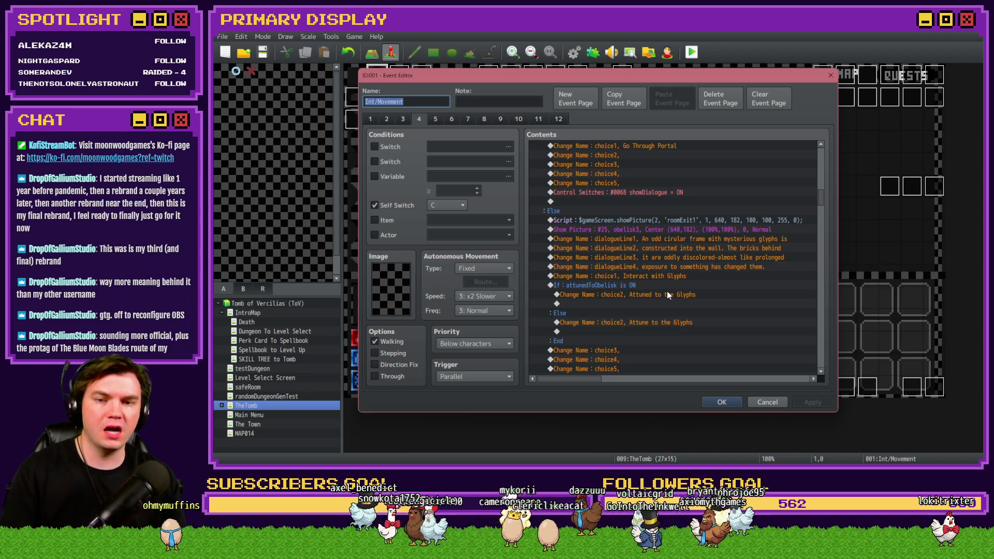
scroll(666, 293, "up", 4)
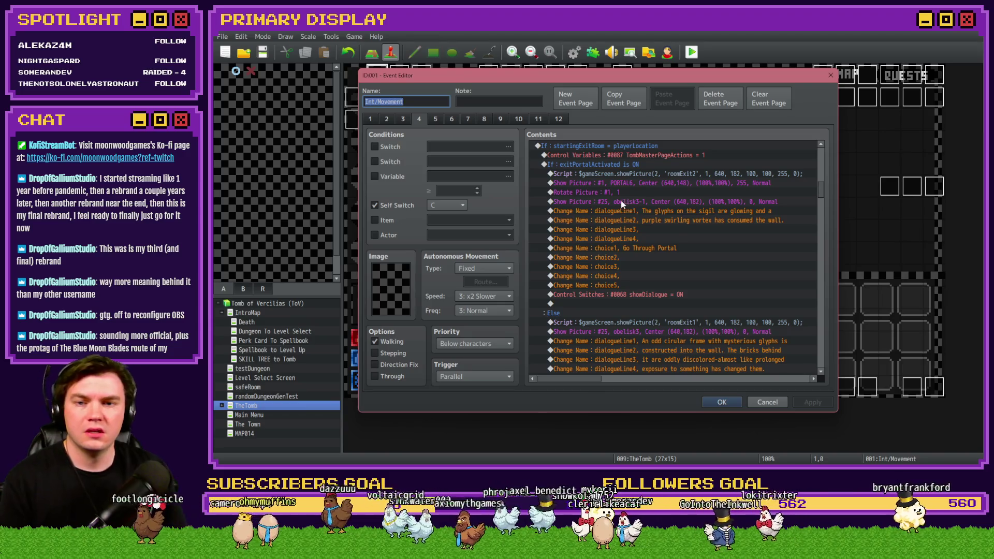
scroll(612, 228, "down", 3)
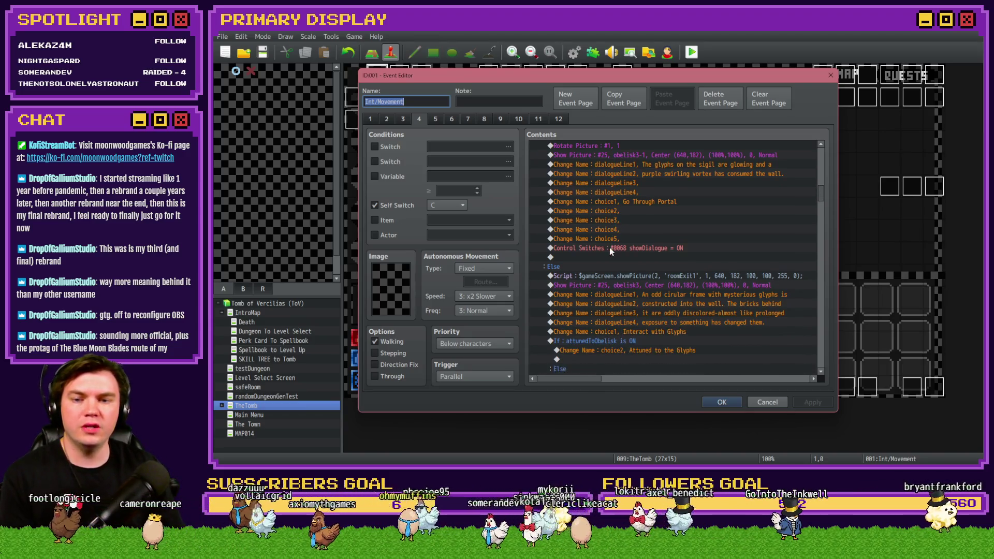
scroll(596, 275, "down", 5)
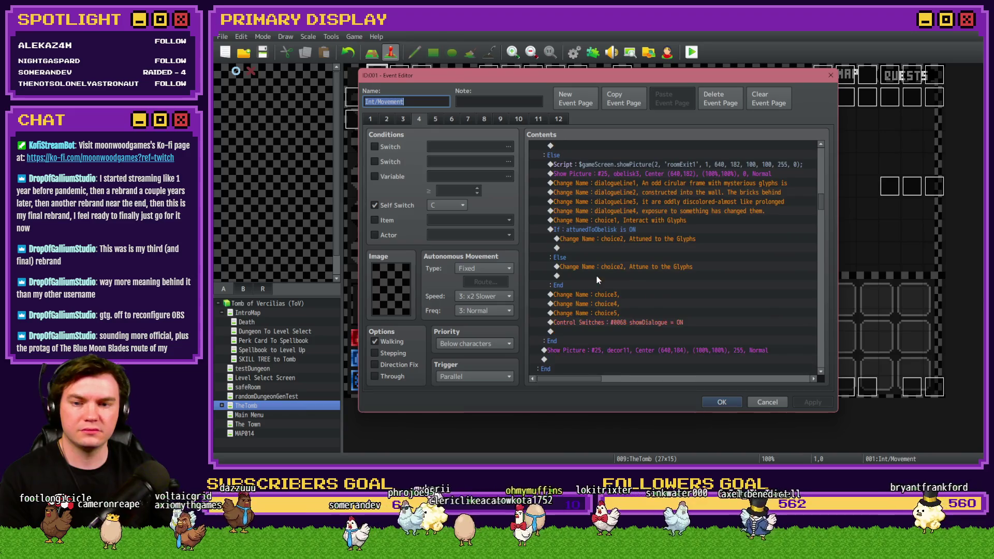
scroll(597, 278, "up", 4)
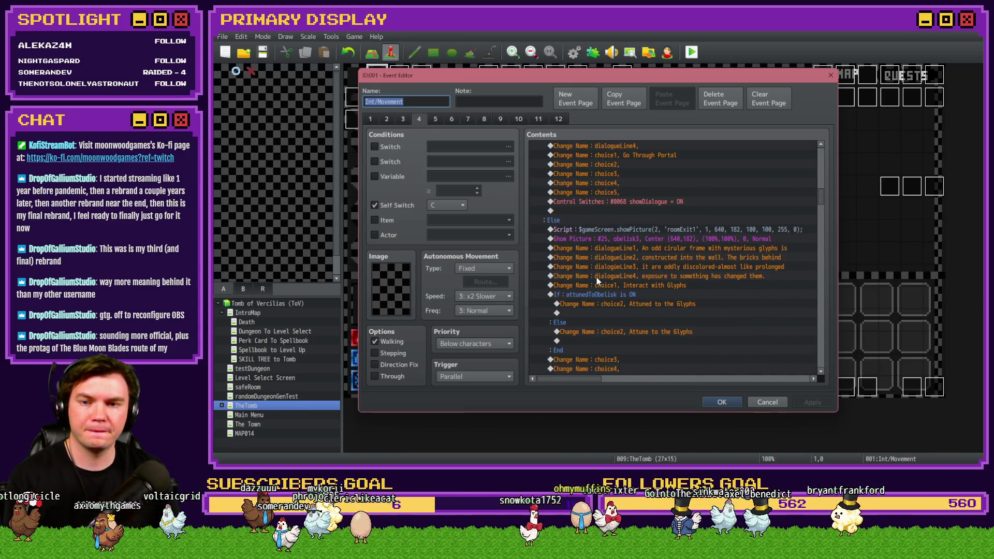
left_click(586, 221)
left_click(585, 228)
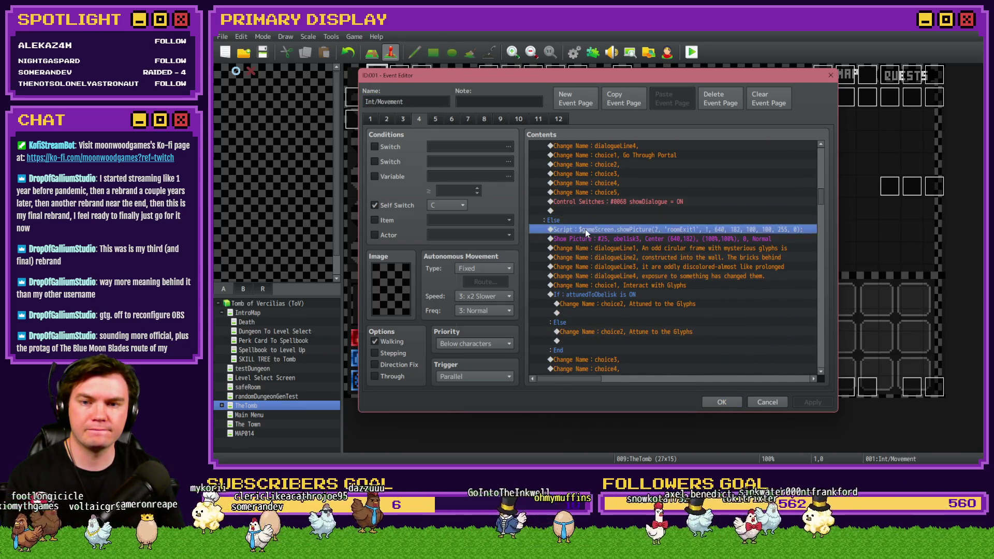
Start inserting a Conditional Branch and browse the switch list for its condition
key("Insert")
left_click(618, 227)
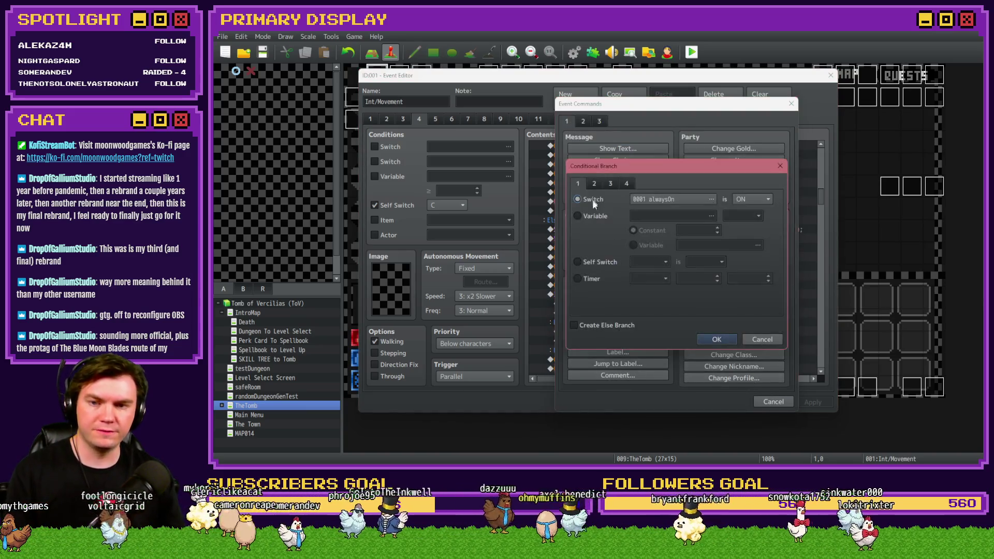
left_click(658, 199)
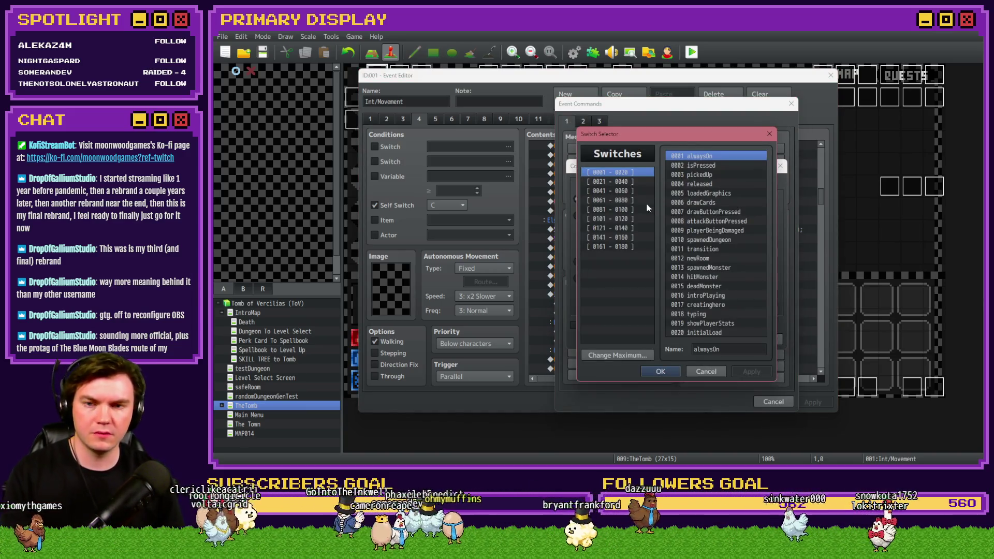
left_click(632, 247)
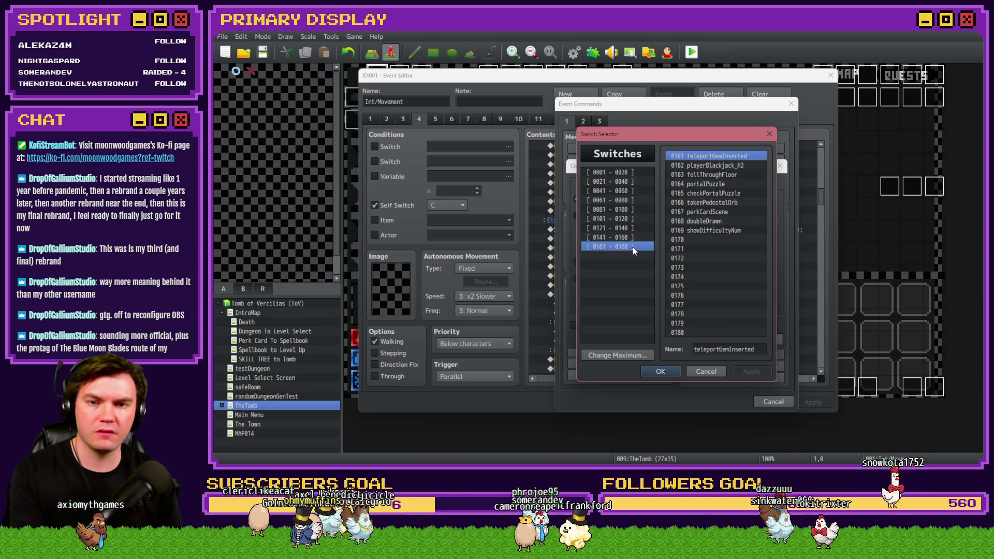
key("Up")
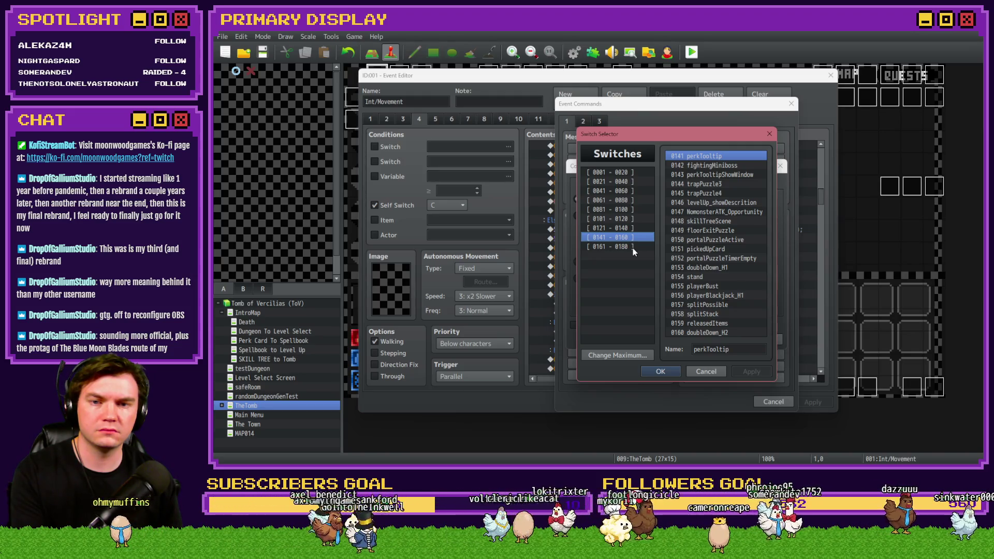
left_click(638, 174)
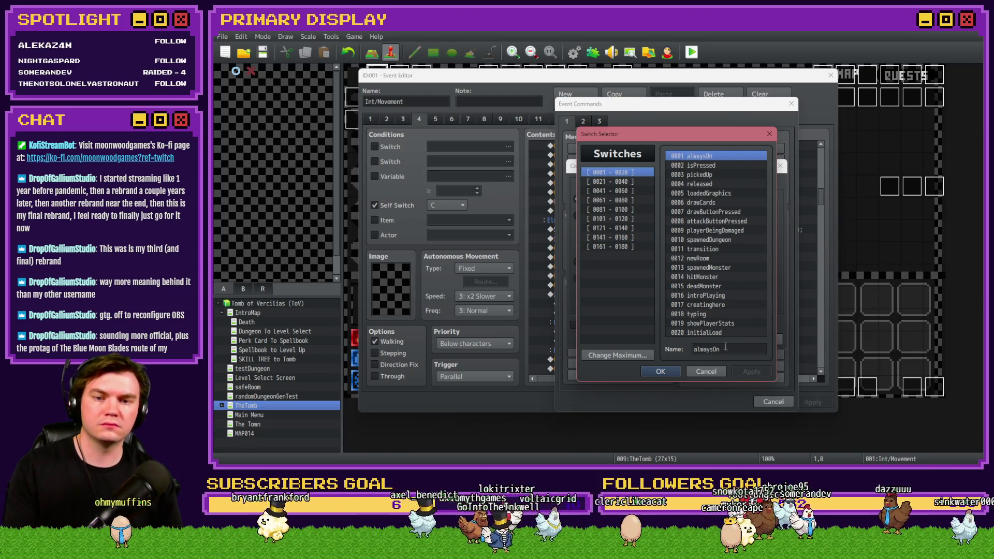
Search switch names for 'defeat', 'kill' and 'mb' to find the miniboss switch
key("ctrl+f")
type("def")
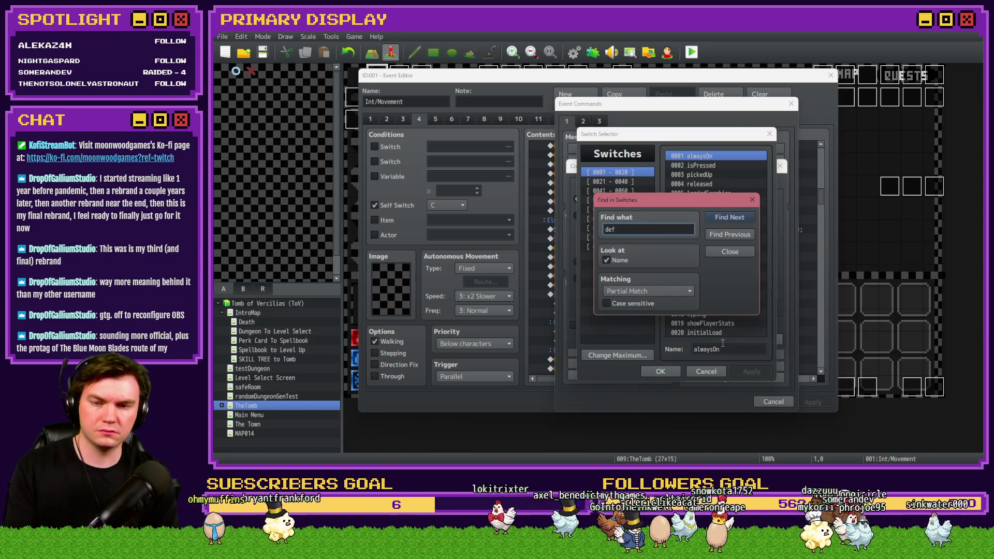
key("Return")
key("Return")
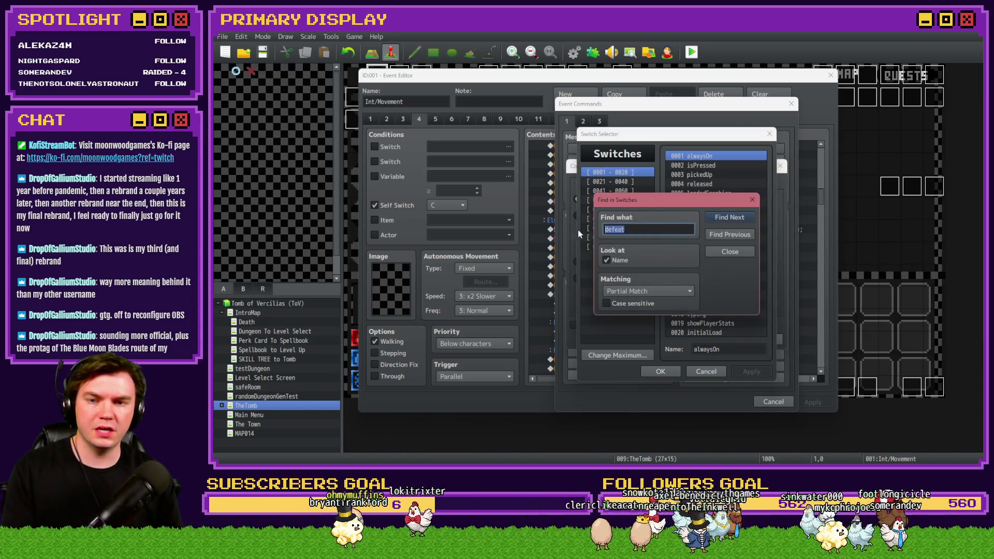
type("kill")
key("Return")
mouse_move(677, 198)
left_mouse_down()
mouse_move(632, 189)
mouse_move(511, 122)
left_mouse_up()
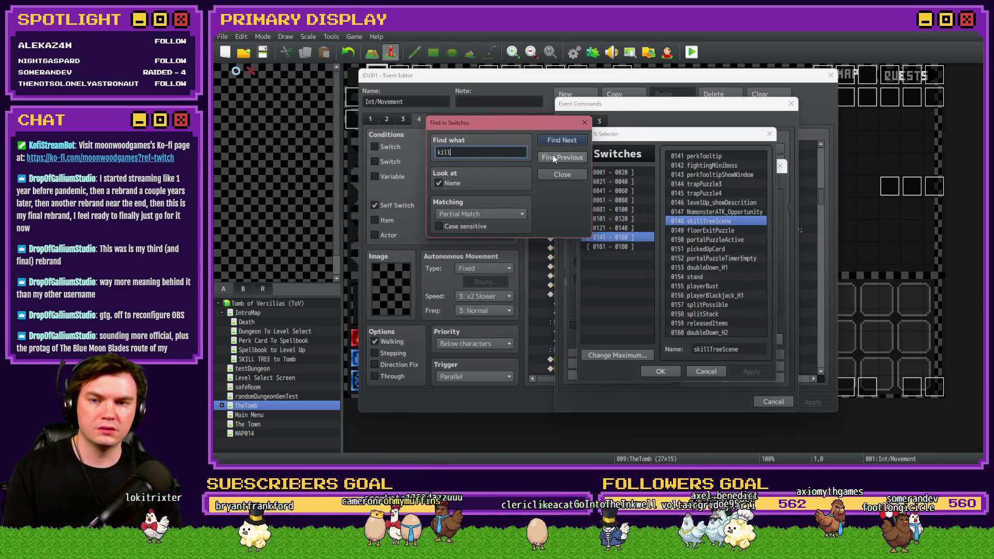
left_click(559, 140)
key("Return")
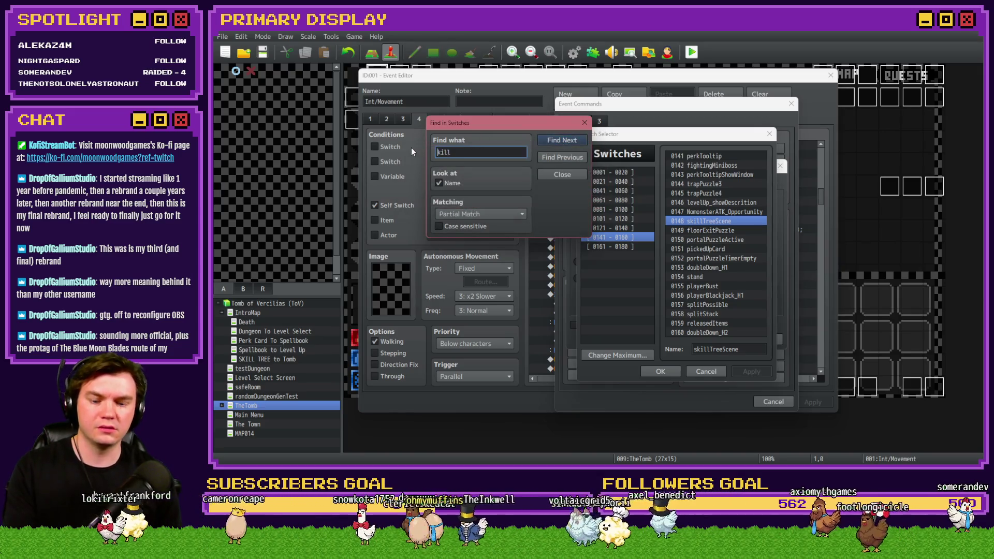
type("mb")
left_click(563, 157)
left_click(570, 159)
key("Return")
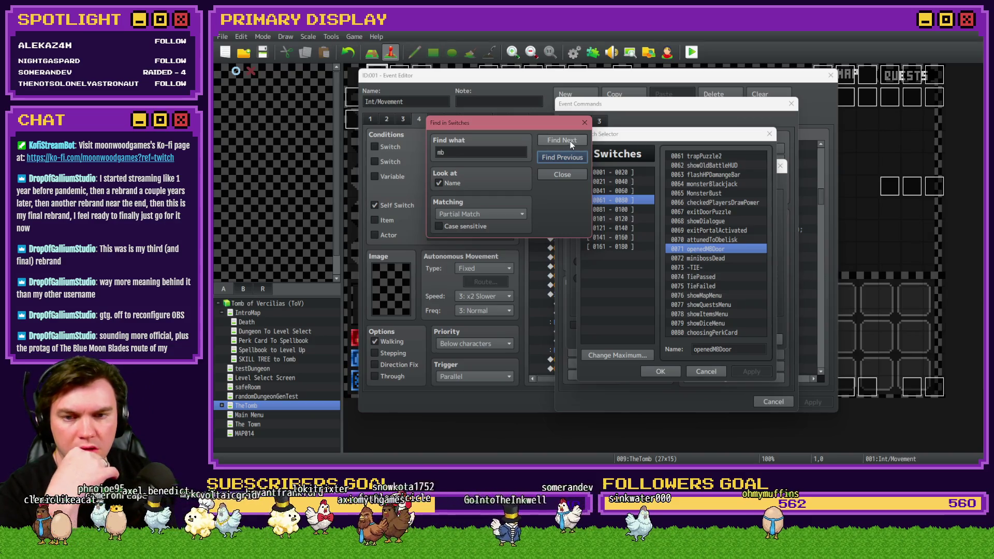
Set the branch condition to switch 0072 minibossDead is ON and confirm it
left_click(713, 259)
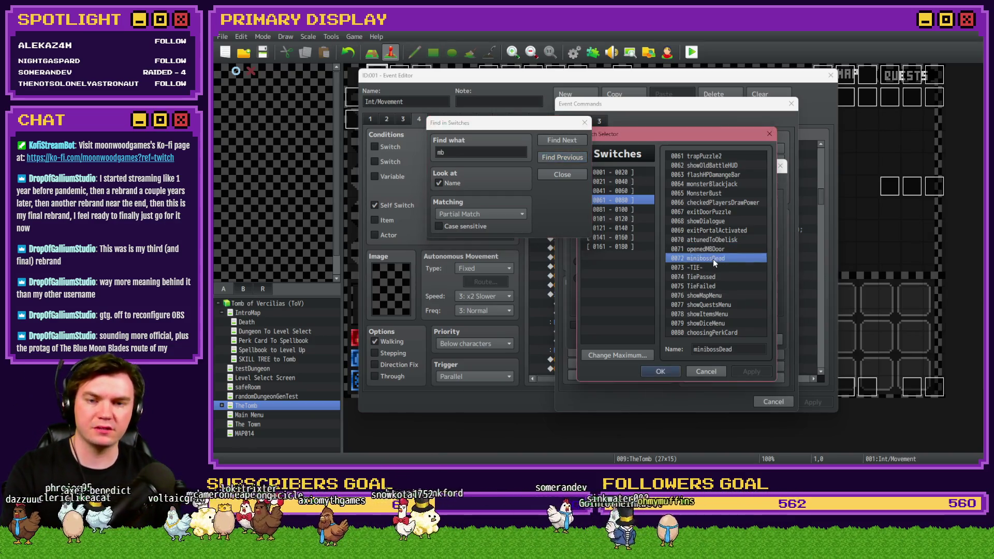
left_click(562, 174)
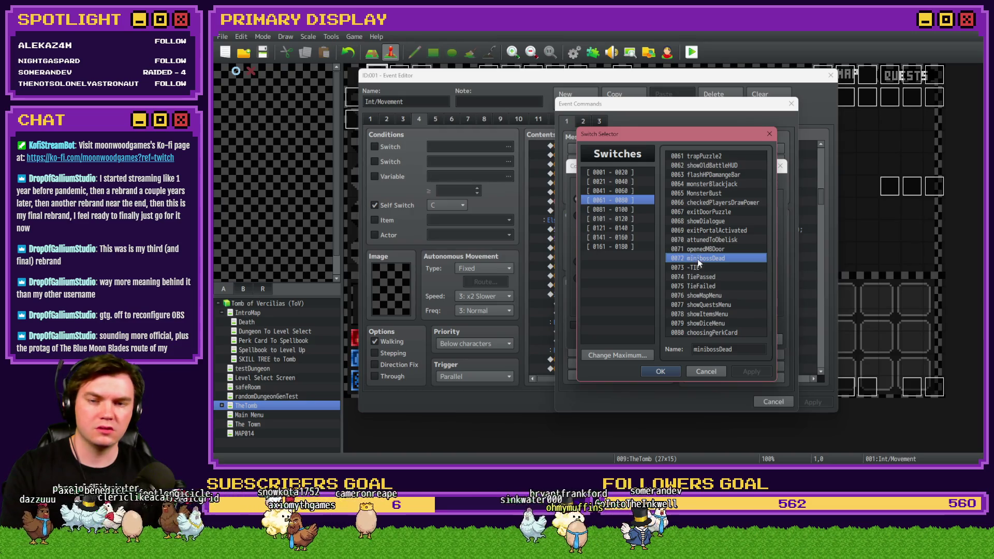
double_click(698, 260)
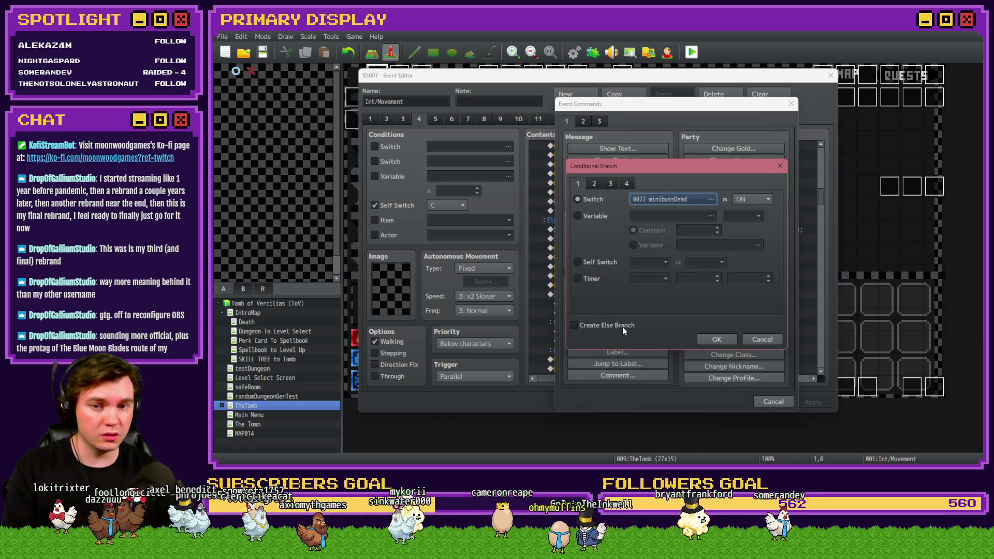
left_click(725, 339)
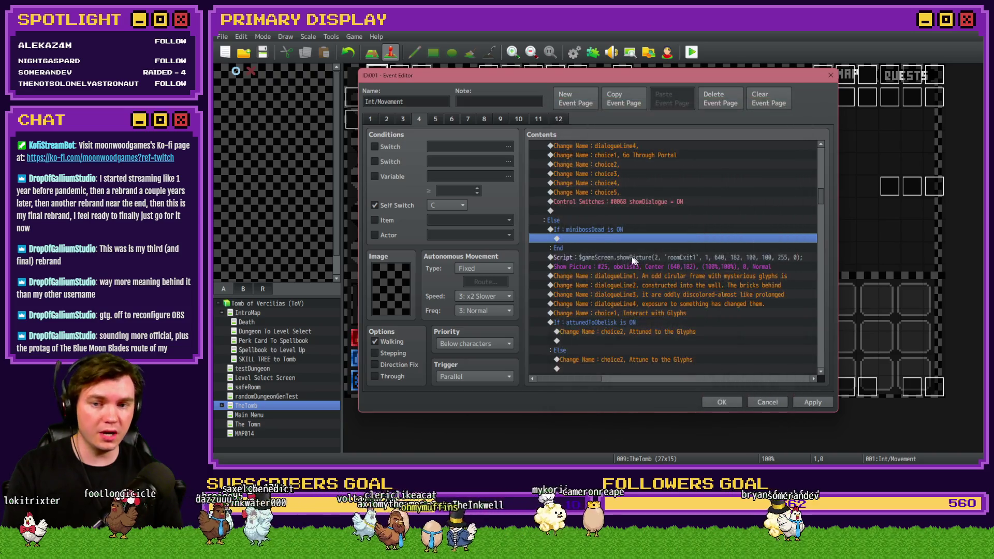
Move the obelisk Script, Show Picture and glyph dialogue block inside the branch, then save the event
left_click(594, 257)
scroll(595, 303, "down", 3)
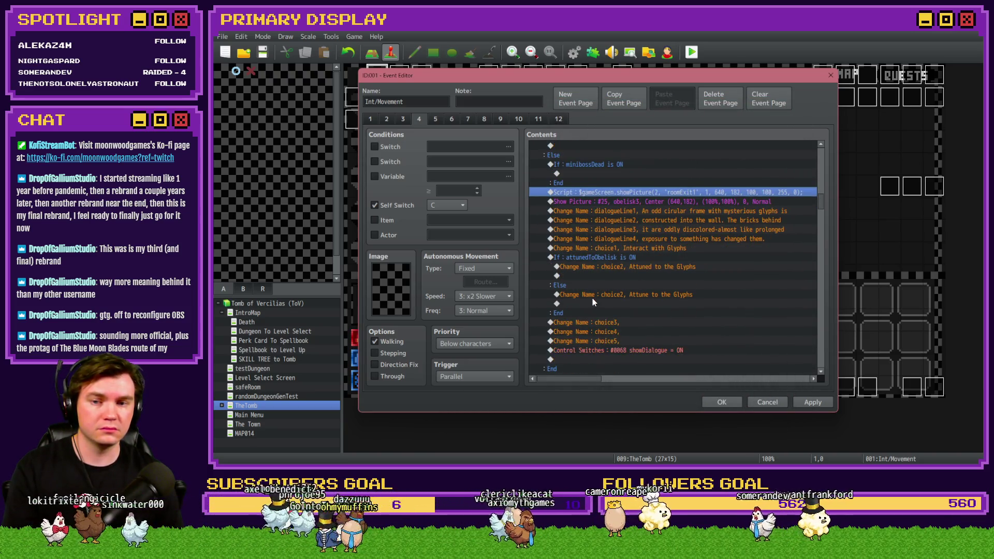
key("shift+Down")
key("shift+Down")
key("shift+Down")
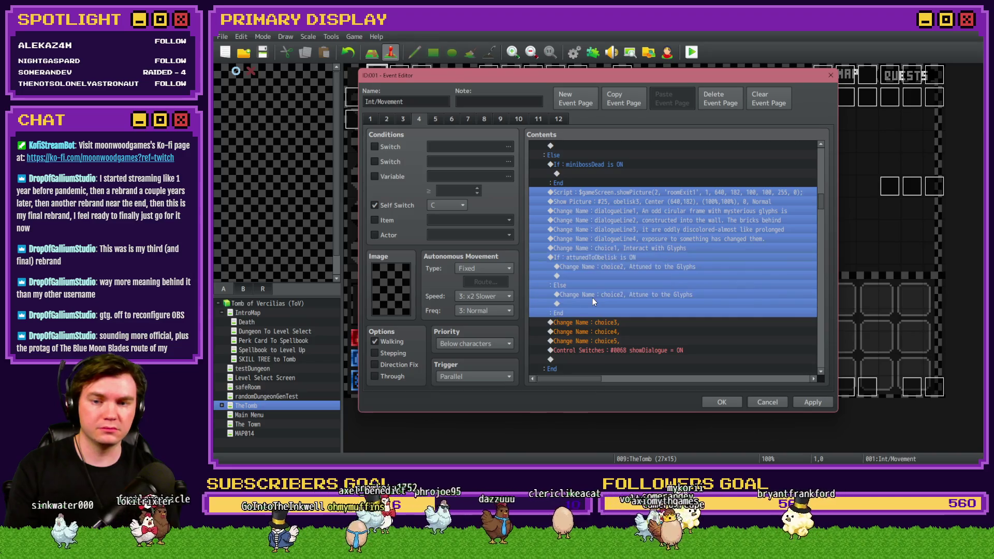
scroll(593, 301, "down", 2)
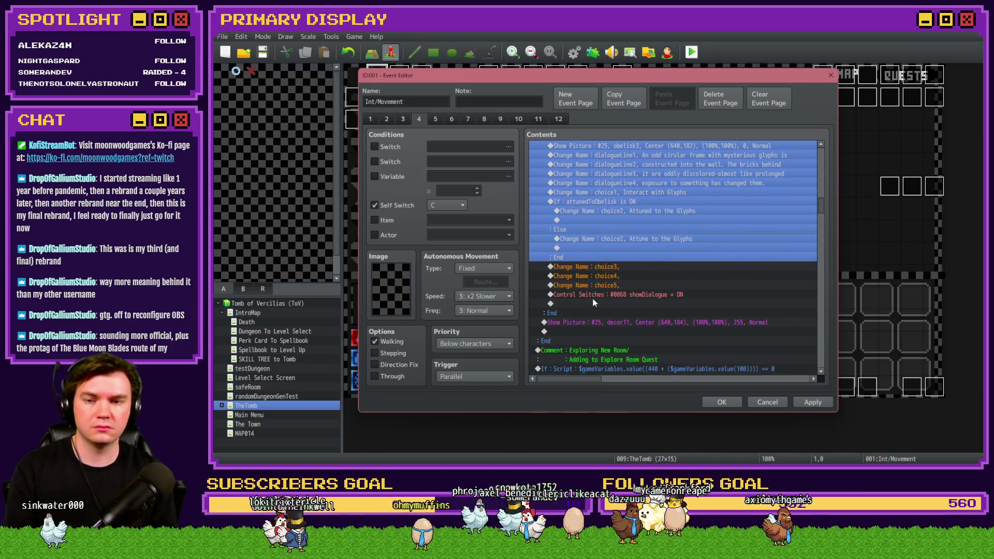
key("shift+Down")
key("shift+Down")
key("shift+Down")
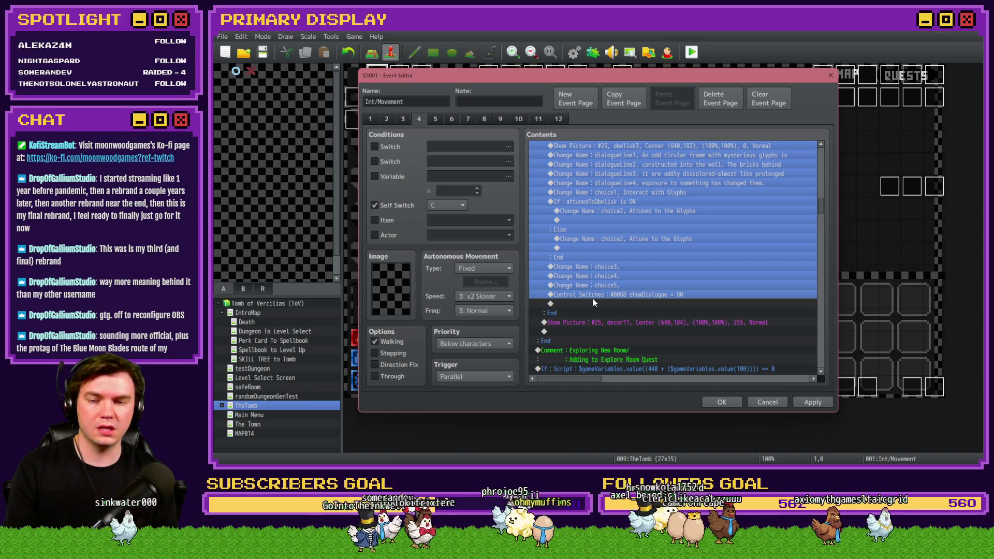
scroll(594, 257, "up", 4)
key("Delete")
key("ctrl+v")
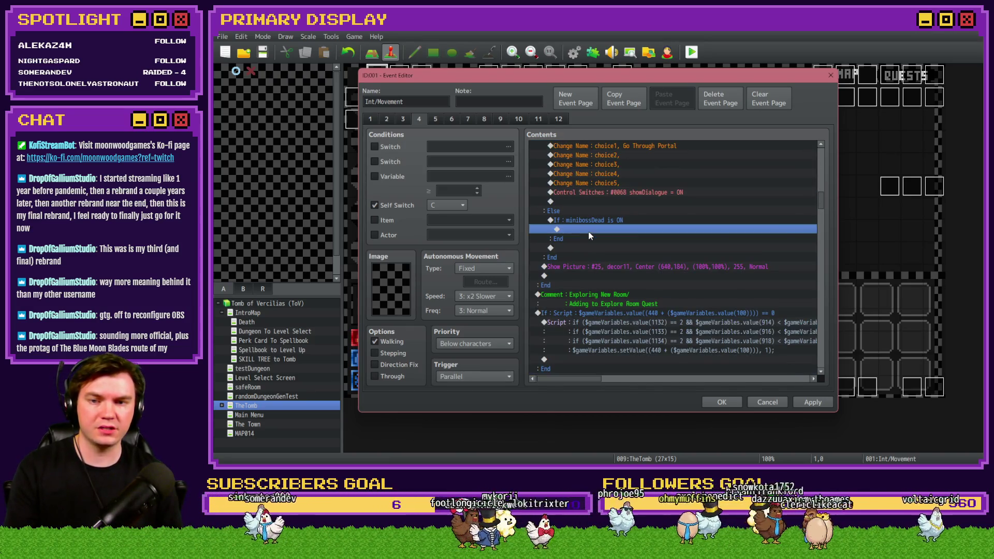
left_click(820, 401)
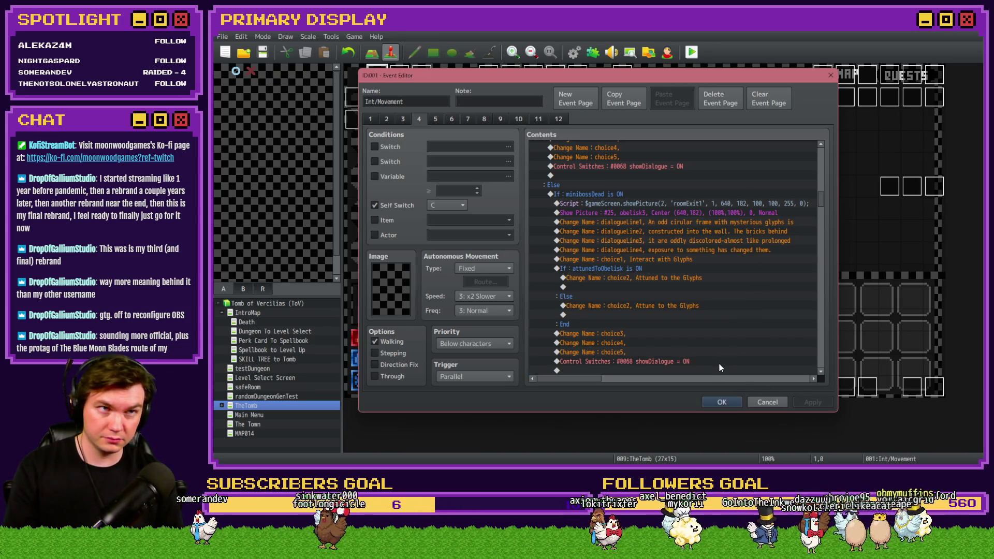
left_click(719, 403)
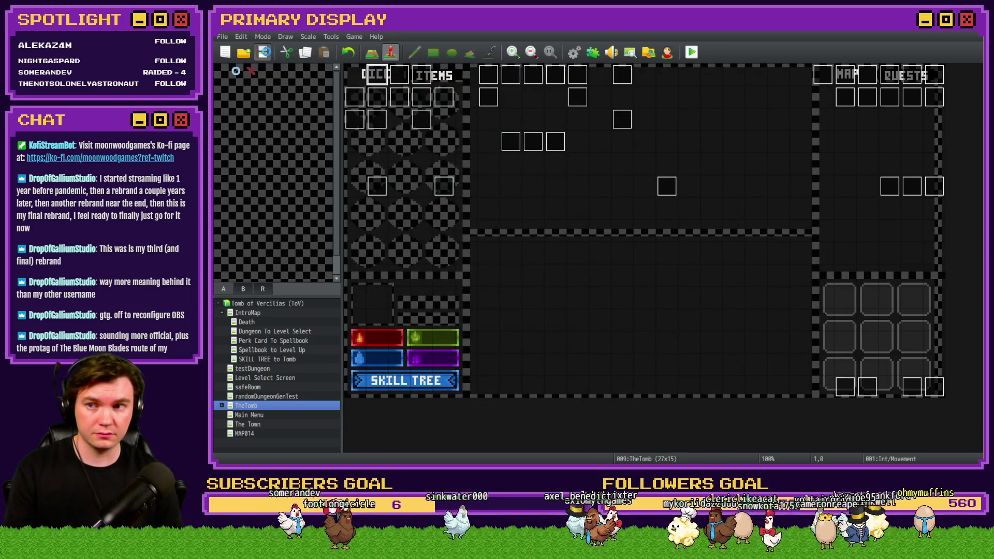
left_click(691, 54)
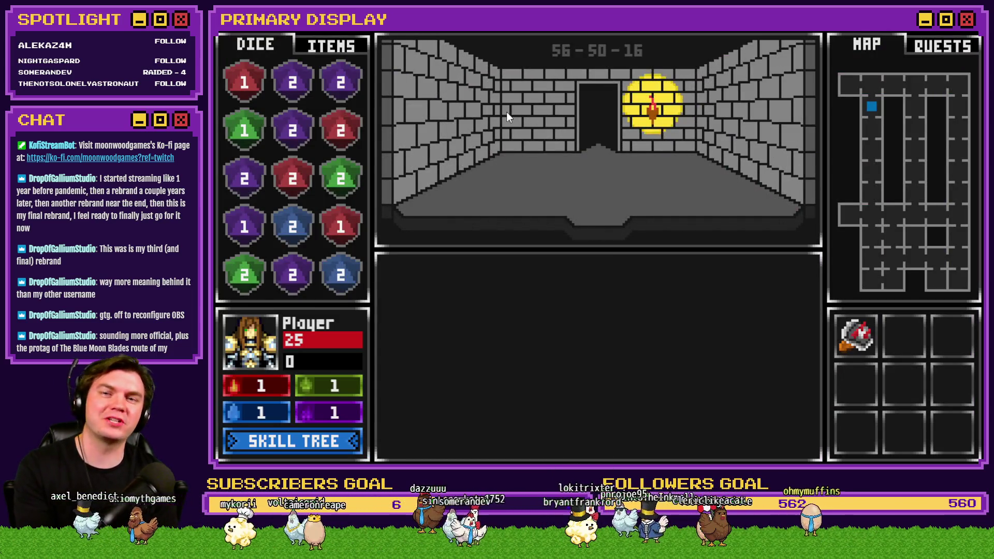
key("Up")
key("Up")
key("Up")
key("Up")
key("Up")
key("Up")
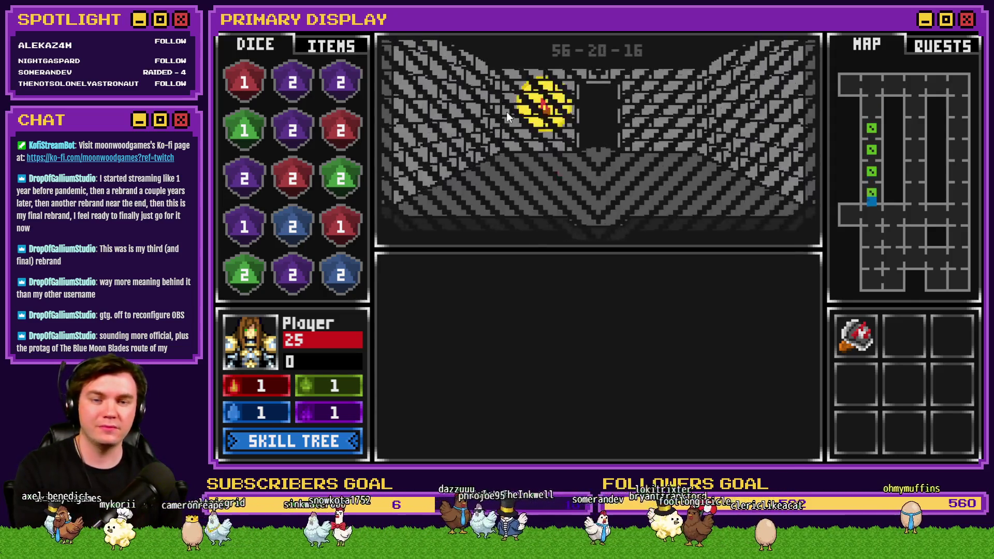
key("Left")
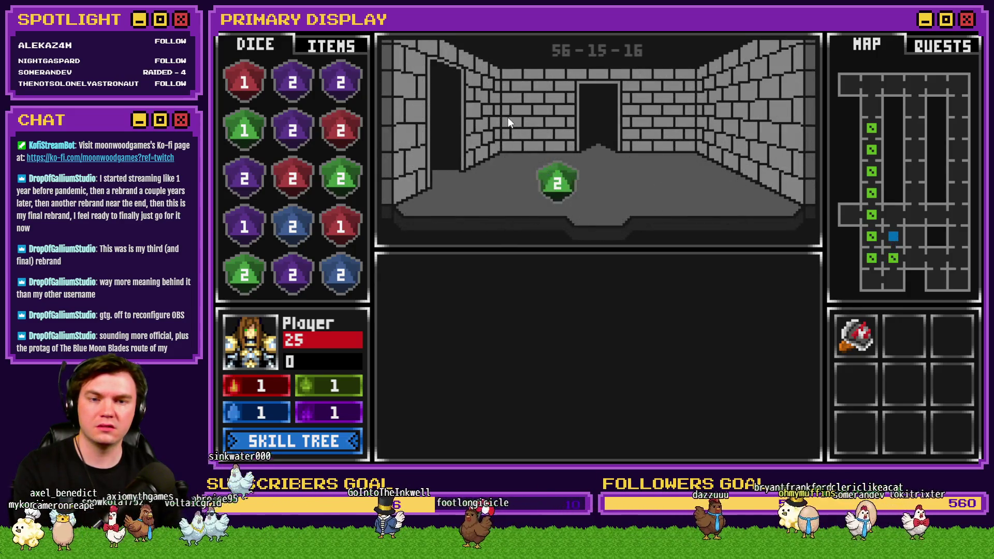
key("Left")
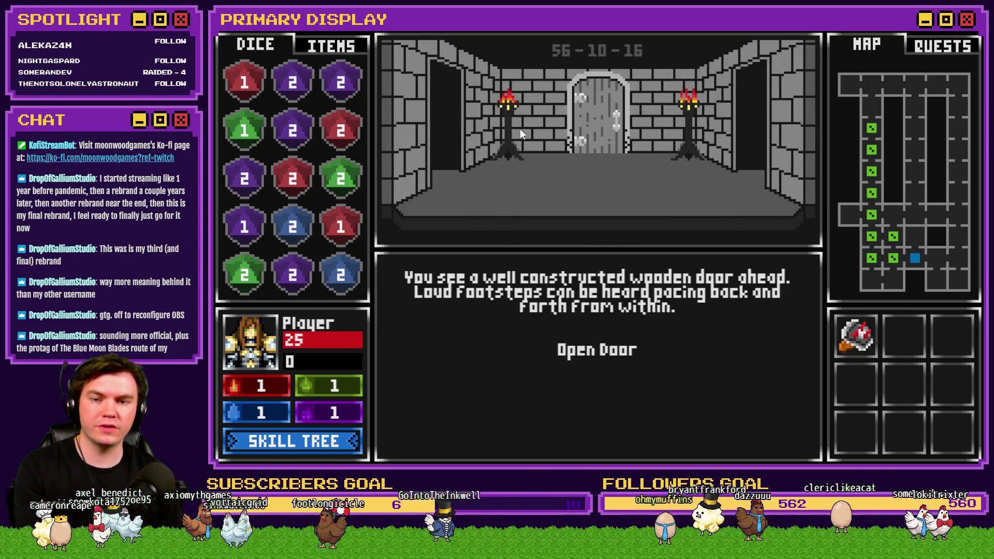
left_click(574, 349)
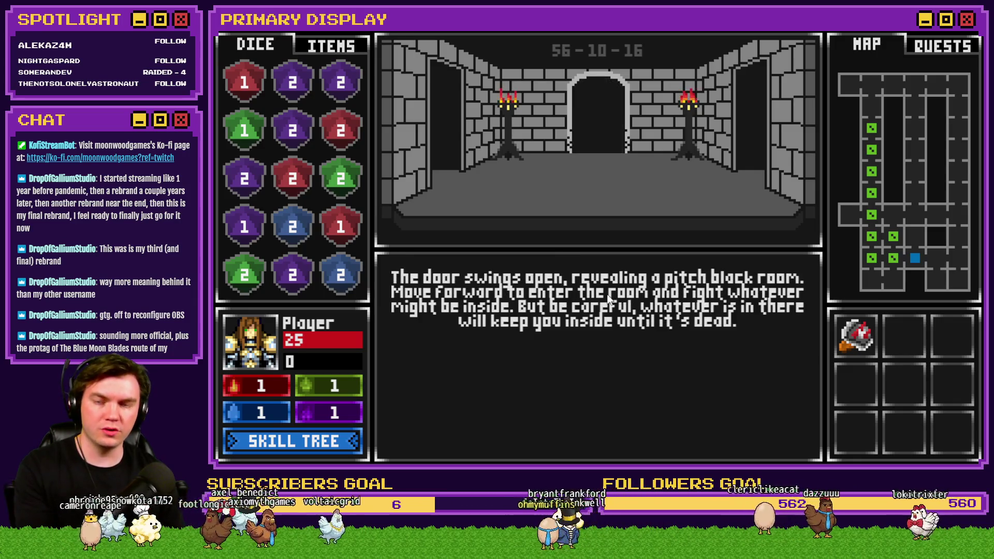
key("Up")
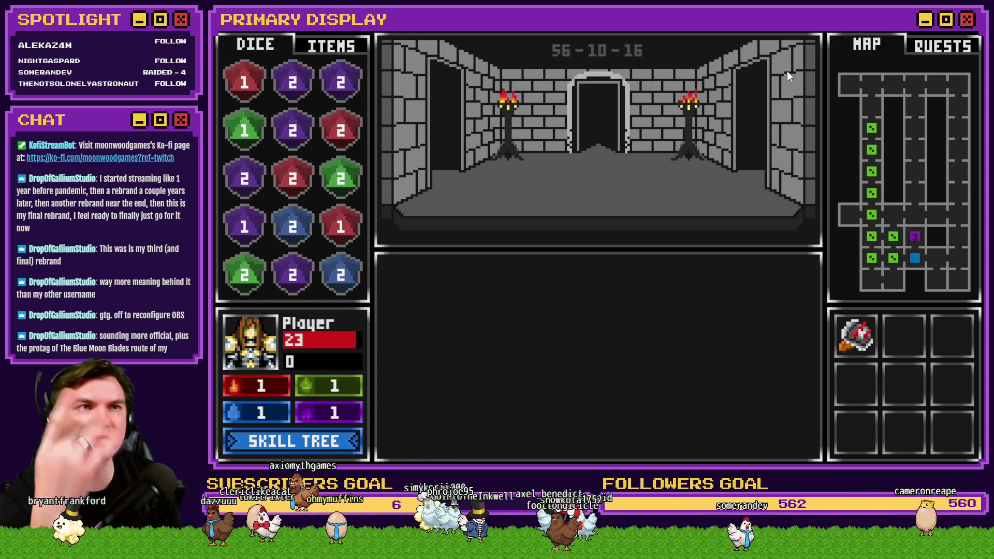
key("Up")
key("Down")
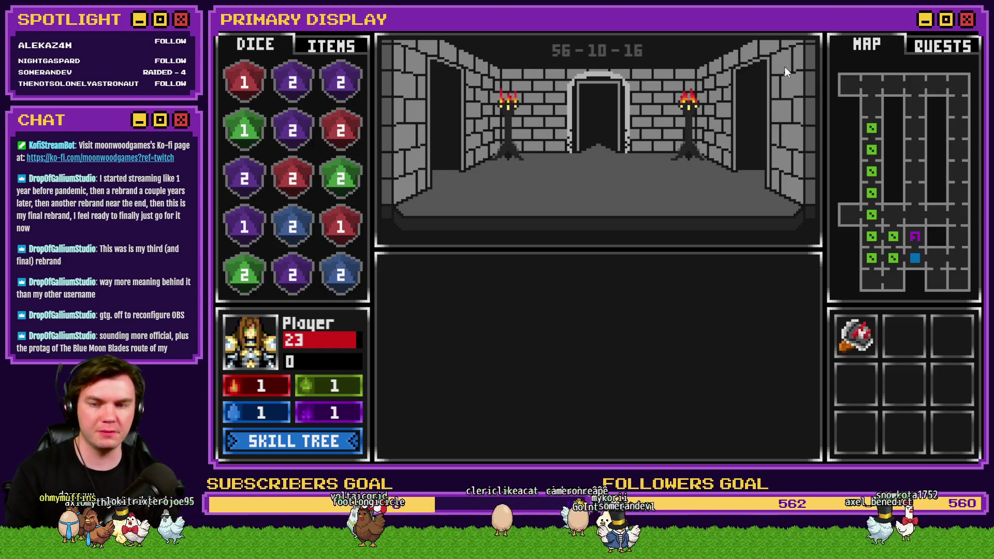
key("Up")
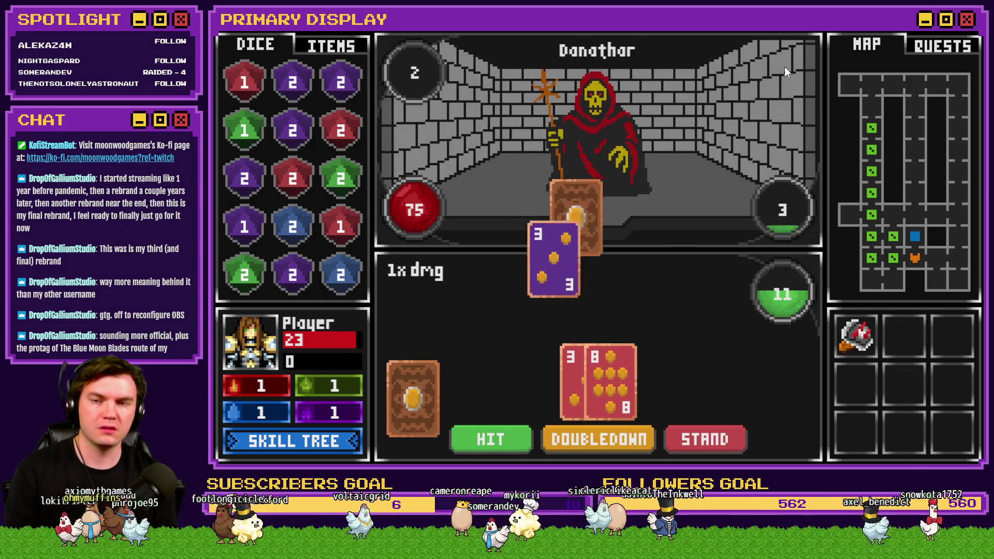
key("alt+F4")
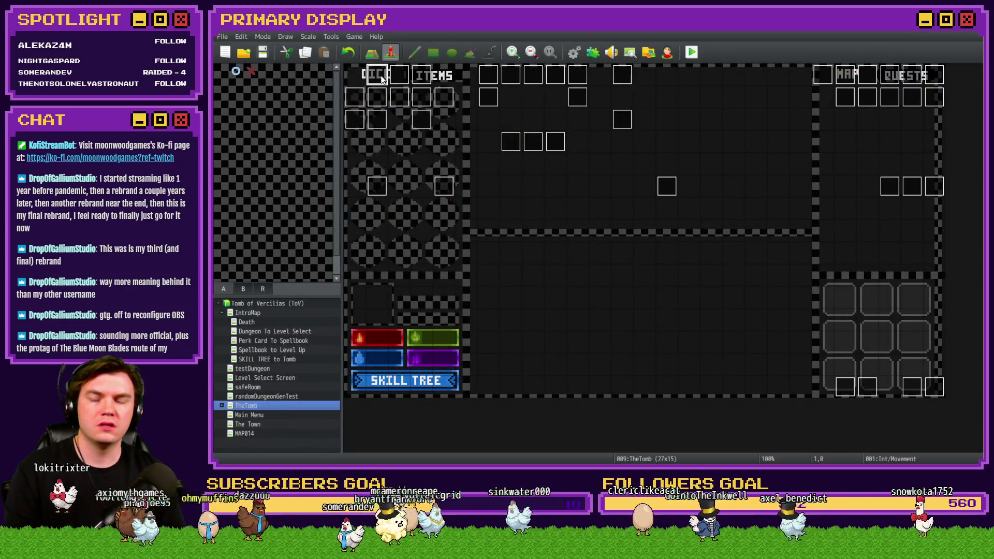
Reopen the Int/Movement event and inspect page 4's minimap icons and showQuestsMenu branch
double_click(382, 77)
left_click(386, 119)
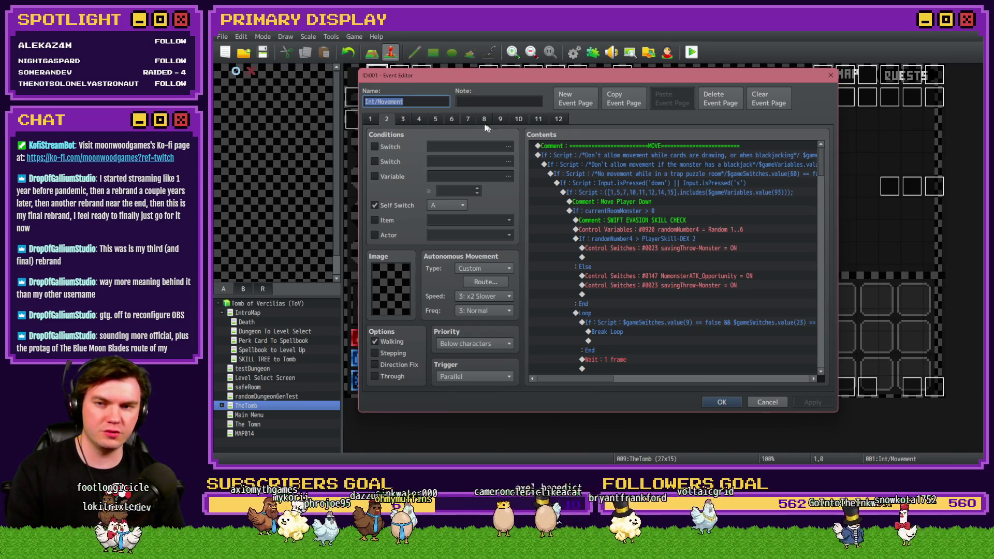
left_click(408, 120)
left_click(421, 119)
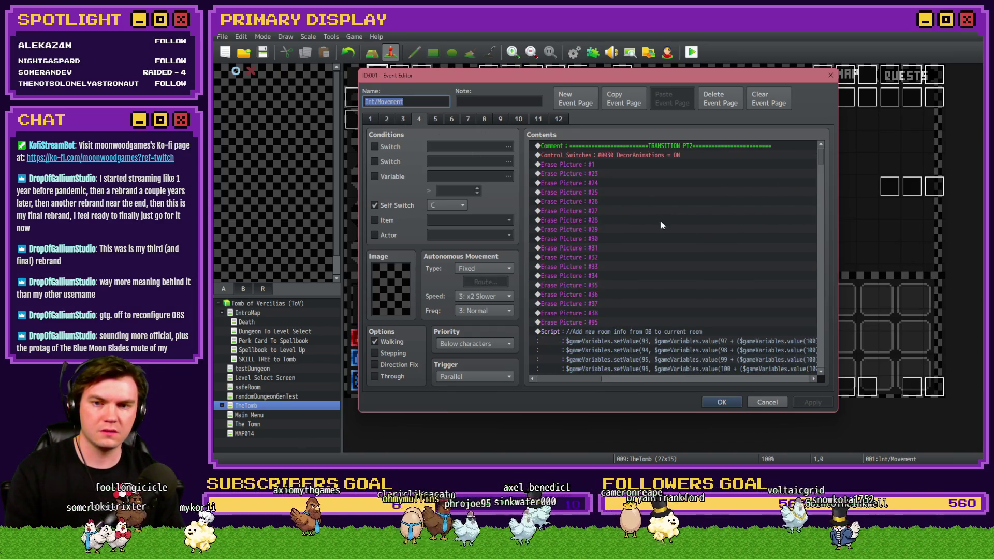
scroll(664, 261, "down", 5)
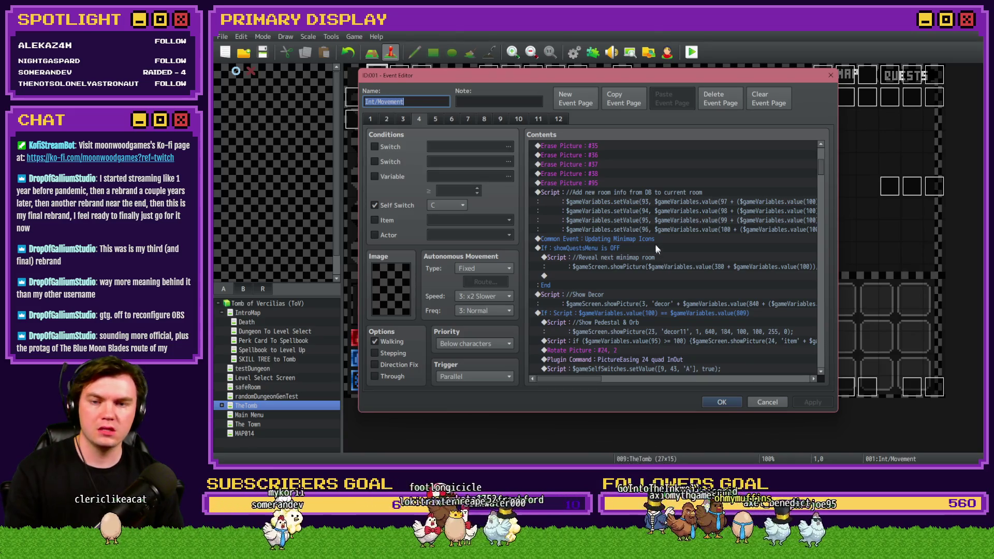
left_click(654, 241)
left_click(643, 246)
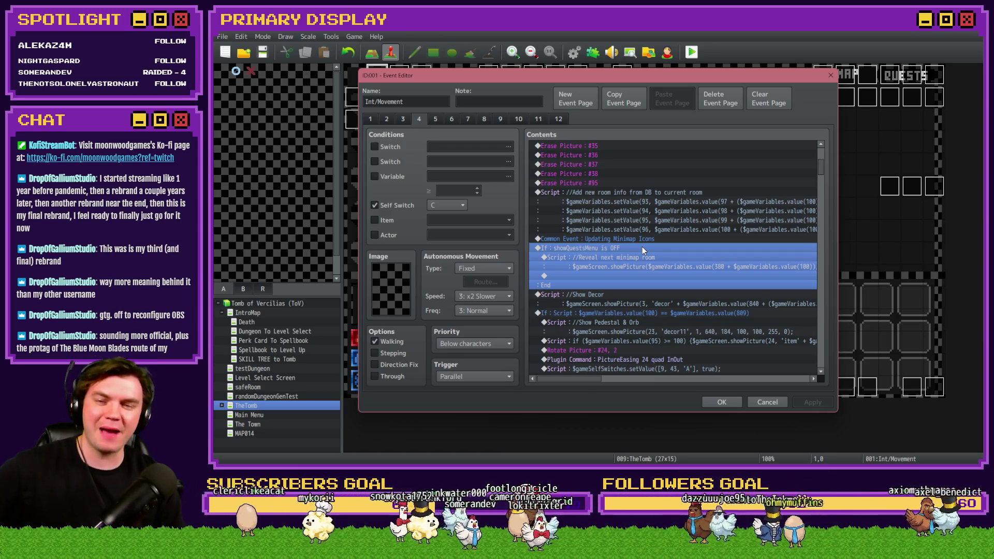
scroll(642, 250, "down", 3)
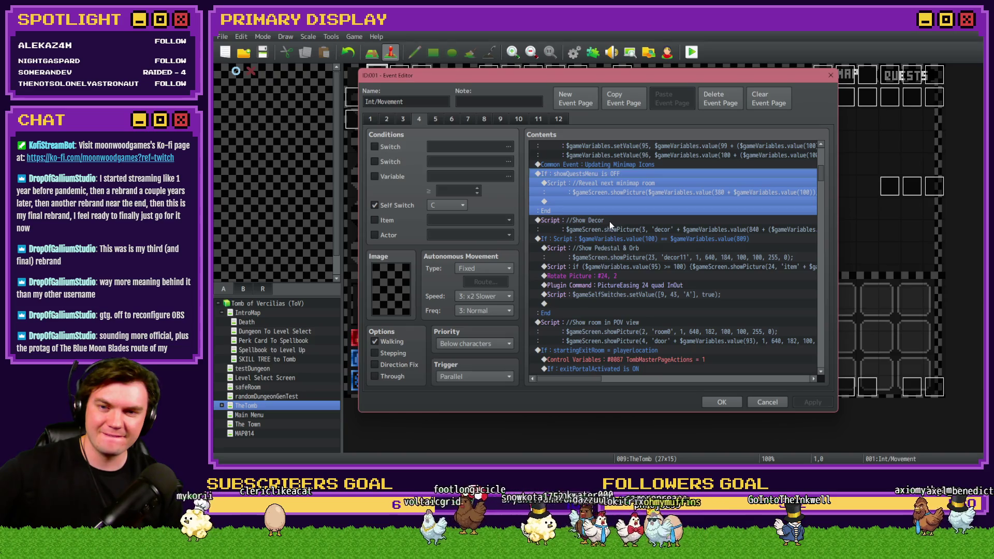
Inspect the Show Decor, POV view and Pedestal & Orb scripts, then switch to page 2
left_click(612, 231)
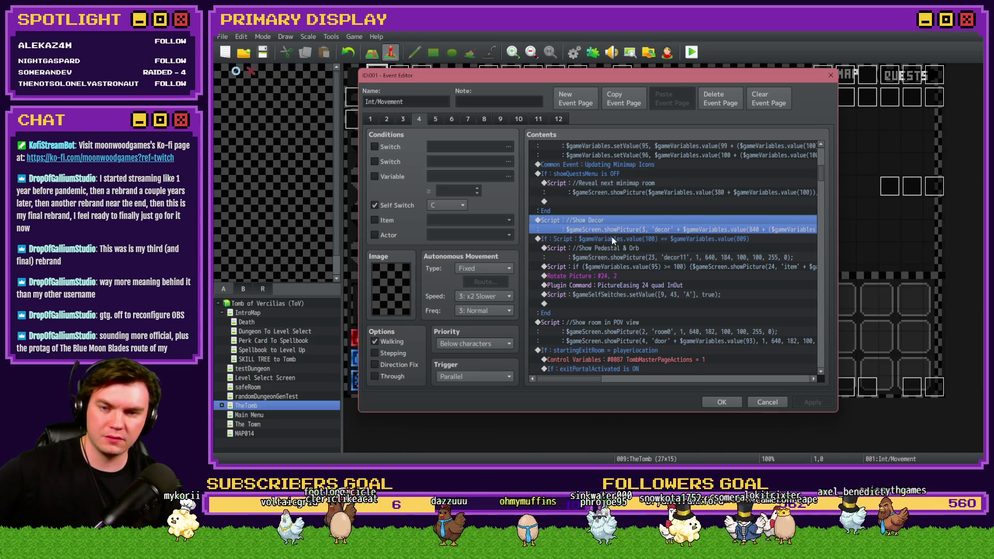
scroll(612, 240, "down", 2)
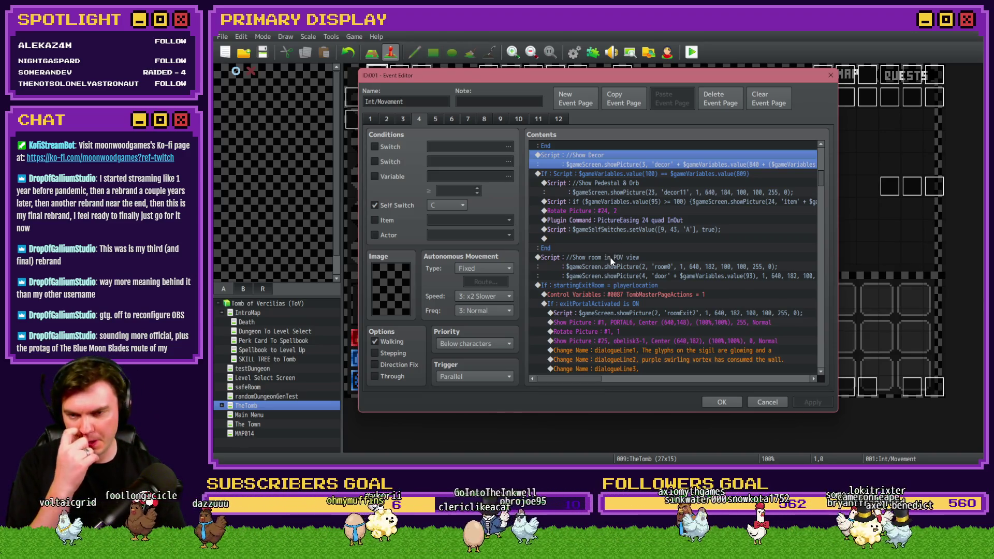
left_click(611, 258)
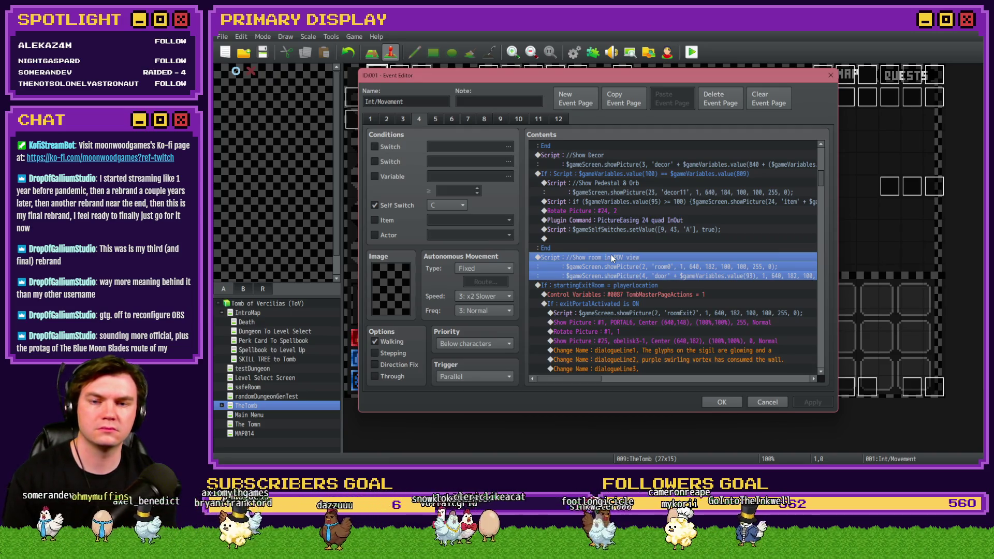
scroll(607, 257, "up", 2)
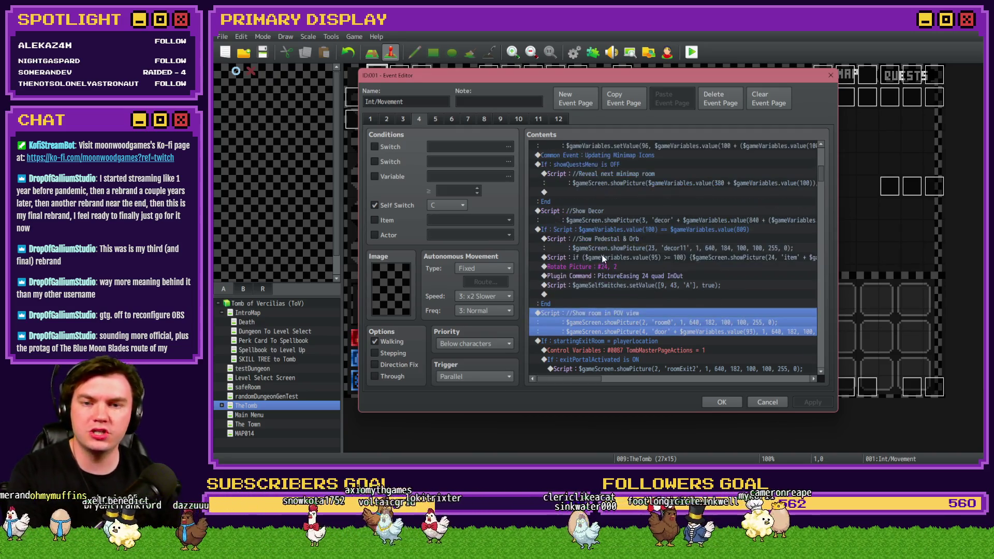
left_click(604, 219)
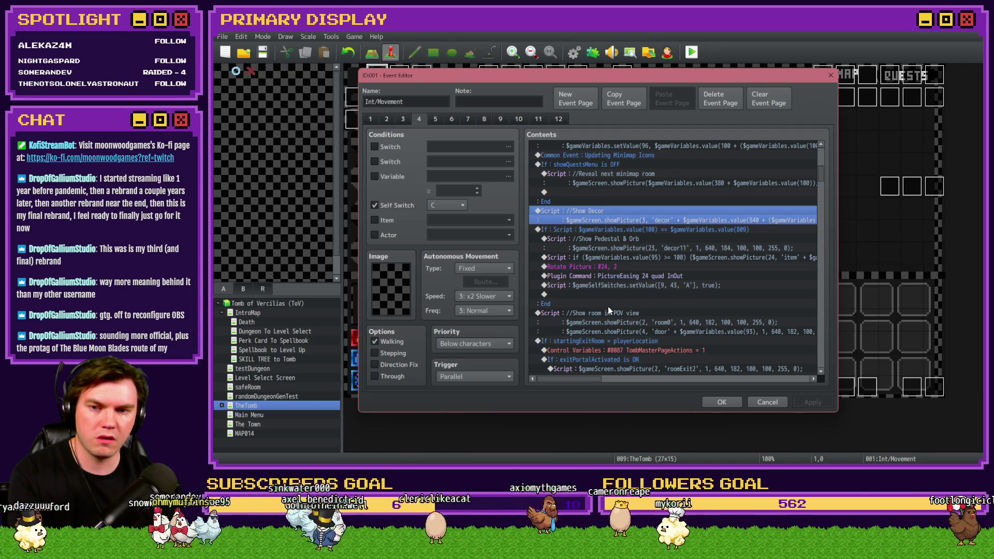
left_click(628, 229)
left_click(631, 239)
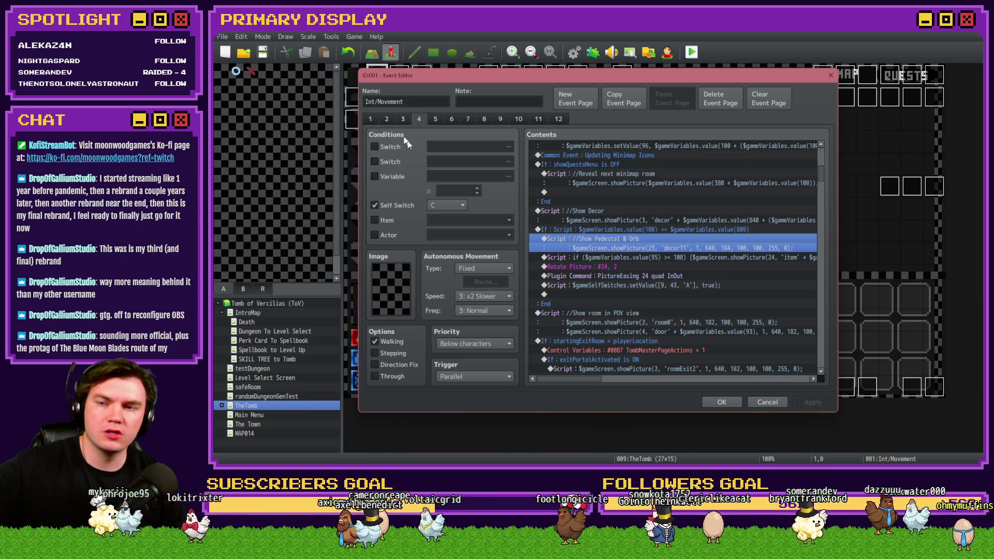
left_click(377, 119)
left_click(384, 119)
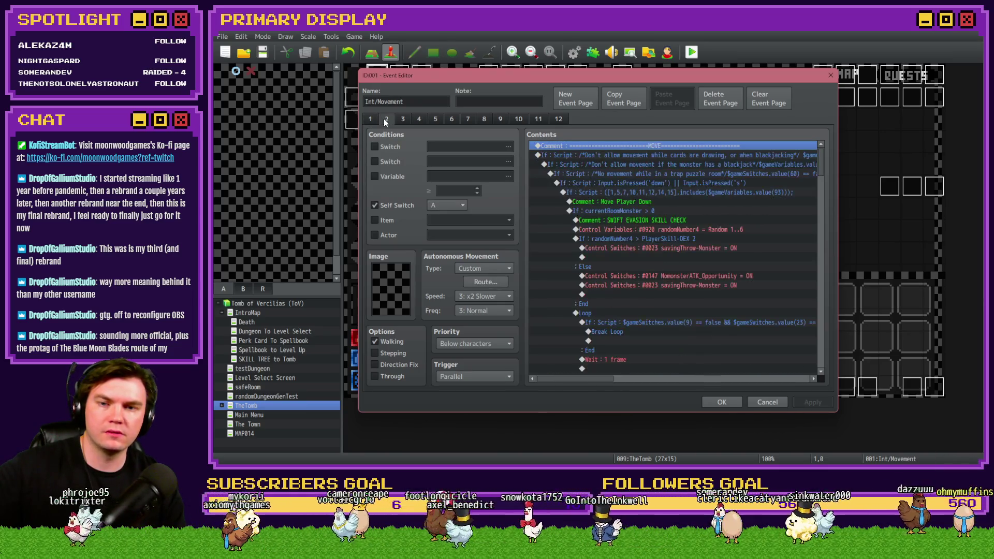
Return to page 4 and open the Show Decor script below the showQuestsMenu OFF branch
mouse_move(821, 164)
left_mouse_down()
mouse_move(824, 304)
mouse_move(825, 252)
left_mouse_up()
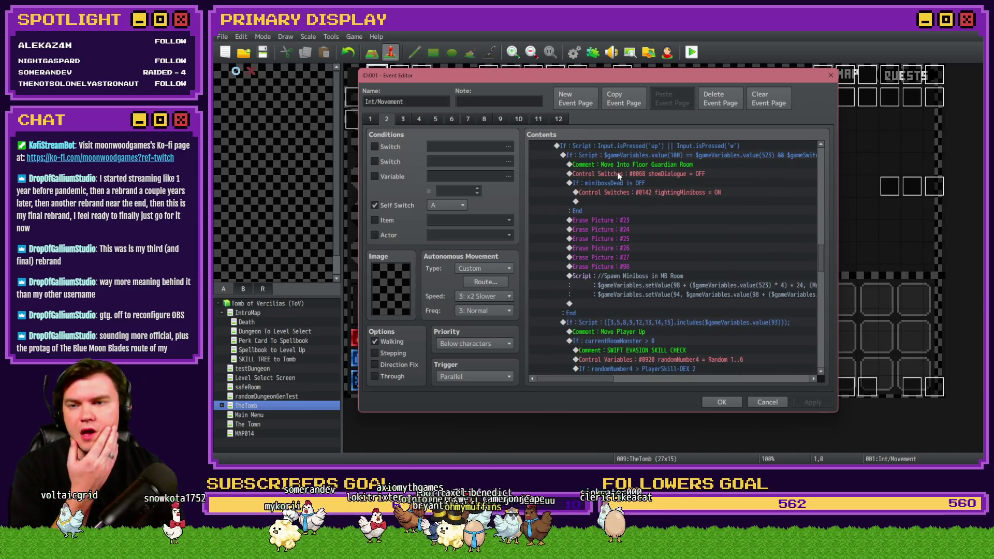
left_click(403, 120)
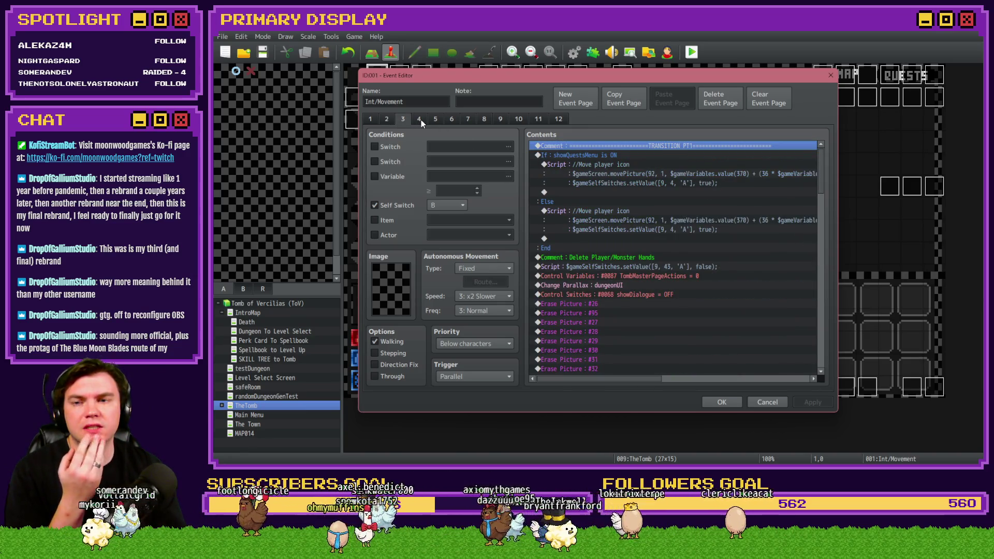
left_click(419, 120)
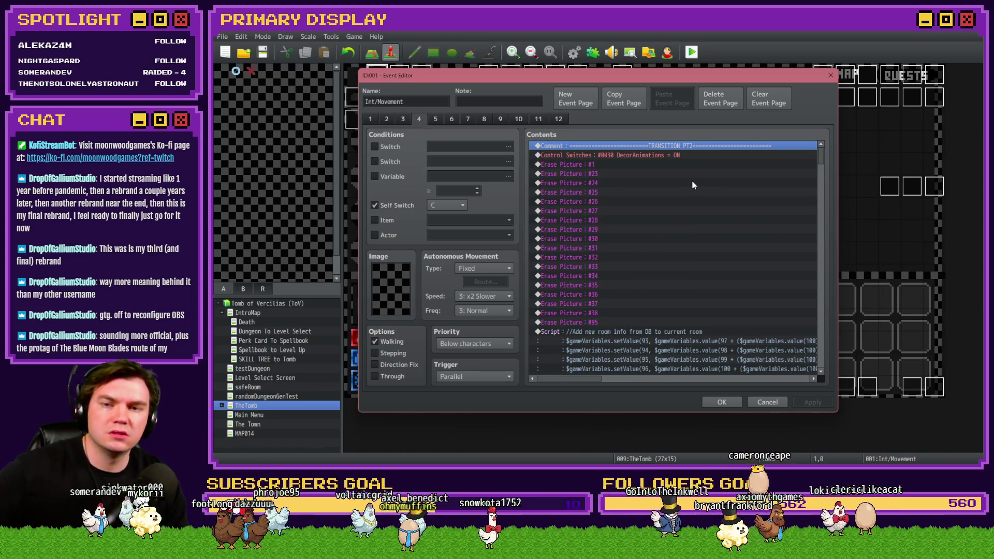
scroll(693, 184, "down", 5)
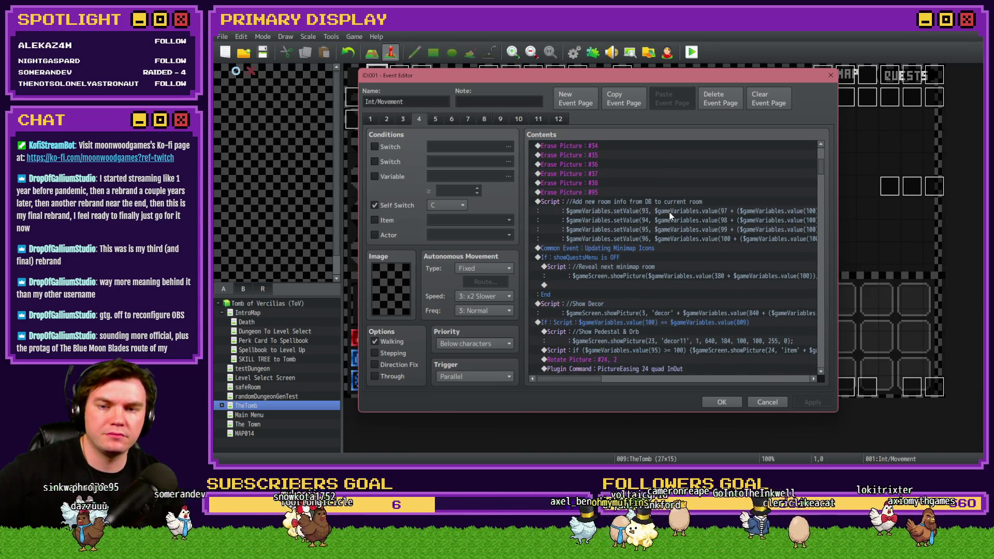
scroll(669, 217, "down", 2)
left_click(651, 201)
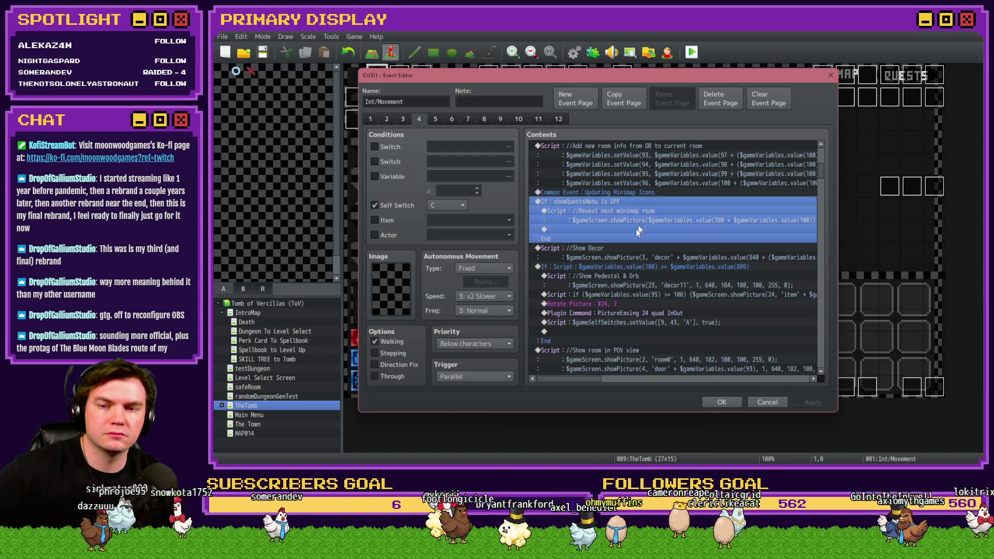
left_click(620, 249)
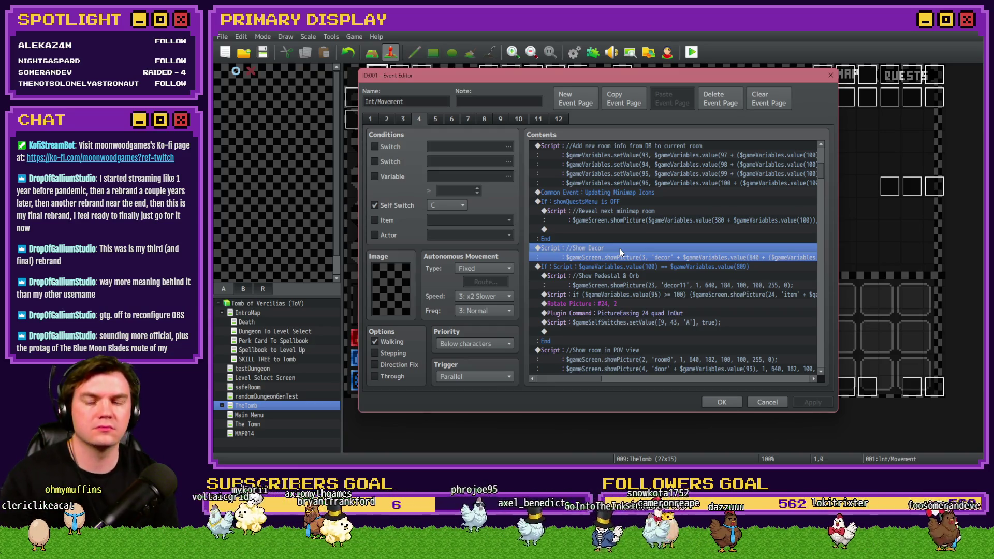
double_click(619, 248)
Prefix the Show Decor $gameScreen.showPicture line with 'if ()' and save the script
key("Home")
type("if")
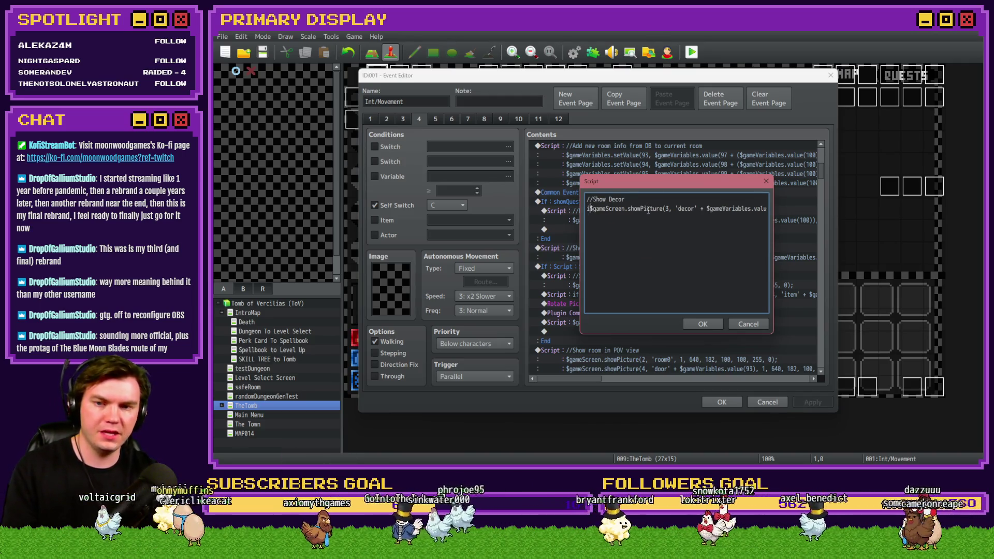
key("End")
key("Home")
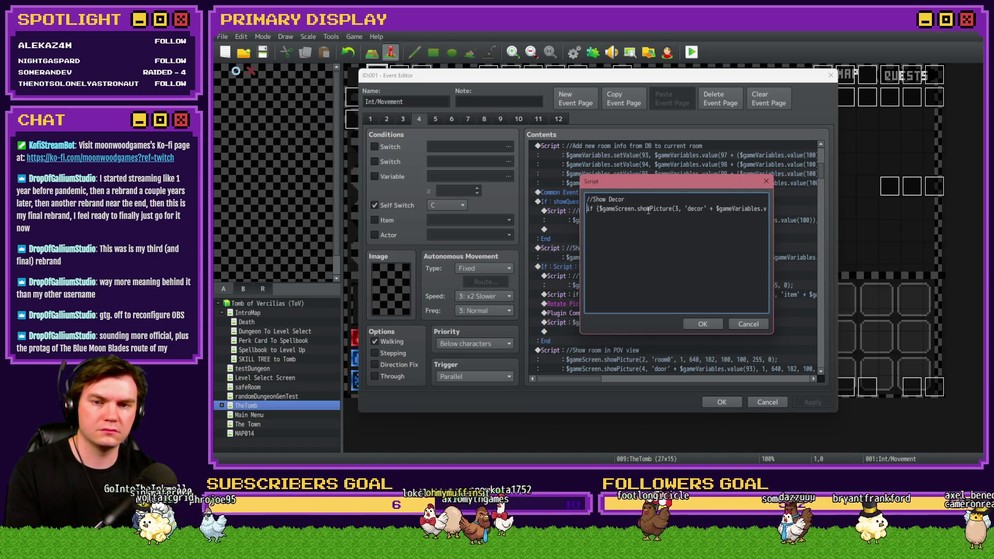
type("()")
key("Left")
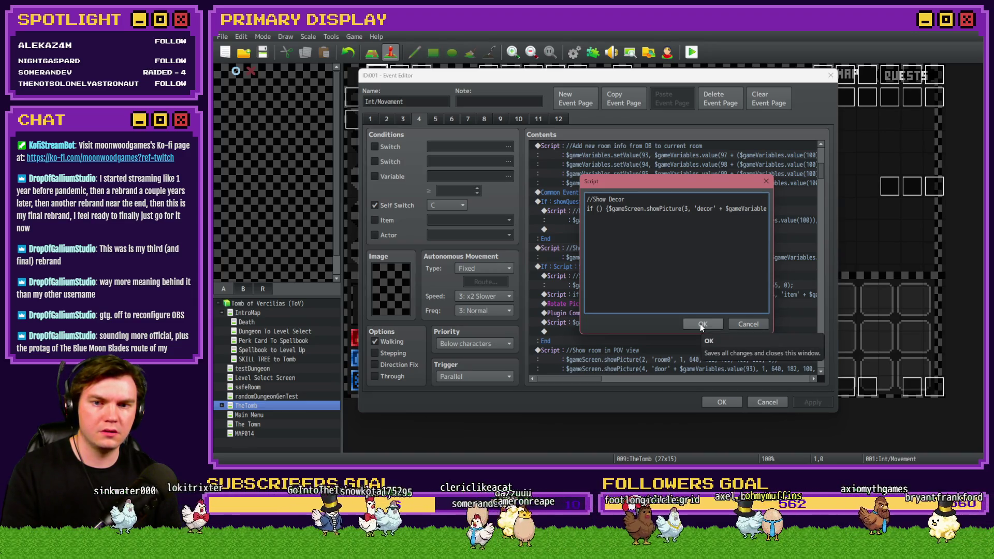
left_click(702, 325)
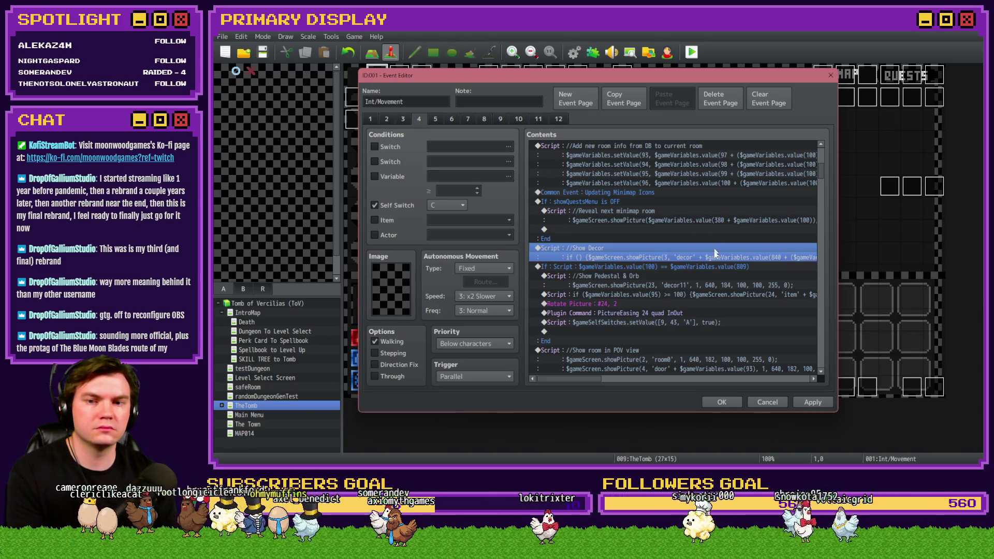
Check the minibossDead conditional branch without changes, then reopen the Show Decor script
scroll(712, 254, "down", 10)
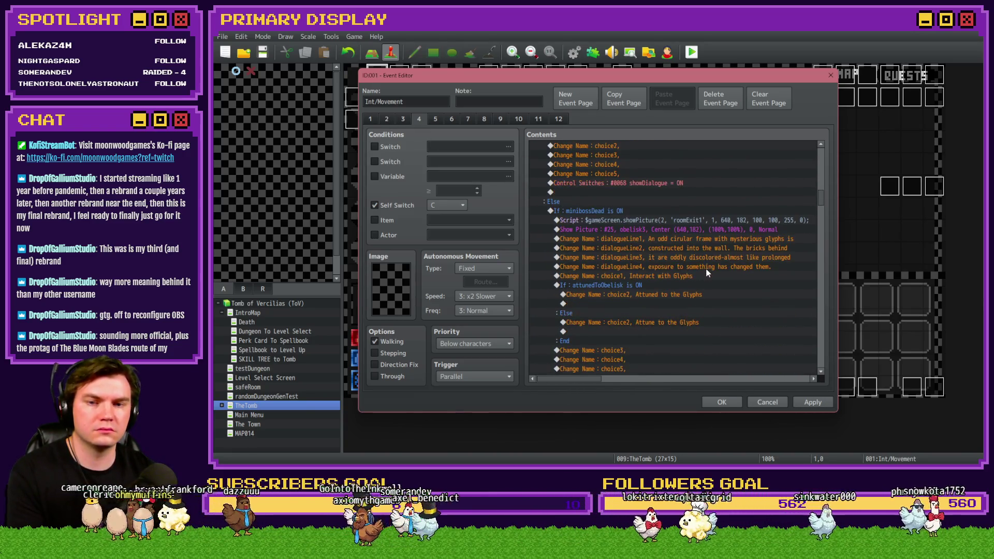
double_click(610, 210)
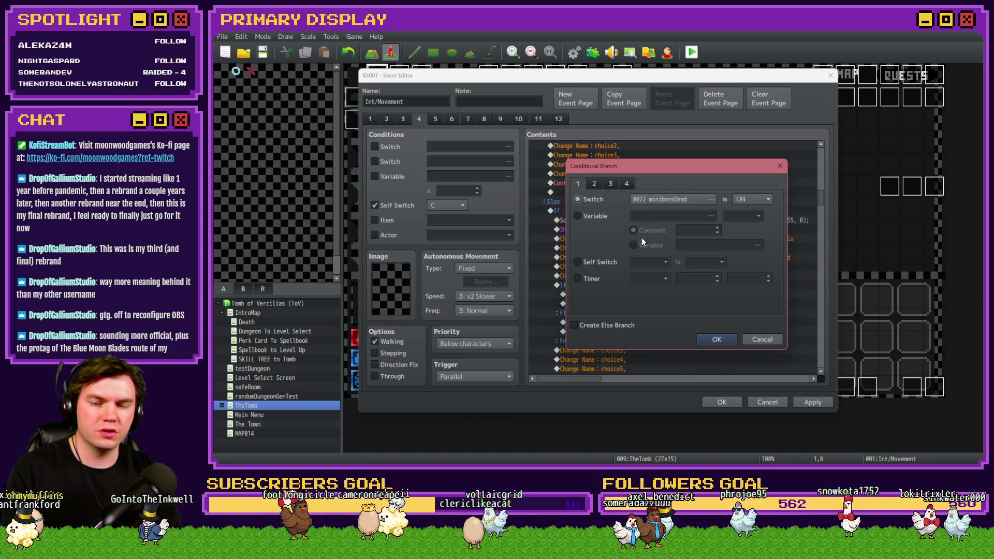
key("Escape")
scroll(604, 292, "down", 10)
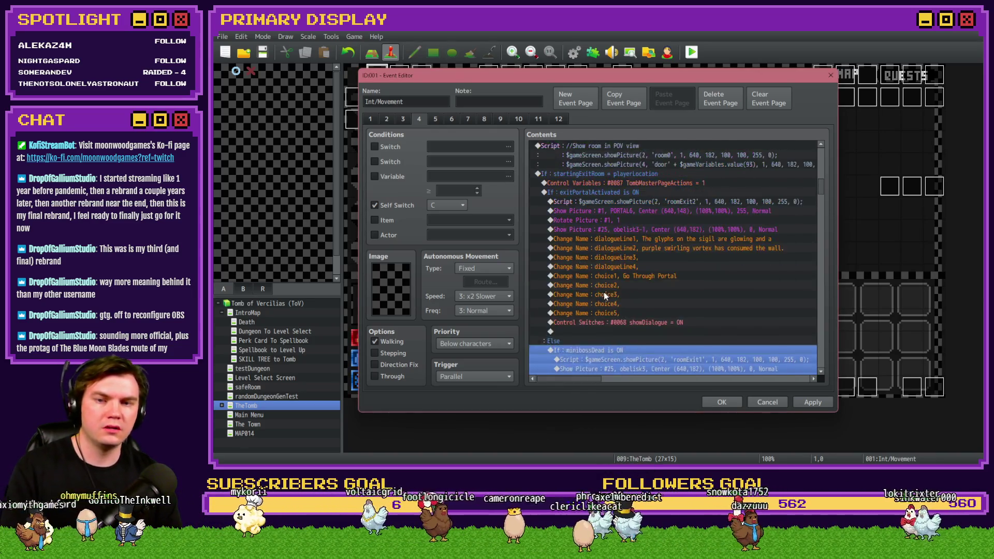
left_click(619, 211)
left_click(616, 229)
scroll(611, 230, "up", 1)
double_click(606, 220)
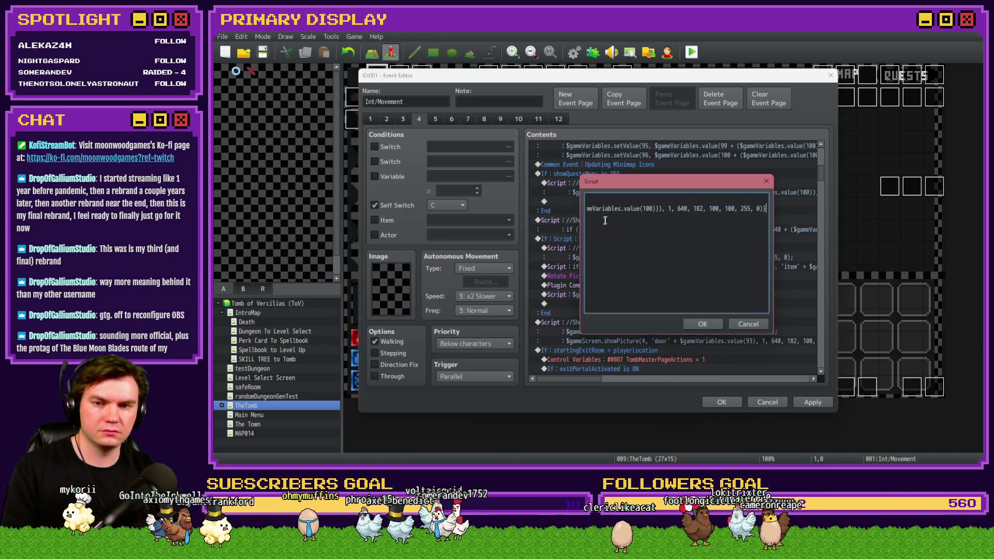
Fill the if with switch 72 == true && $gameVariables.value(100) !=, then save and apply
triple_click(601, 209)
left_click(602, 209)
type("$gameS")
type("cwitches.va")
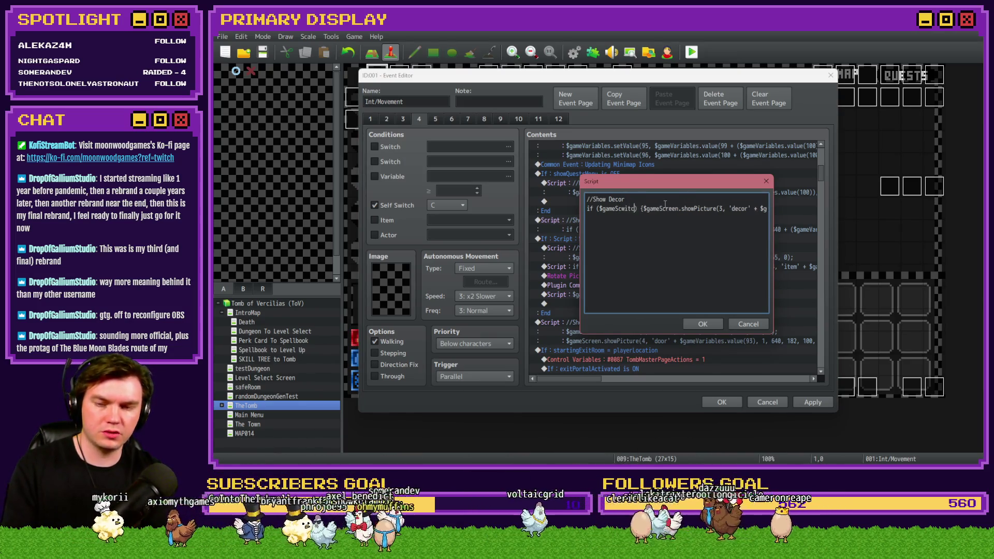
type("lue(")
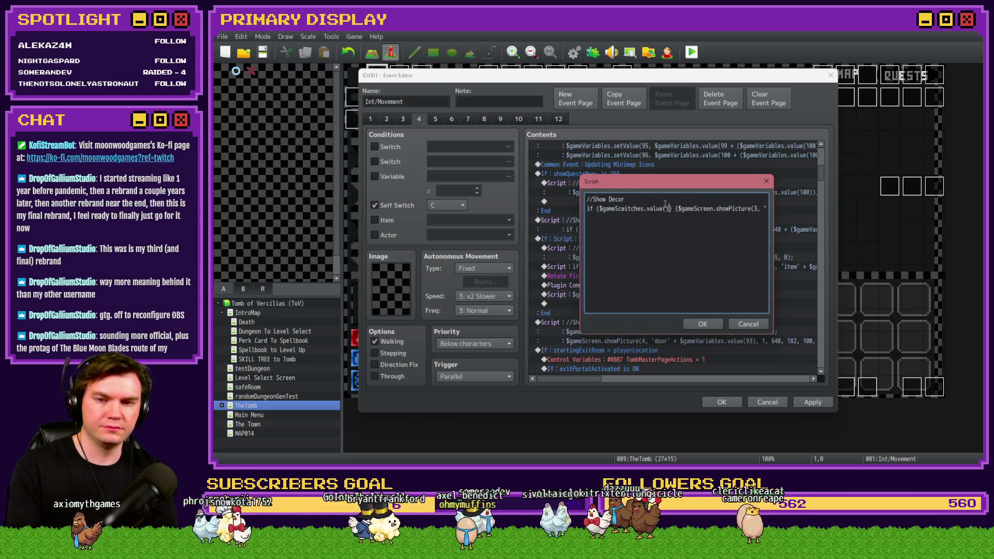
type("72, tr")
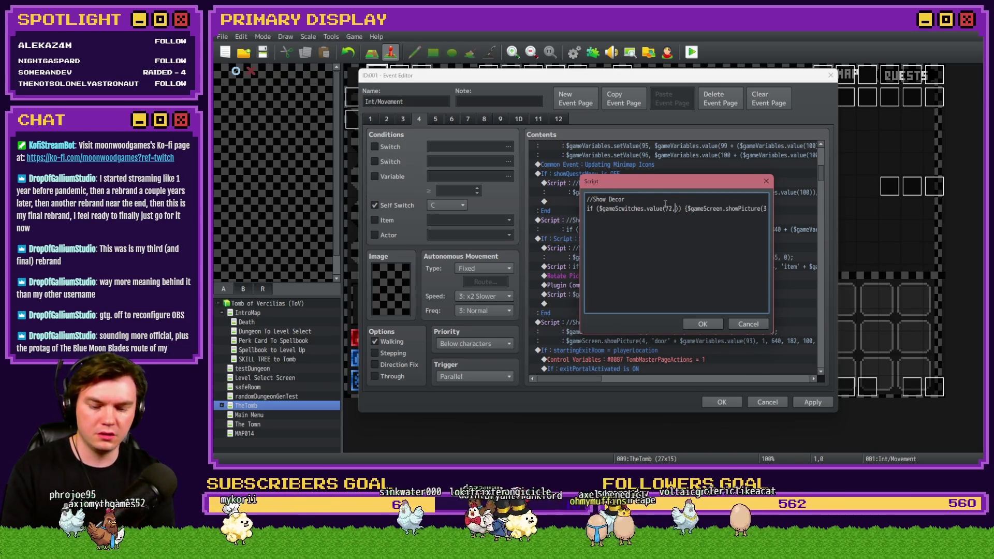
key("BackSpace")
key("BackSpace")
key("BackSpace")
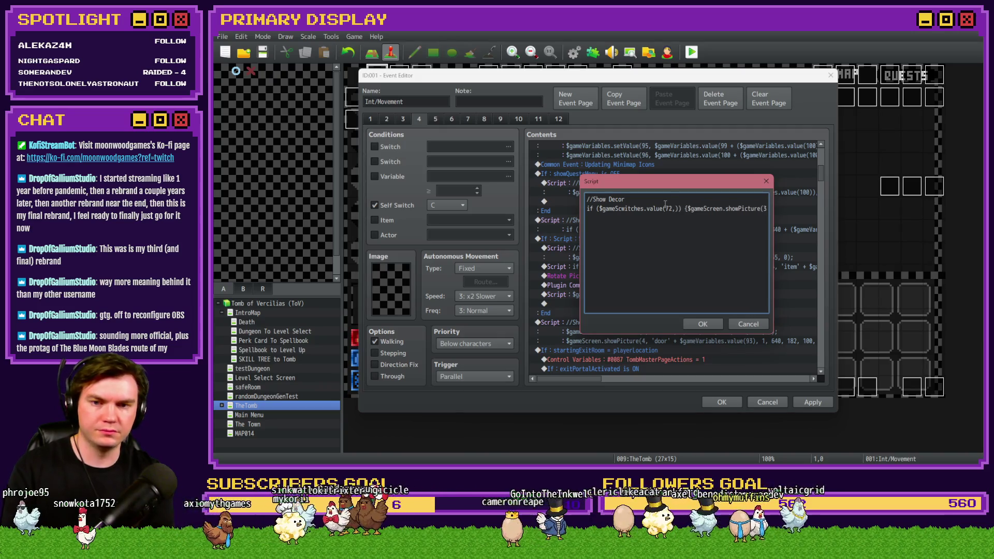
key("Right")
type("==")
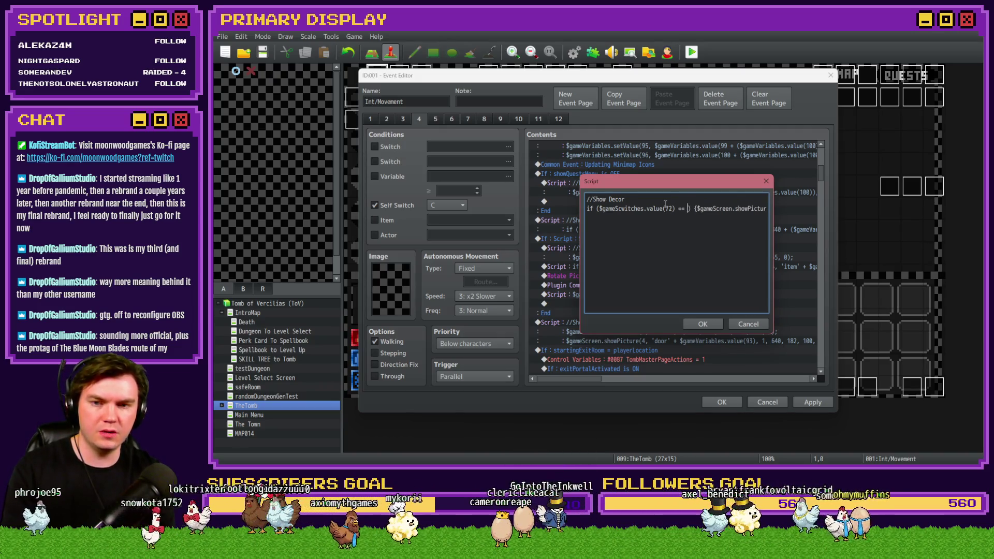
key("BackSpace")
type("= true")
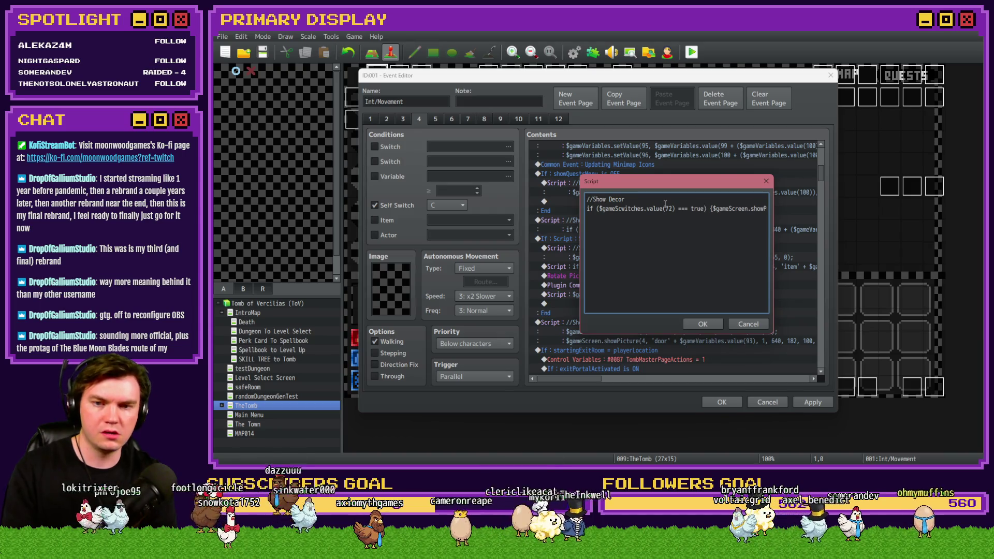
type(" &&")
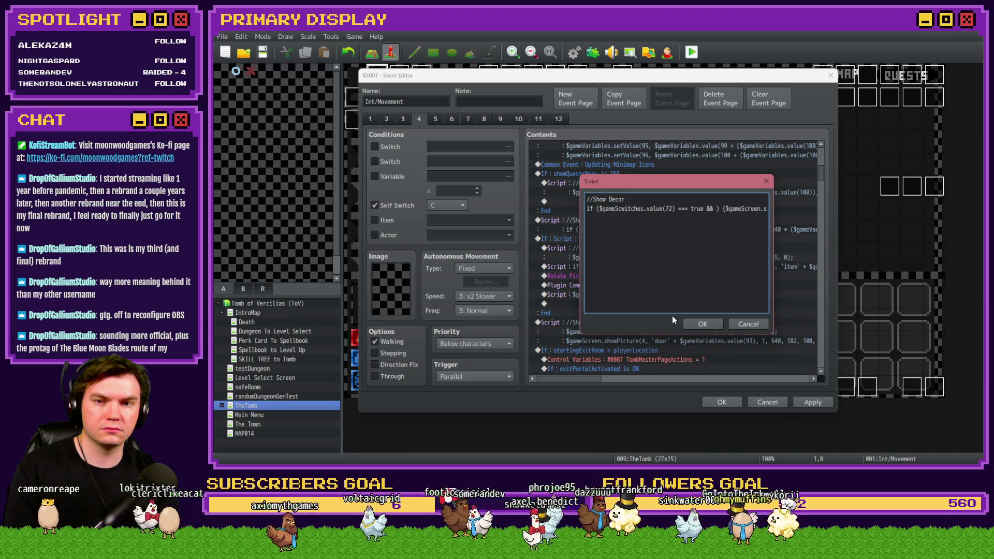
type("$gameVaria")
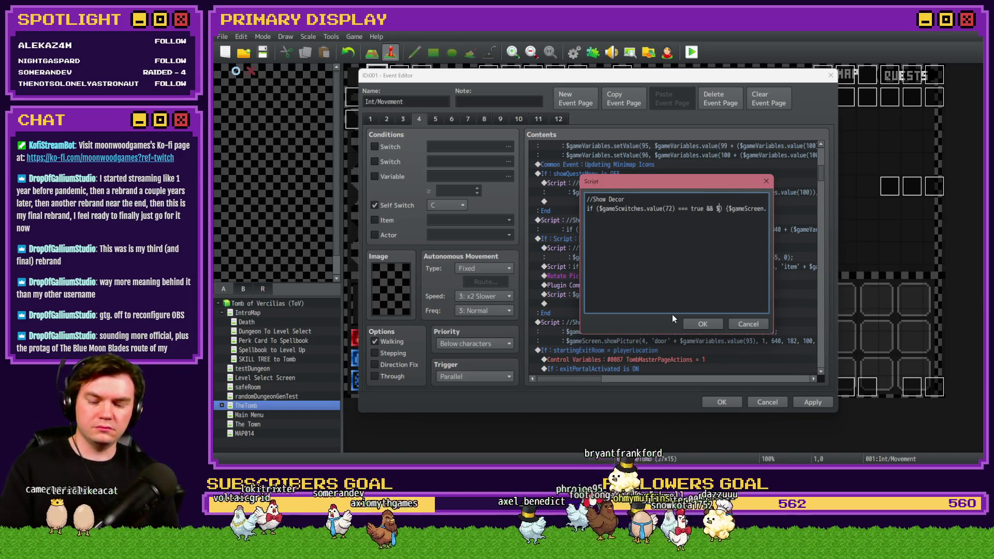
type("bles")
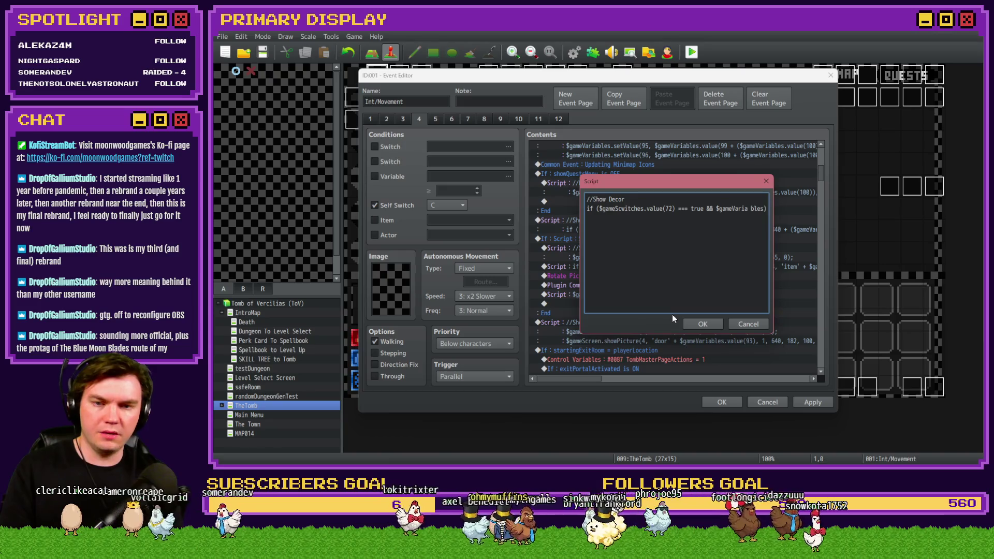
type(".value(")
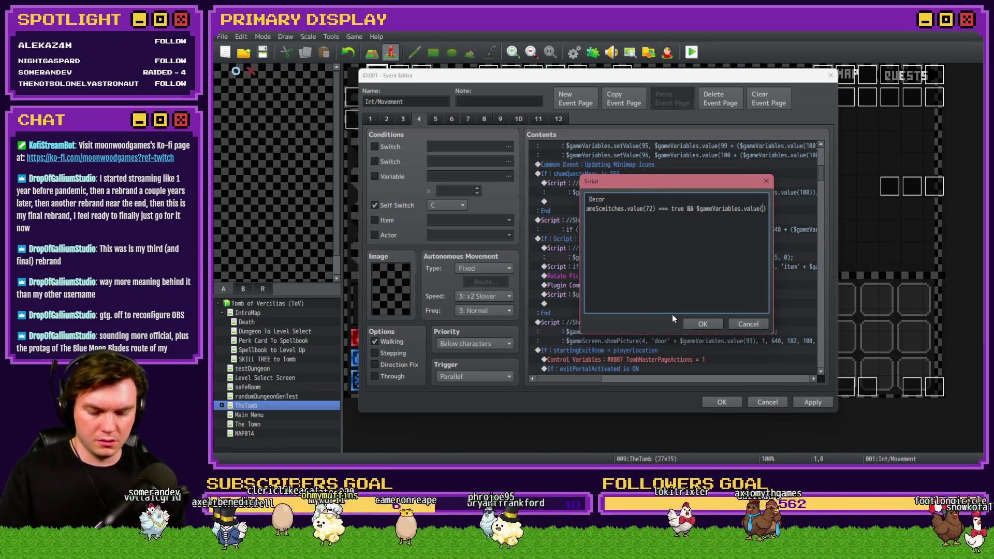
type("100)")
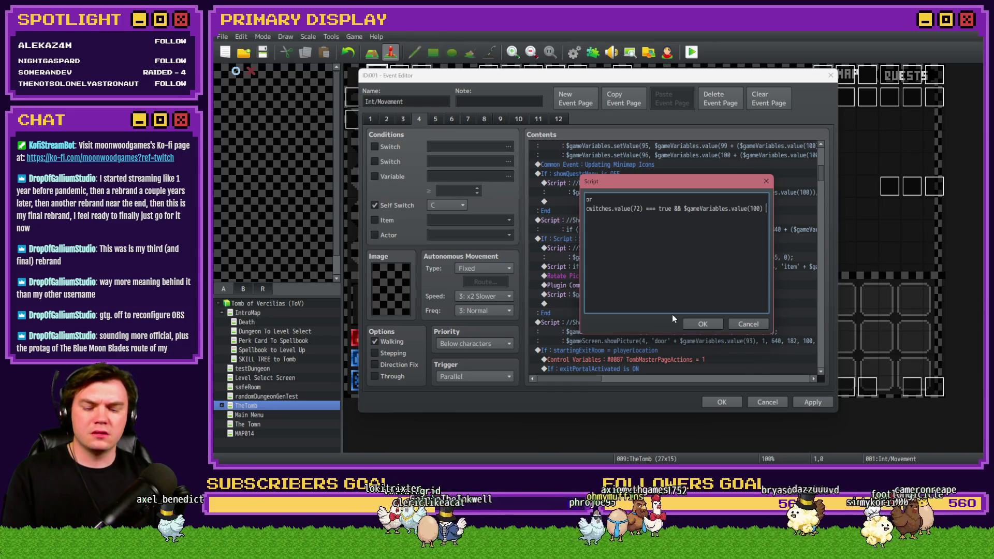
type("!= ) {")
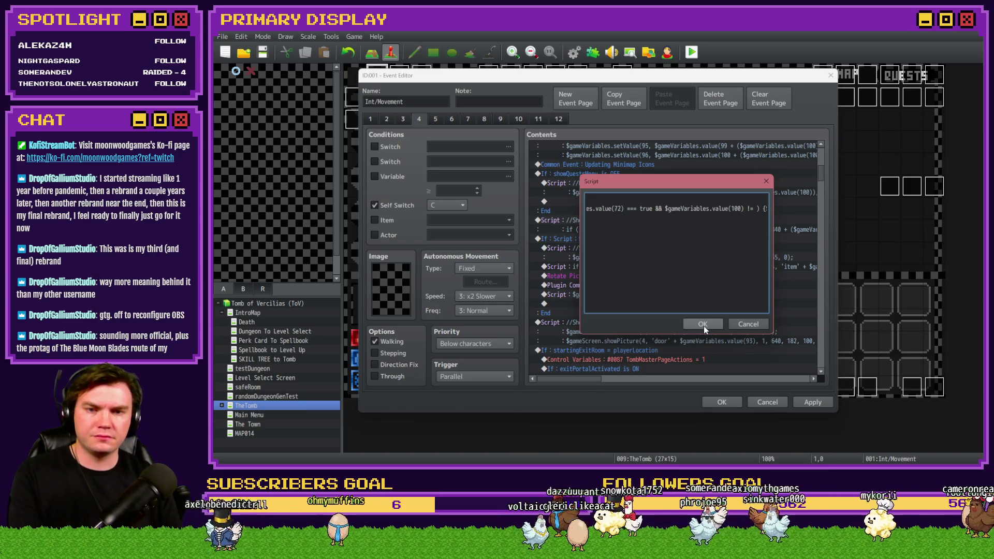
left_click(704, 325)
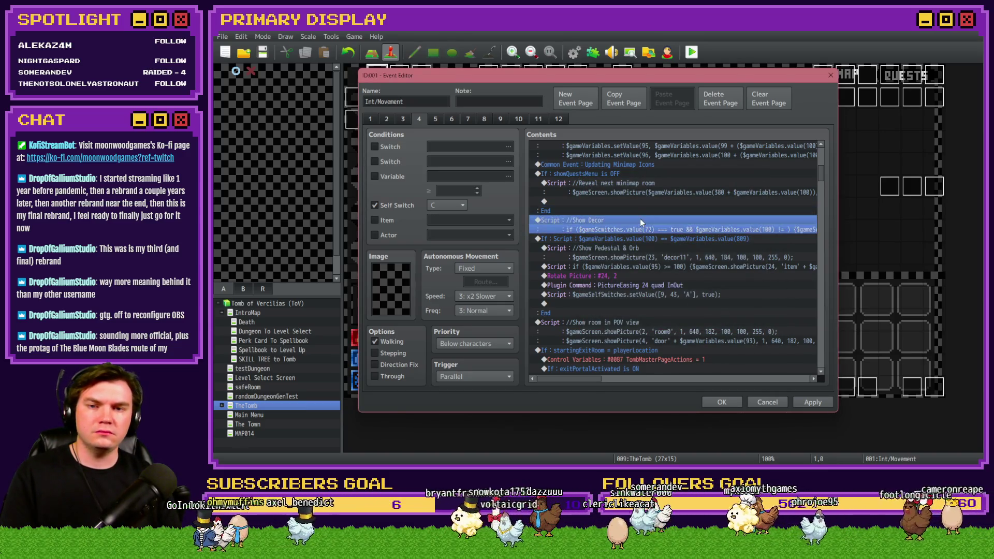
left_click(808, 402)
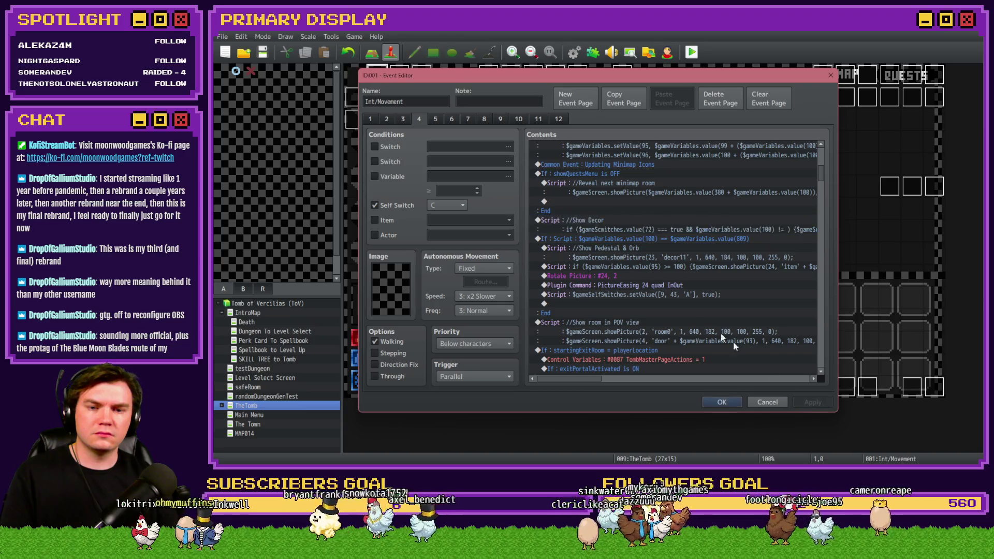
Review page 2's up-input branch and Erase Picture commands, close the event, and open Tomb Master
left_click(370, 120)
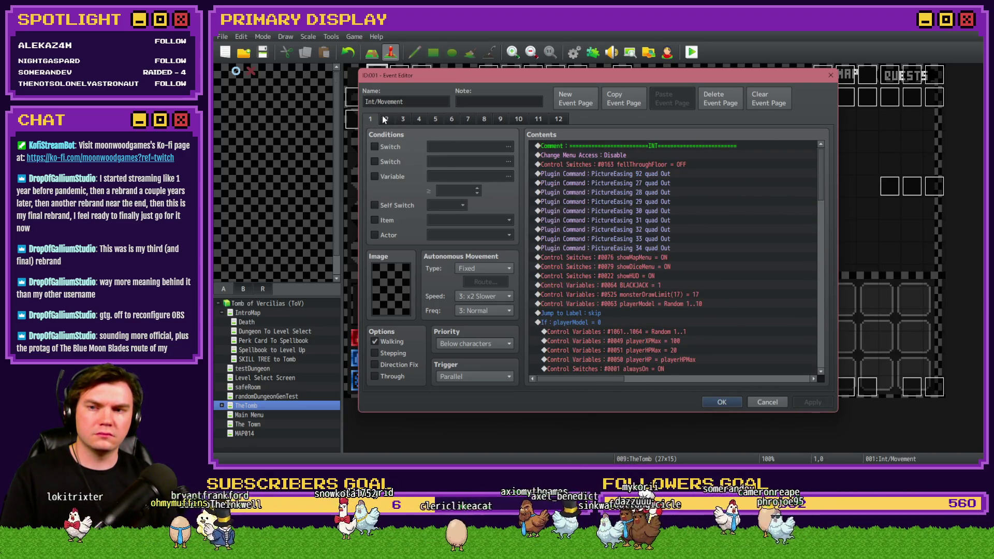
left_click(385, 119)
scroll(626, 215, "down", 6)
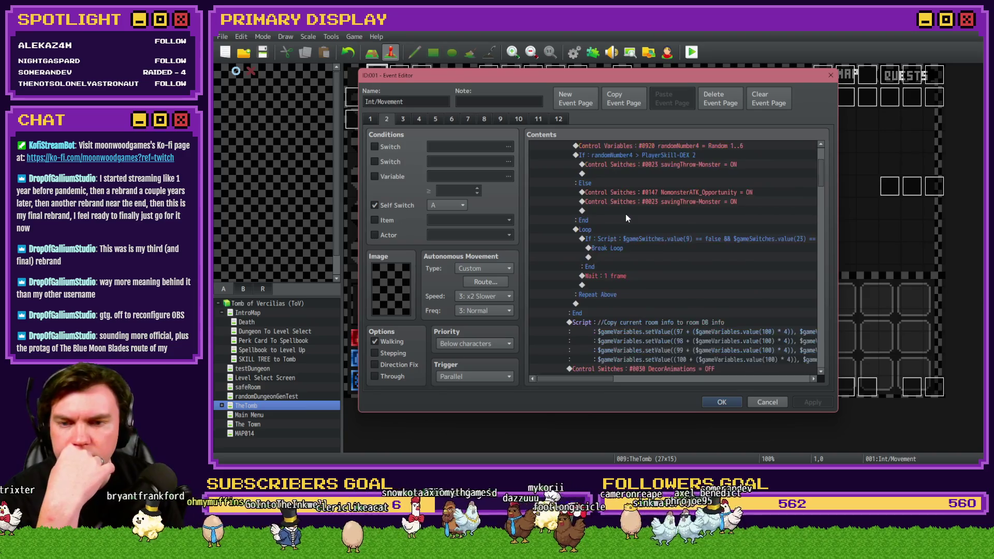
scroll(626, 215, "down", 6)
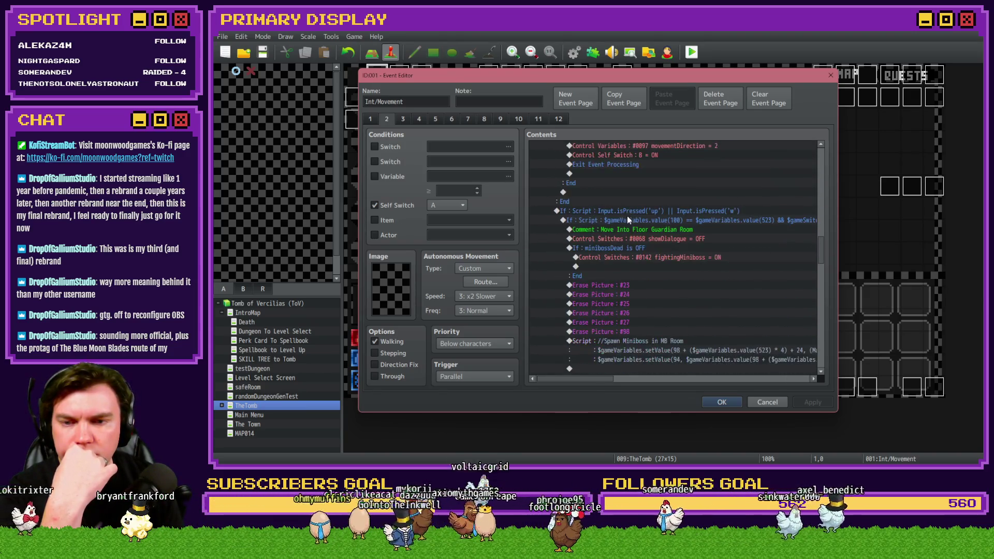
left_click_drag(602, 381, 605, 381)
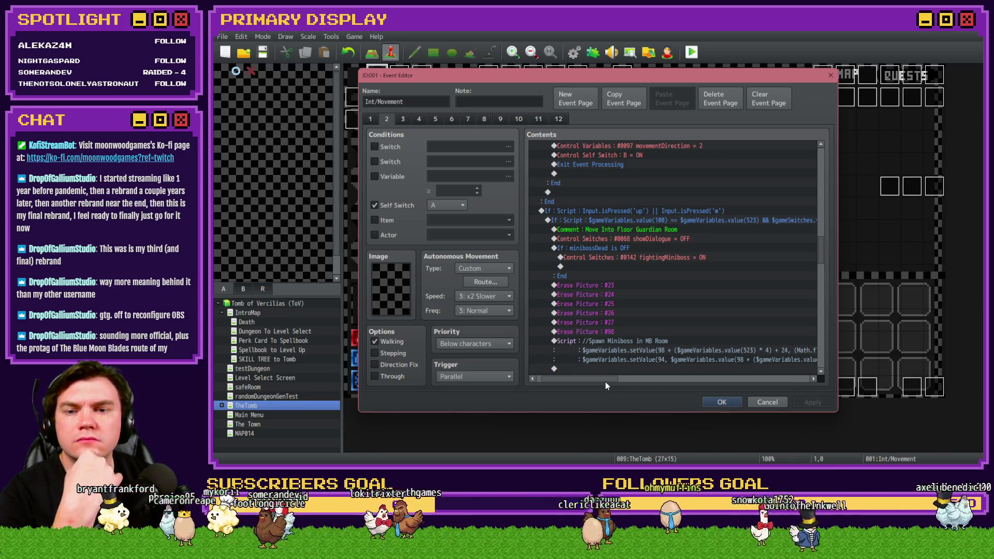
mouse_move(606, 383)
left_mouse_down()
mouse_move(661, 387)
mouse_move(599, 384)
left_mouse_up()
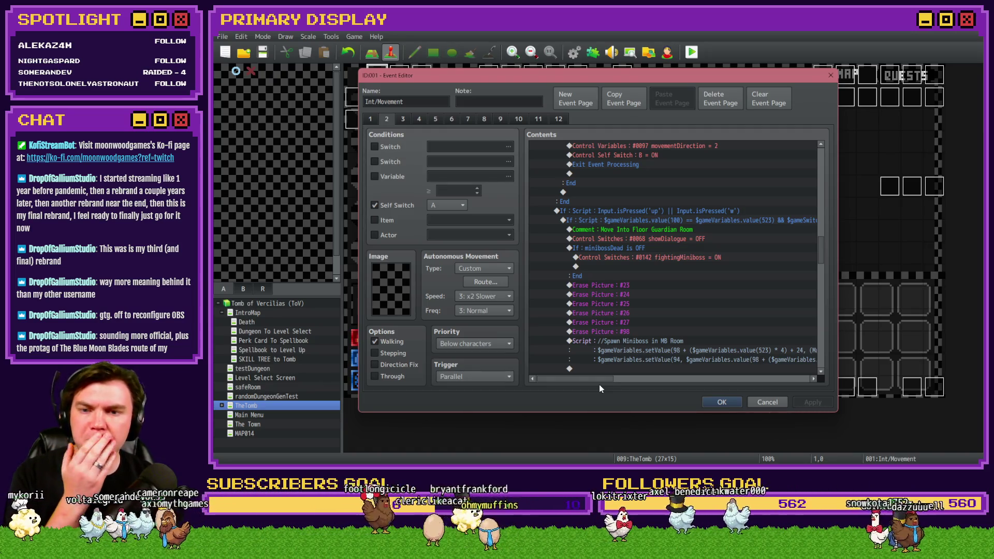
left_click_drag(598, 385, 601, 386)
scroll(613, 338, "down", 2)
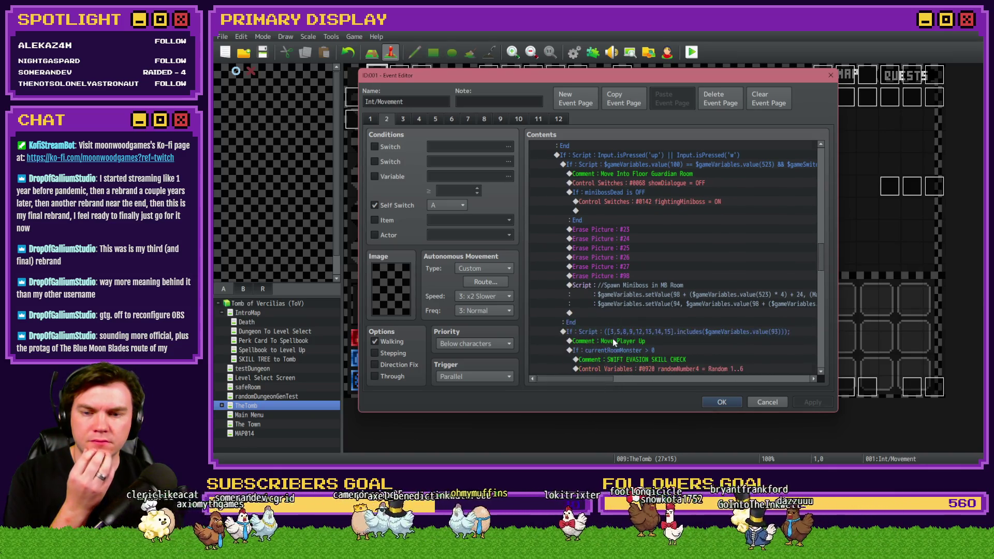
scroll(613, 337, "down", 4)
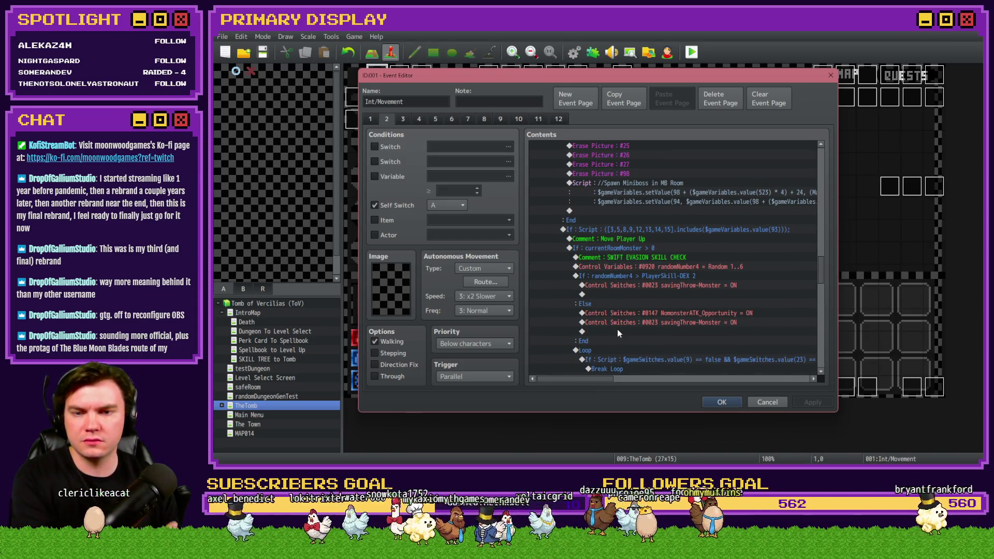
scroll(617, 329, "down", 2)
left_click(720, 402)
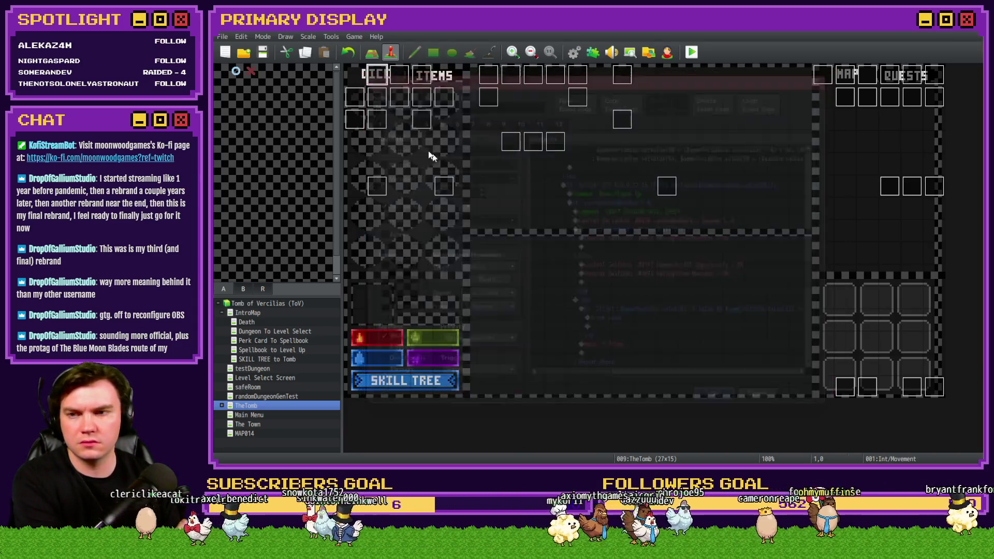
double_click(355, 119)
left_click(403, 120)
left_click(420, 119)
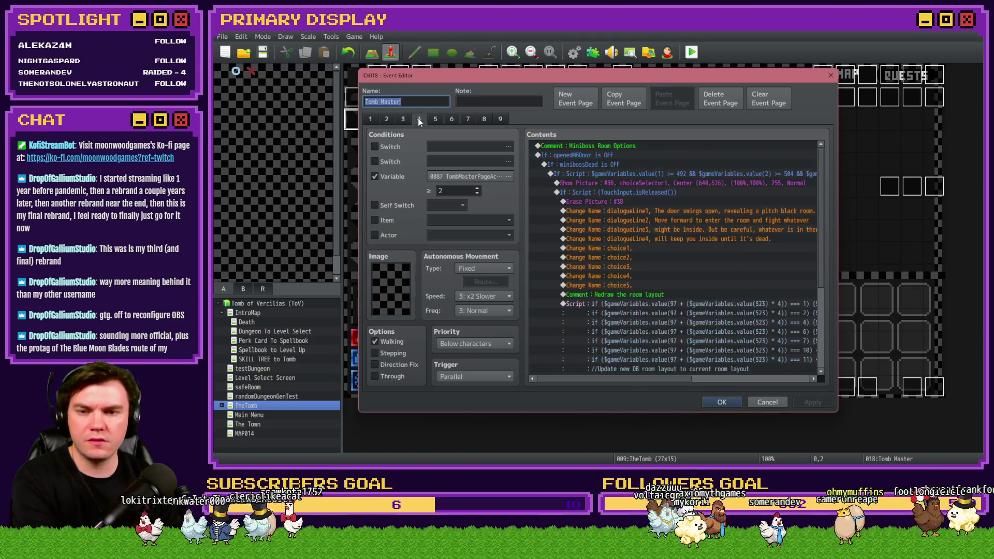
scroll(595, 251, "down", 2)
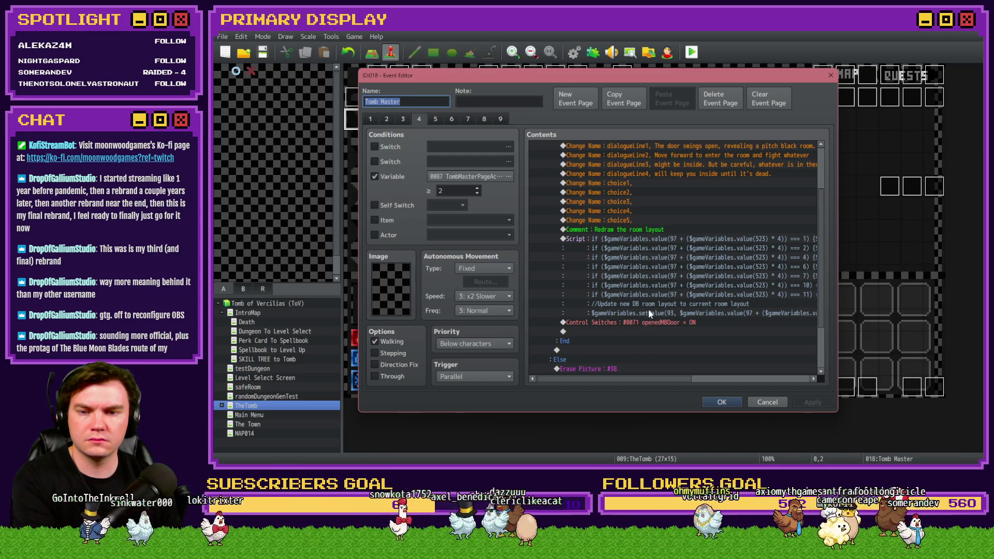
mouse_move(627, 380)
left_mouse_down()
mouse_move(668, 380)
mouse_move(655, 380)
left_mouse_up()
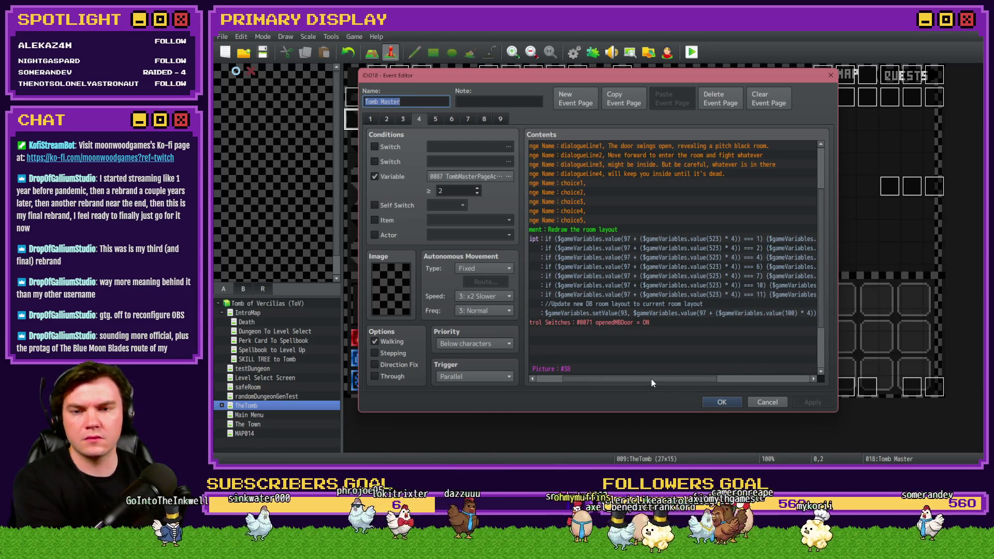
left_click(643, 238)
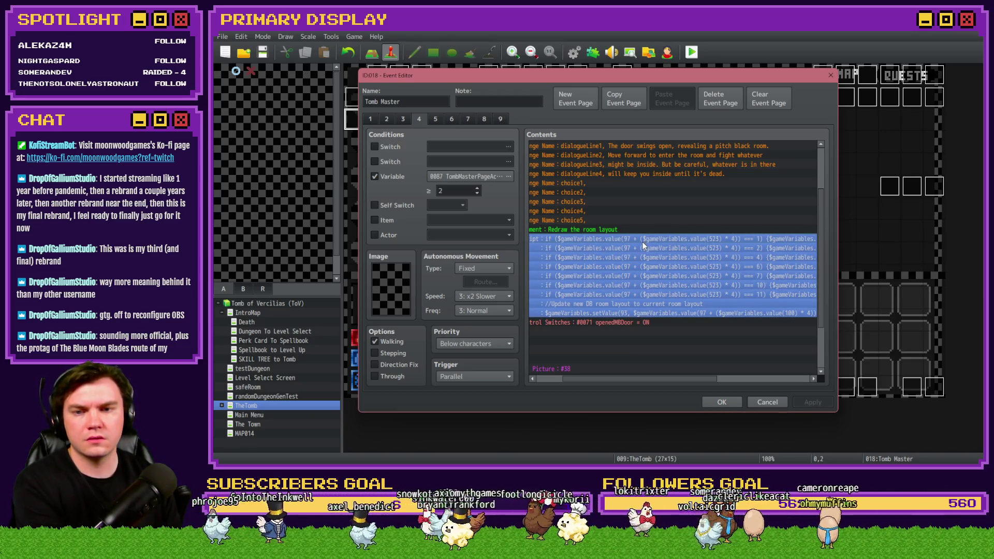
double_click(642, 241)
left_click(664, 200)
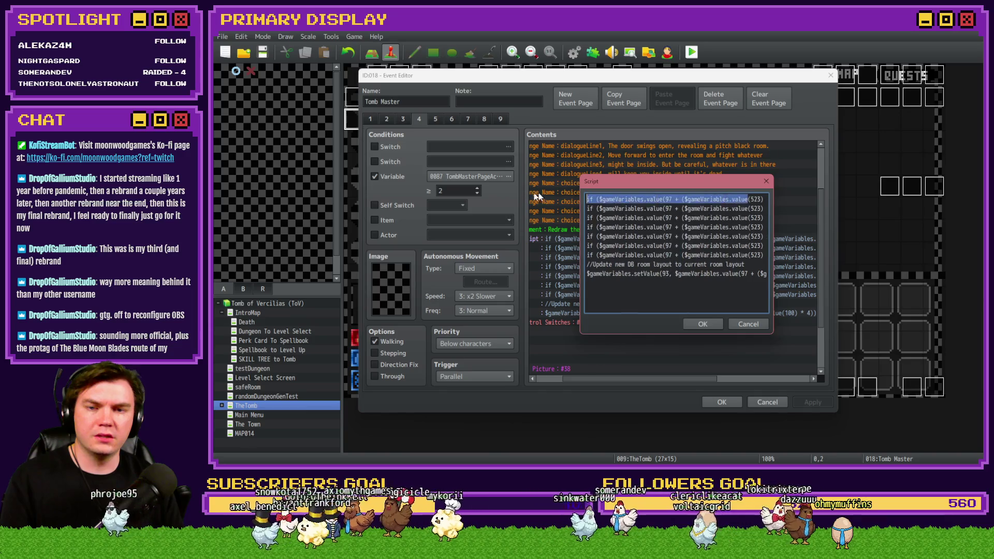
mouse_move(668, 199)
left_mouse_down()
mouse_move(766, 200)
mouse_move(739, 200)
left_mouse_up()
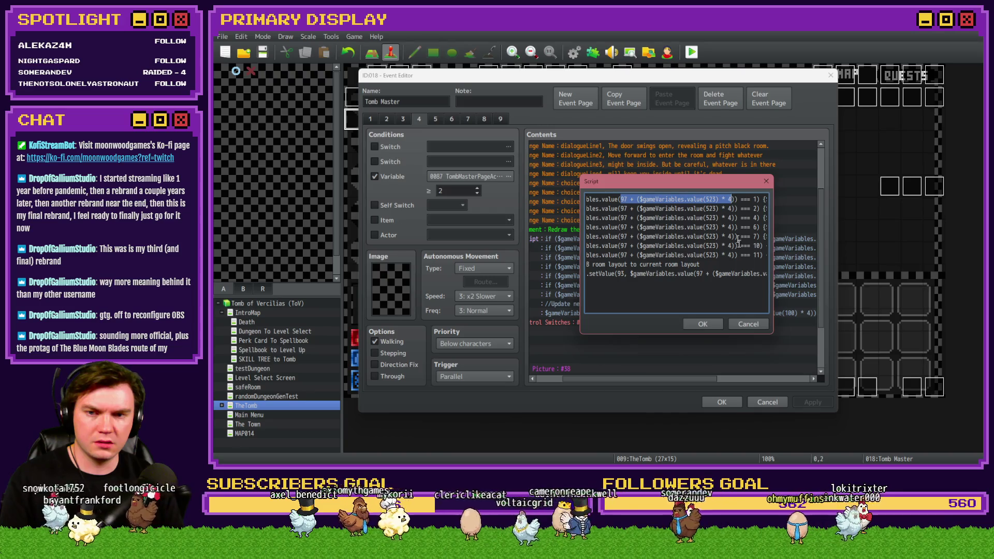
left_click(702, 325)
left_click(722, 403)
left_click(574, 52)
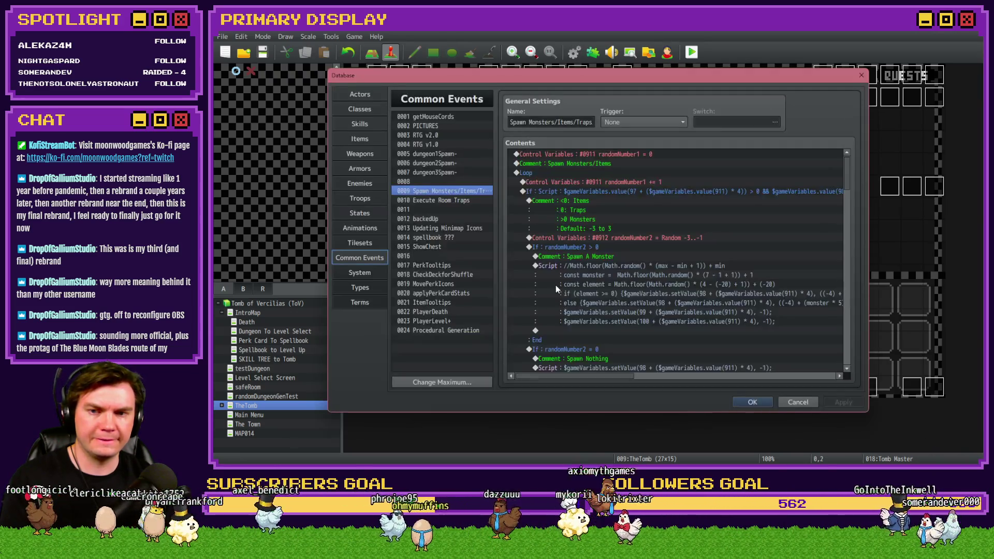
key("Escape")
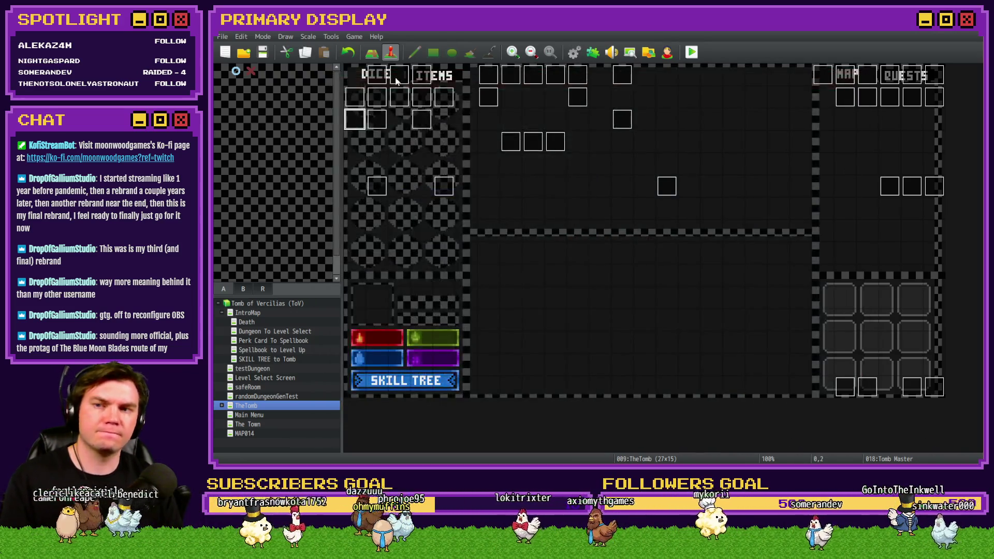
double_click(386, 78)
View the Show Decor script text on page 4, close the event, and start a playtest
left_click(419, 120)
scroll(643, 286, "down", 5)
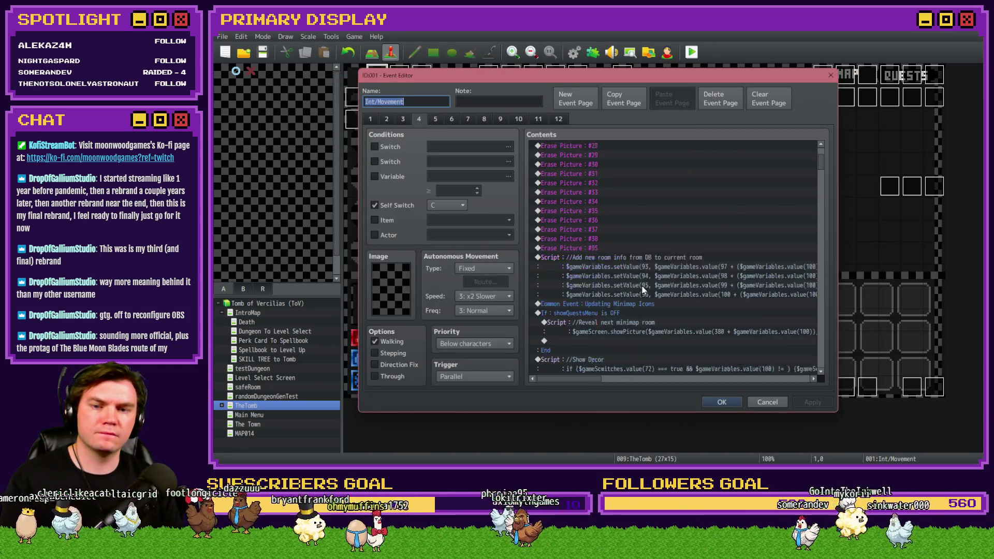
left_click(638, 294)
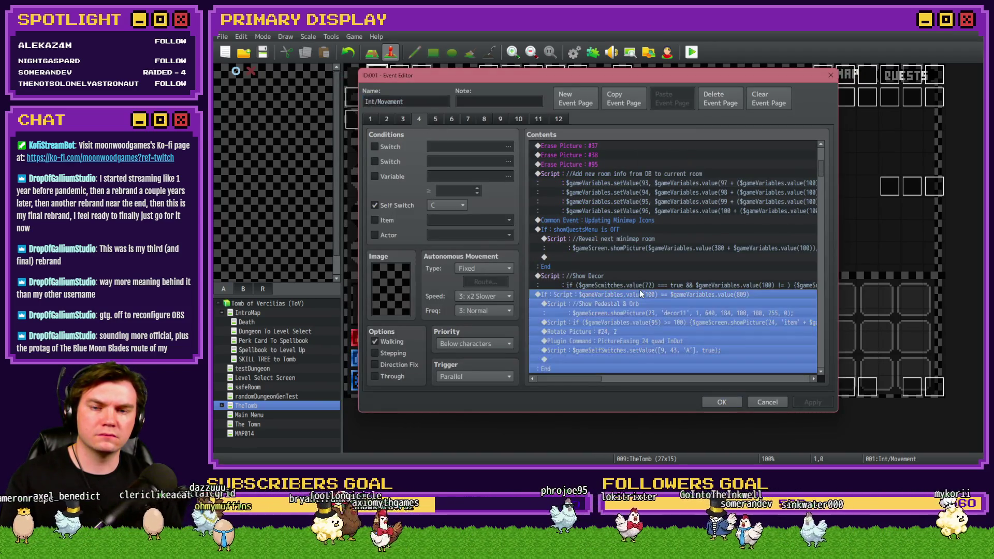
left_click(642, 279)
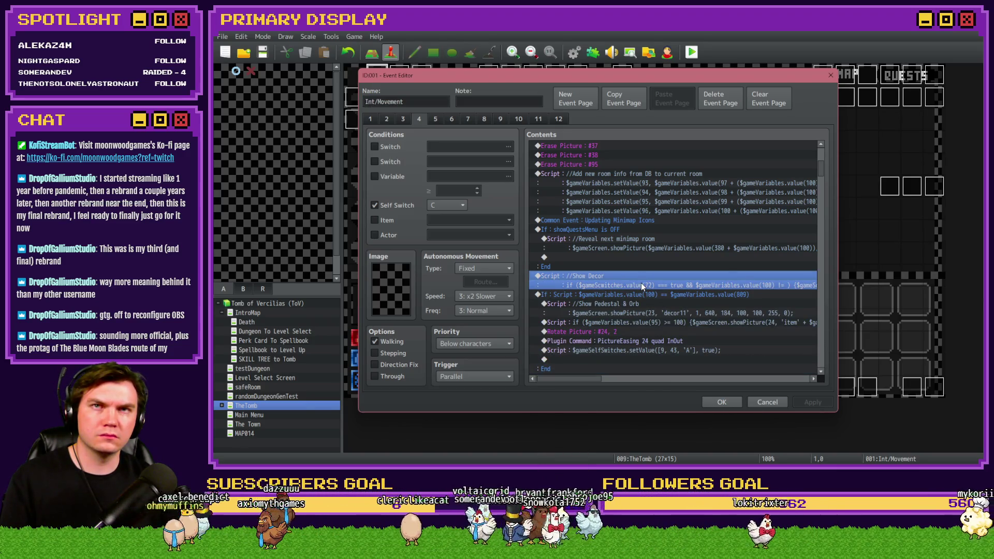
double_click(641, 284)
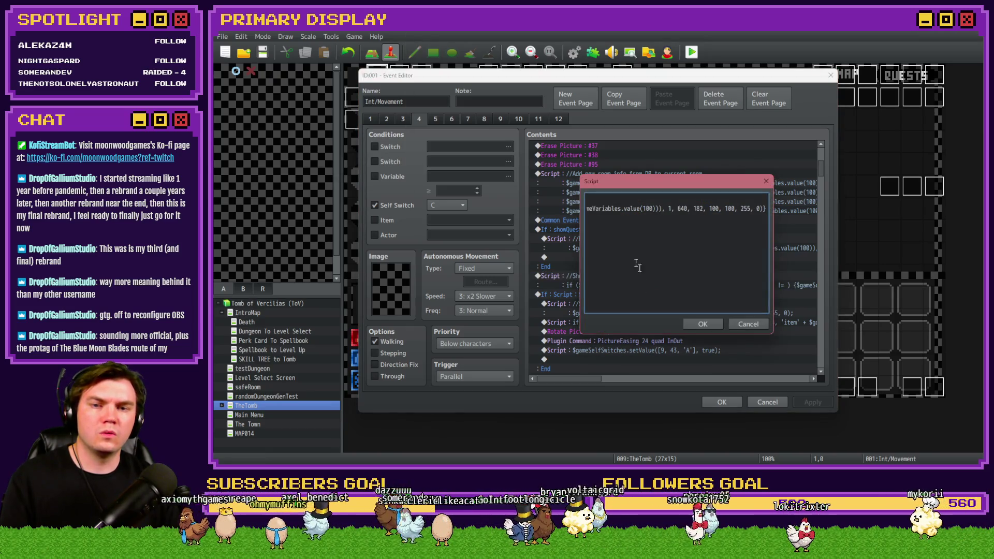
left_click_drag(600, 209, 559, 211)
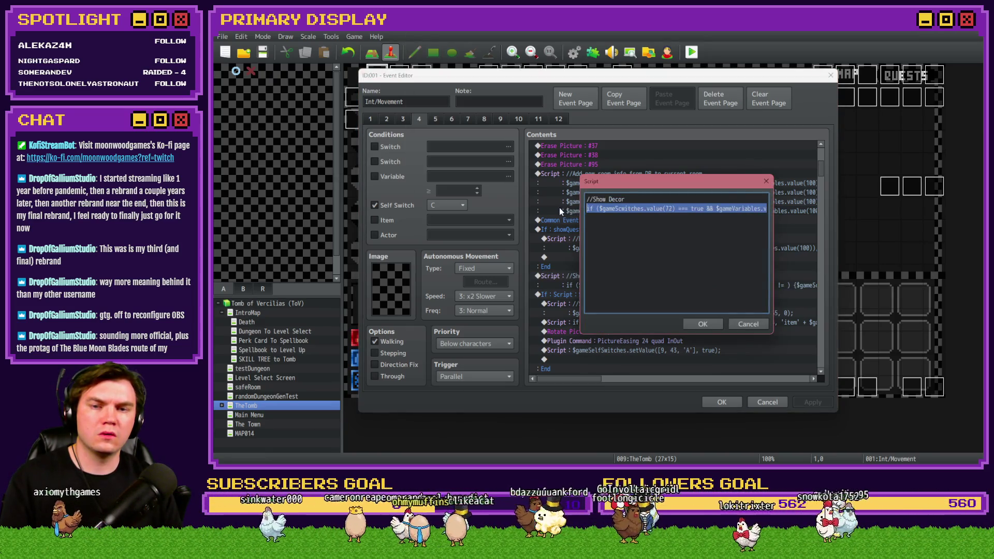
left_click(720, 323)
left_click(714, 405)
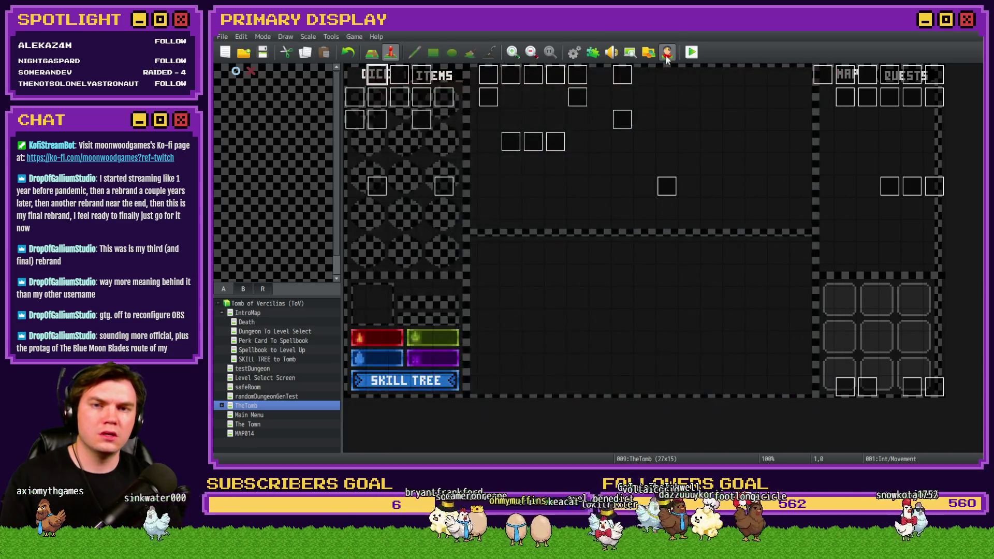
left_click(692, 52)
Save and playtest, picking Mothra's Ale Soaked Gauntlet and restarting after the TypeError and SyntaxError
left_click(567, 257)
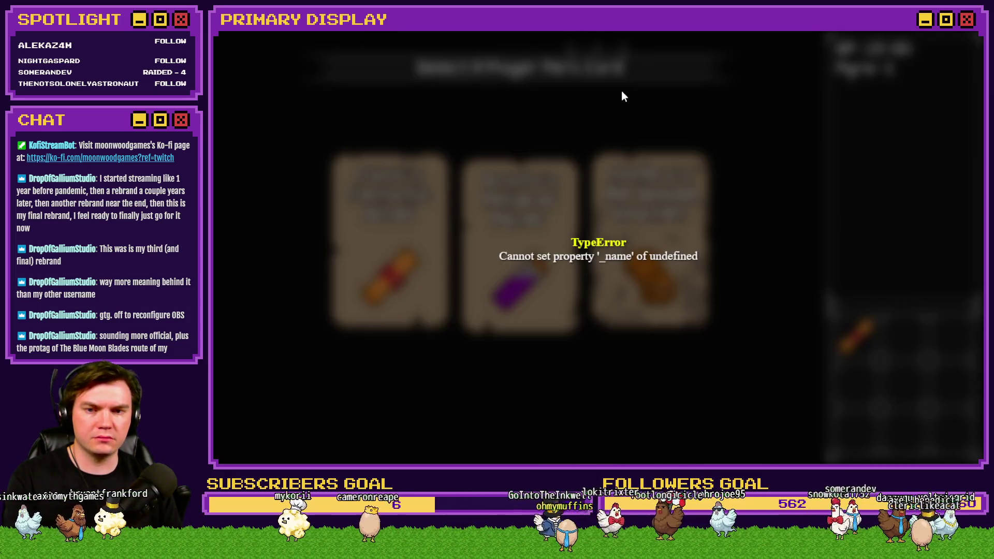
key("F5")
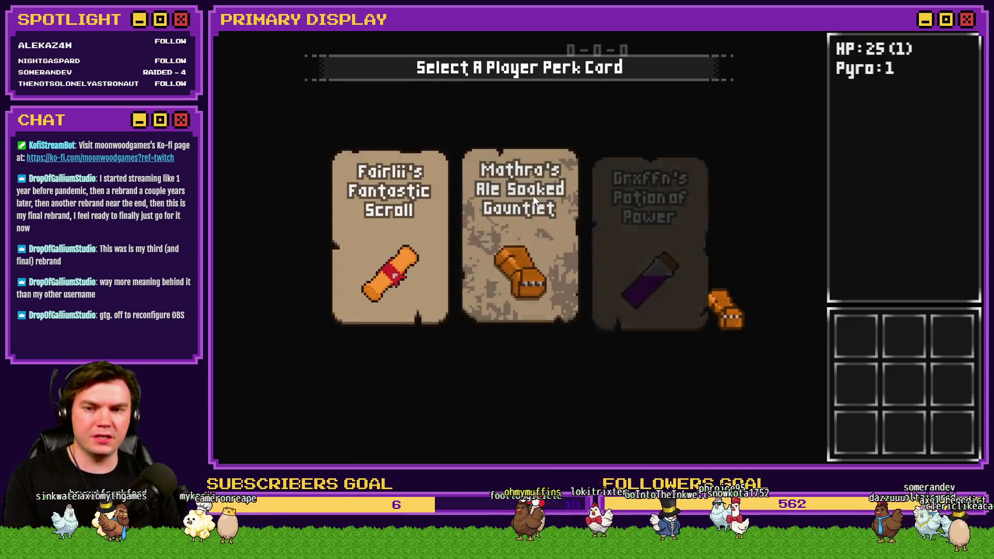
left_click(535, 200)
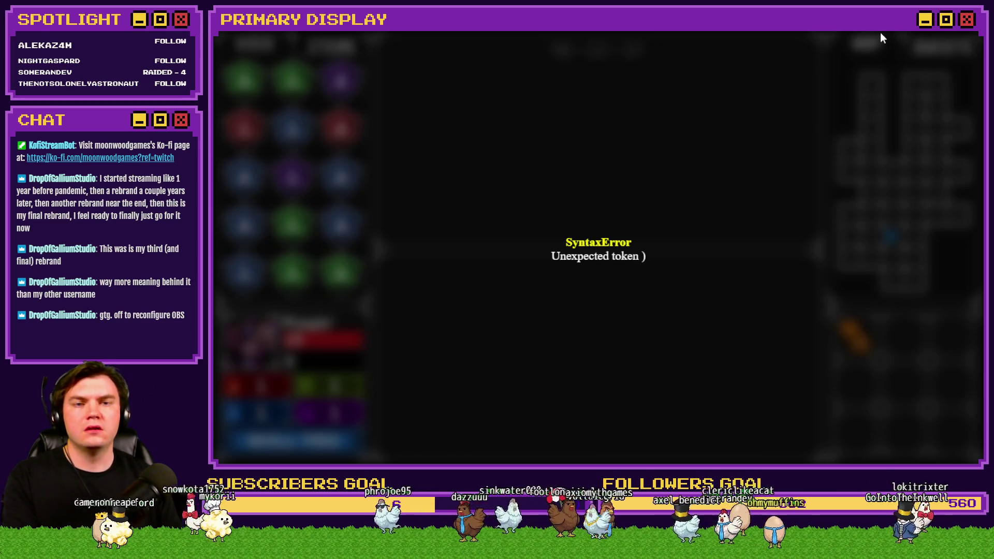
key("F5")
Check variables 0031–0040 in the F9 debug view, pick Fairlii's Fantastic Scroll, then end the playtest
key("F9")
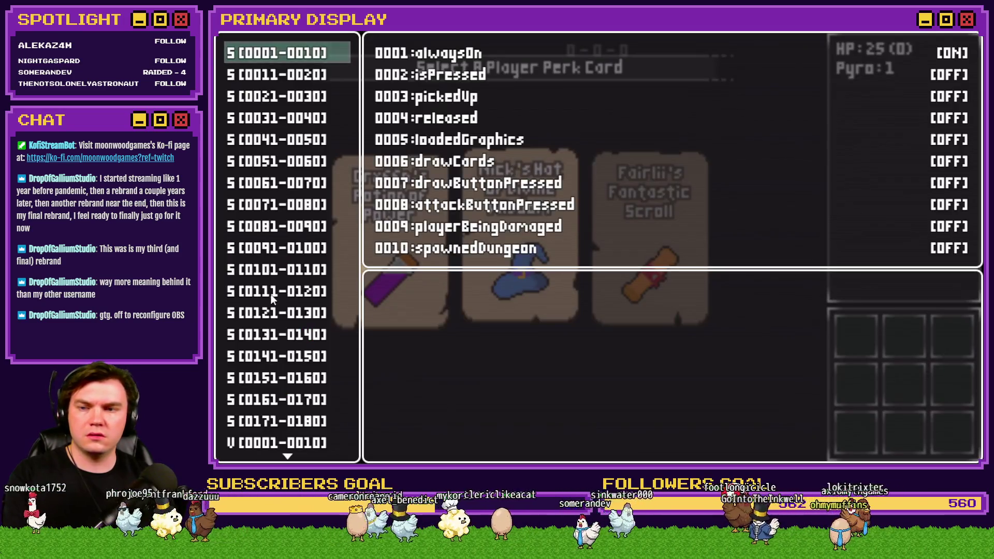
scroll(285, 291, "down", 3)
scroll(284, 291, "down", 8)
left_click(293, 291)
key("Up")
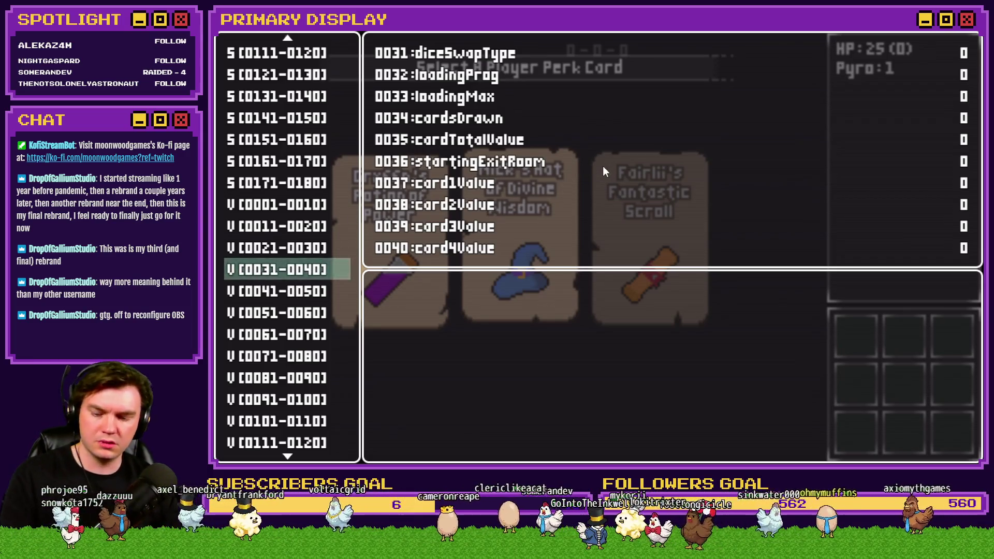
key("Escape")
left_click(628, 204)
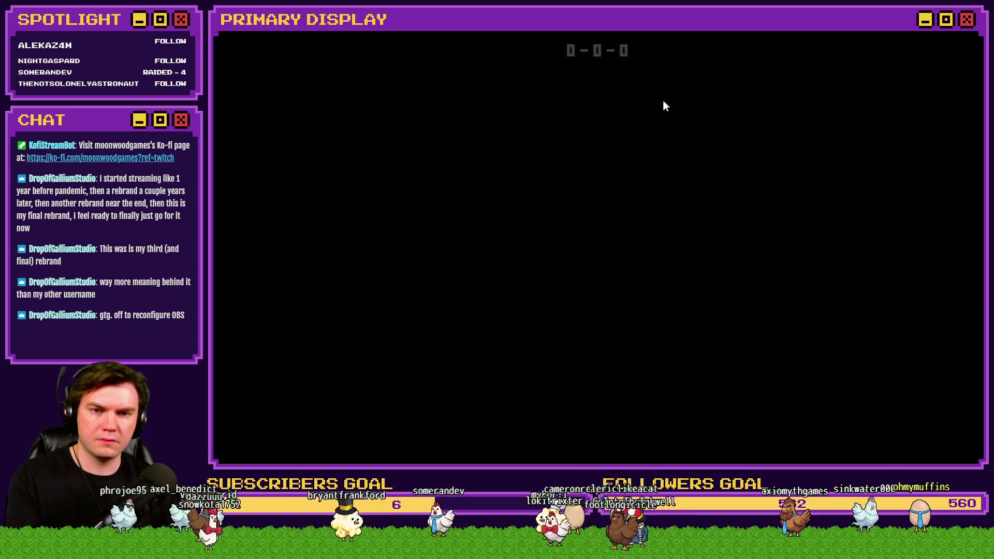
key("F9")
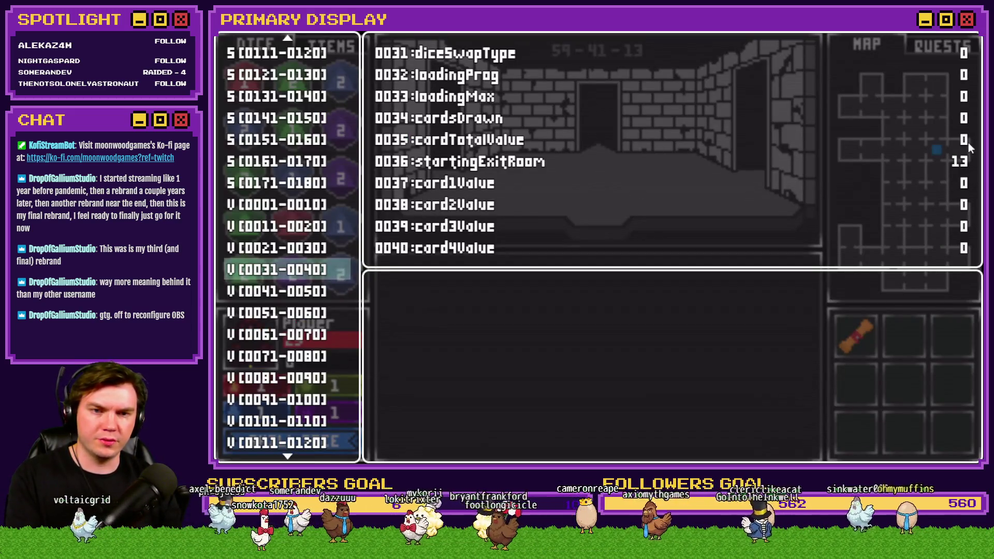
key("alt+F4")
Reopen the Int/Movement event on page 4 showing the Show Decor script
left_click(573, 52)
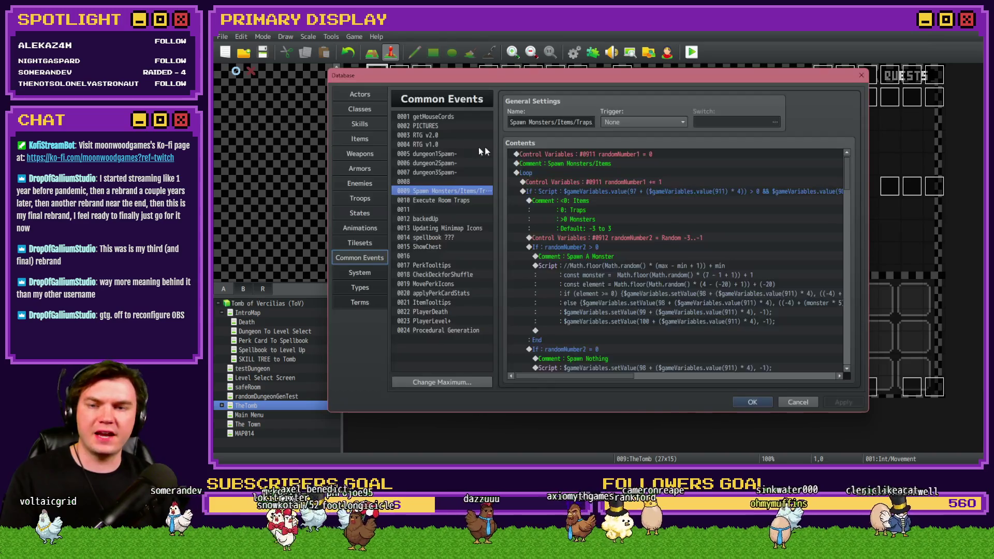
key("Escape")
double_click(399, 86)
left_click(419, 118)
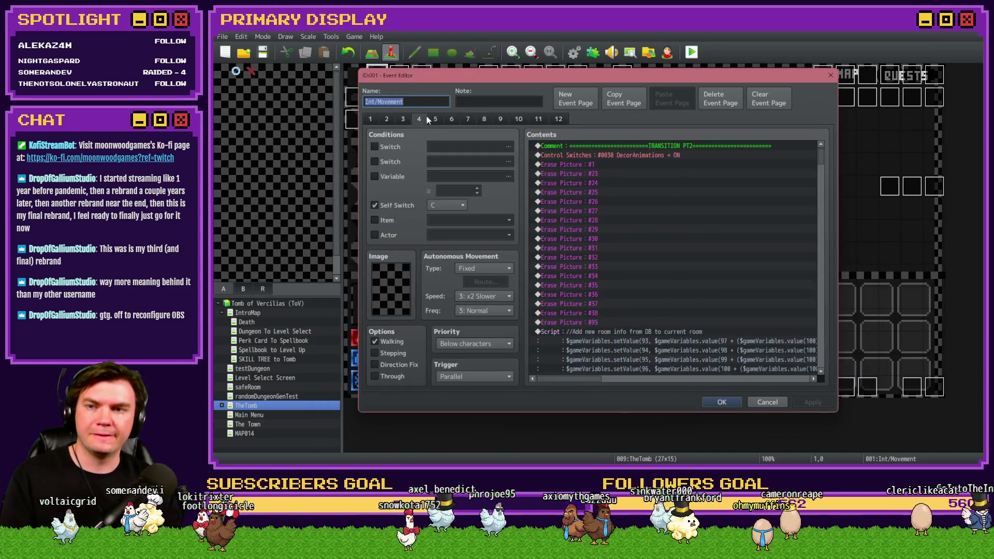
scroll(592, 266, "down", 10)
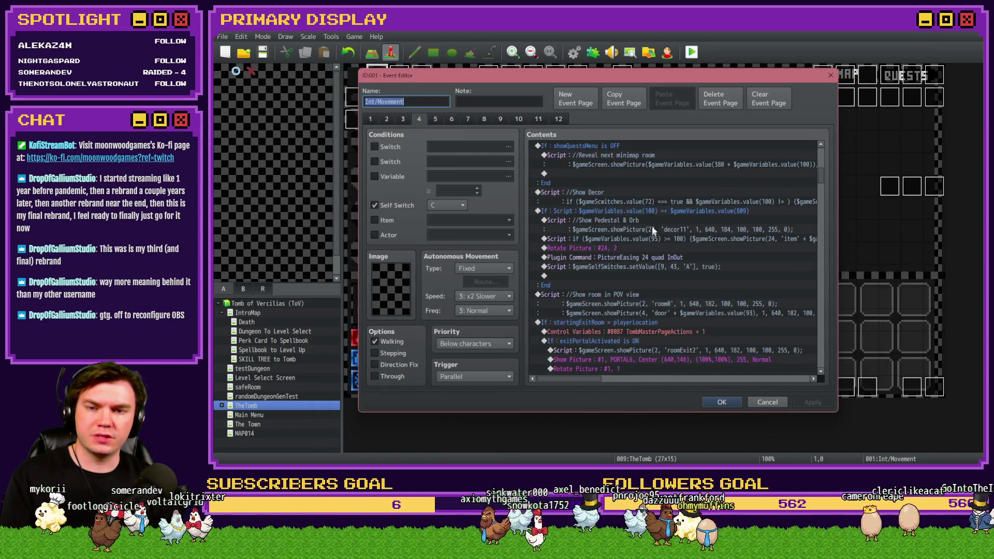
Open the Show Decor script and paste a copied $gameVariables.value expression after the != comparison
left_click(663, 204)
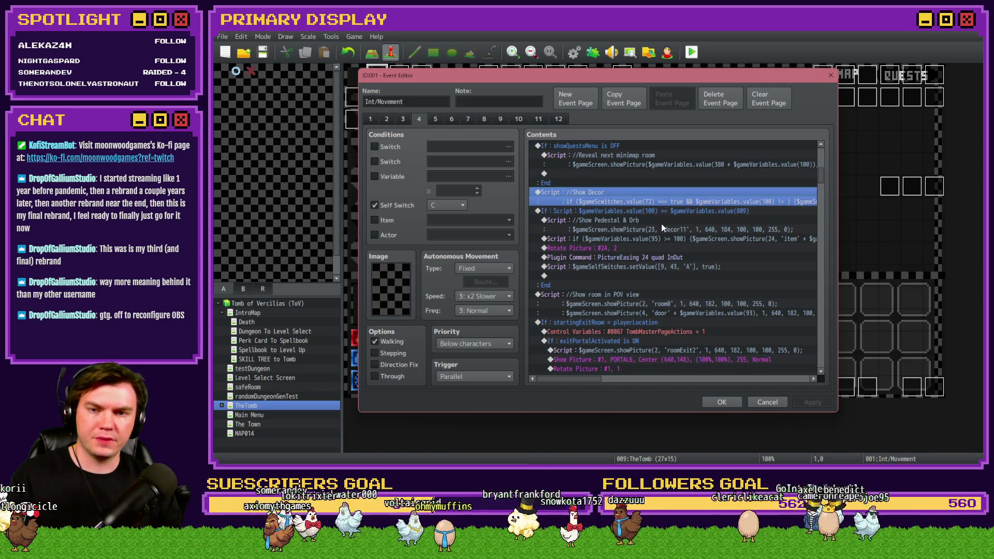
key("Return")
left_click_drag(602, 209, 587, 209)
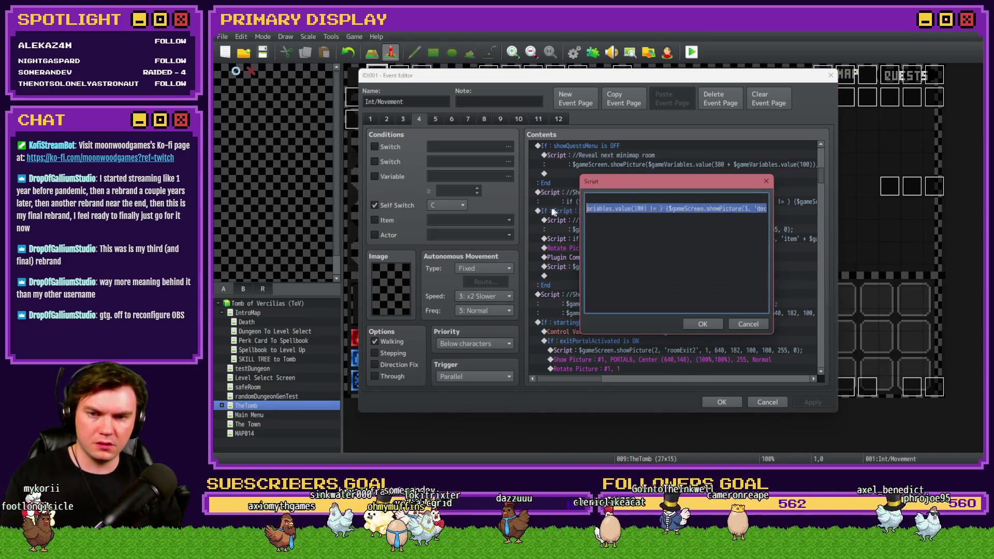
left_click(754, 210)
key("Right")
key("Right")
key("Right")
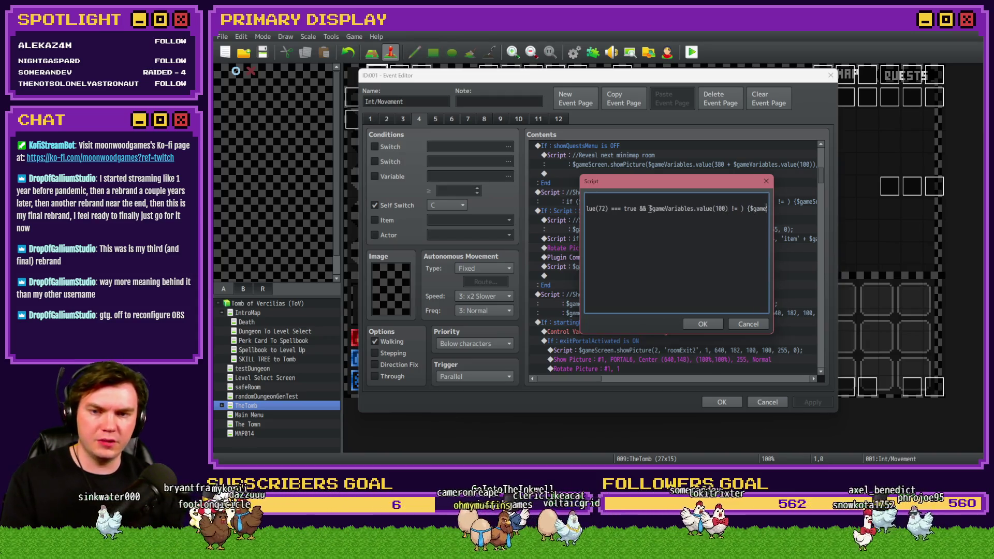
left_click_drag(651, 209, 724, 209)
key("ctrl+c")
left_click(744, 208)
key("ctrl+v")
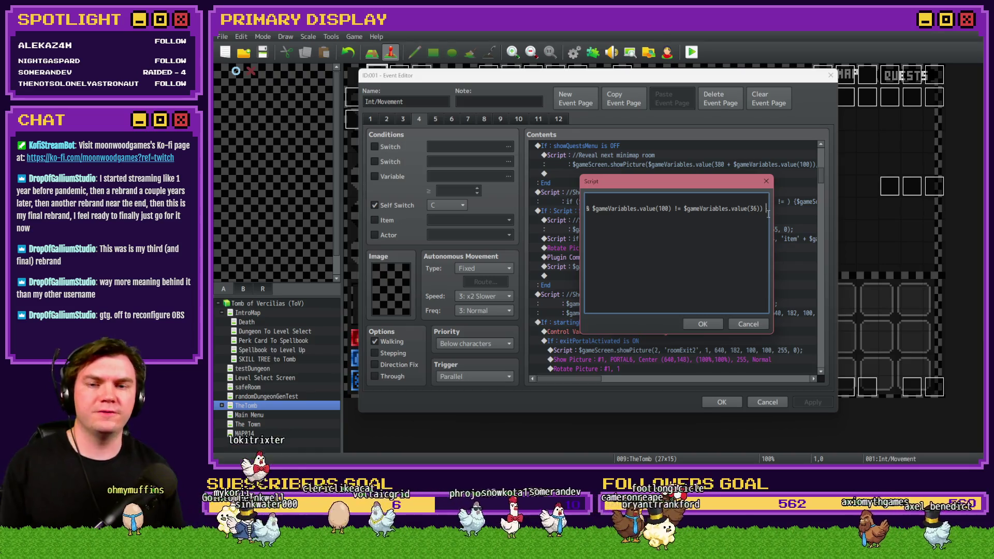
Remove the switch 72 check so variable 100 is compared with variable 36, and close the editor
mouse_move(634, 211)
left_mouse_down()
mouse_move(572, 215)
mouse_move(717, 206)
left_mouse_up()
left_click(631, 209)
key("BackSpace")
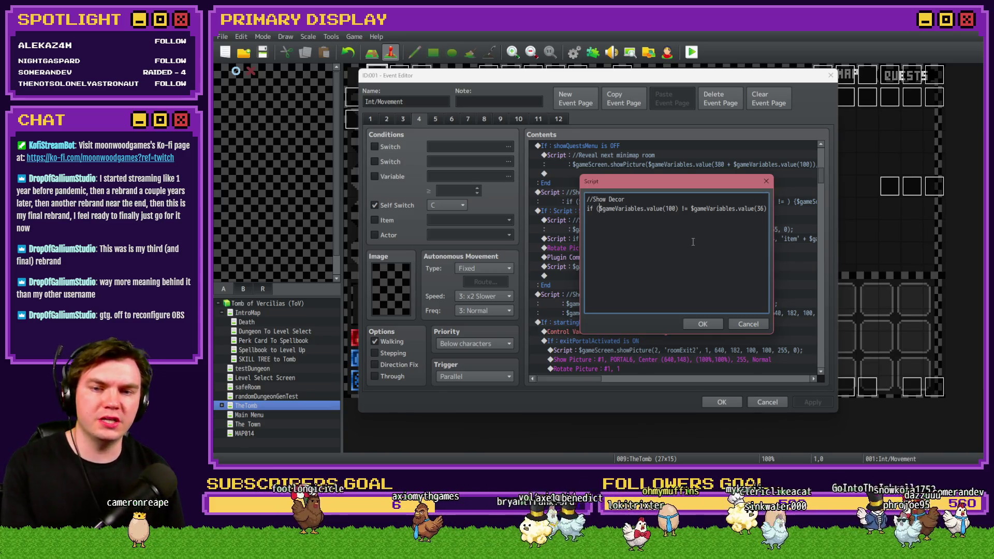
key("Right")
key("Right")
key("Right")
key("Right")
key("Right")
left_click(703, 324)
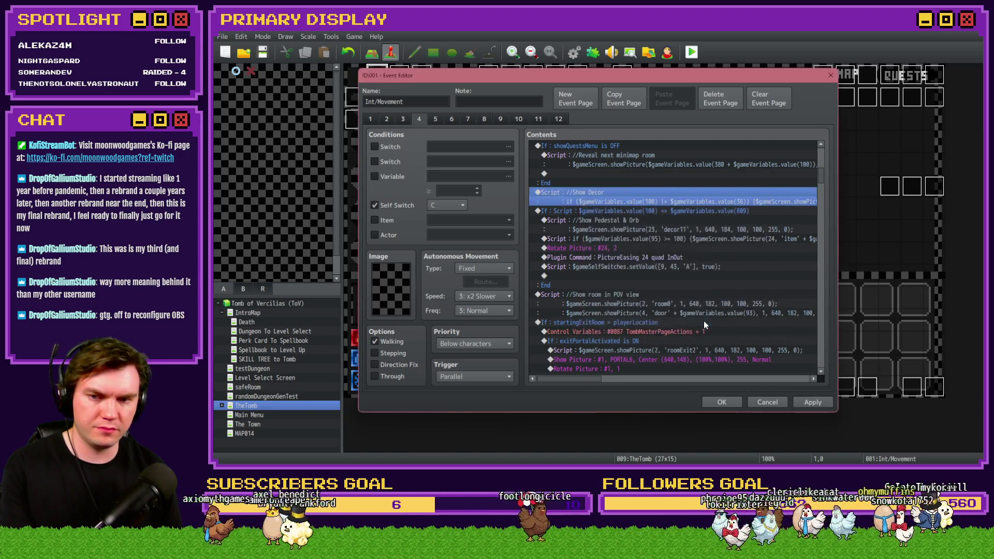
left_click(722, 402)
key("alt+F4")
Save, playtest with the wizard hat perk, walk through several tomb rooms, then close the game
left_click(559, 260)
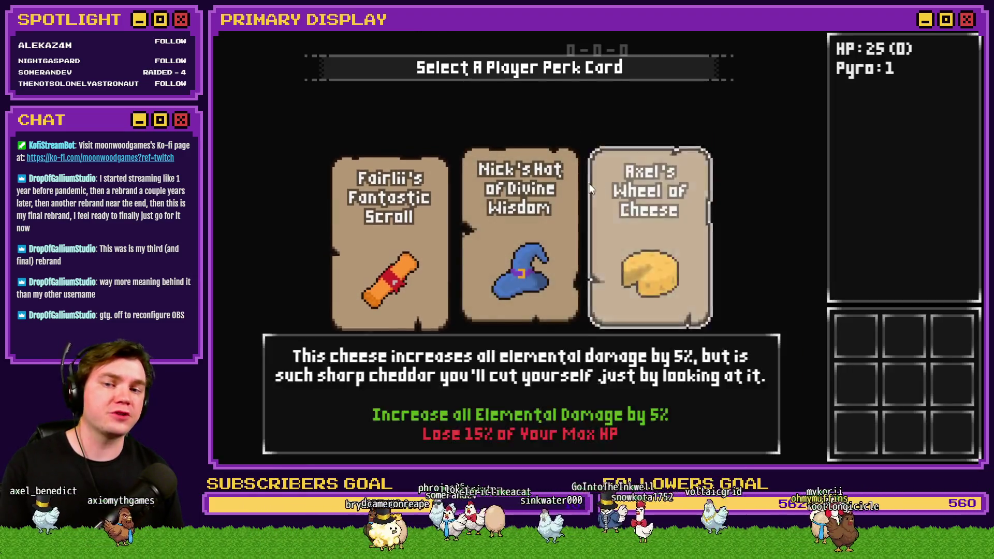
left_click(546, 188)
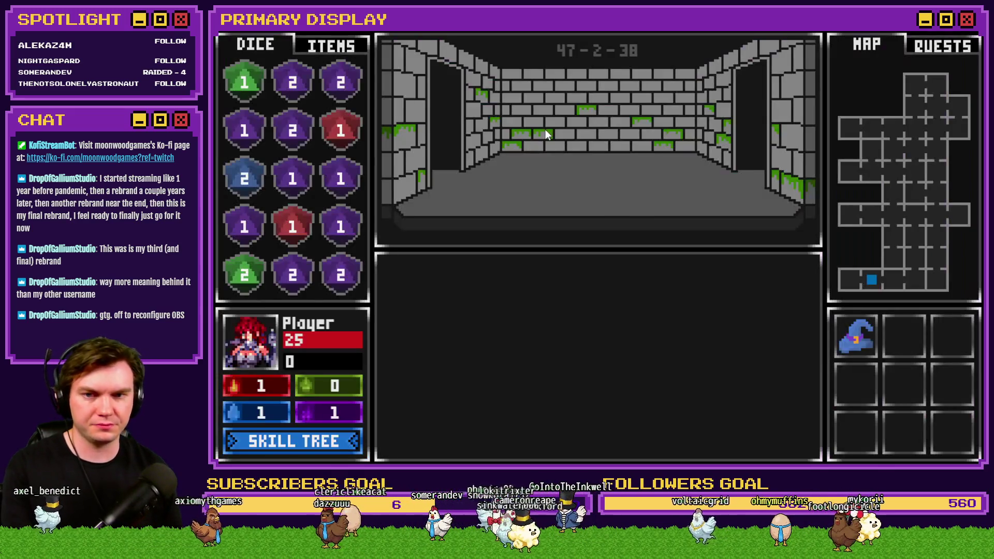
key("w")
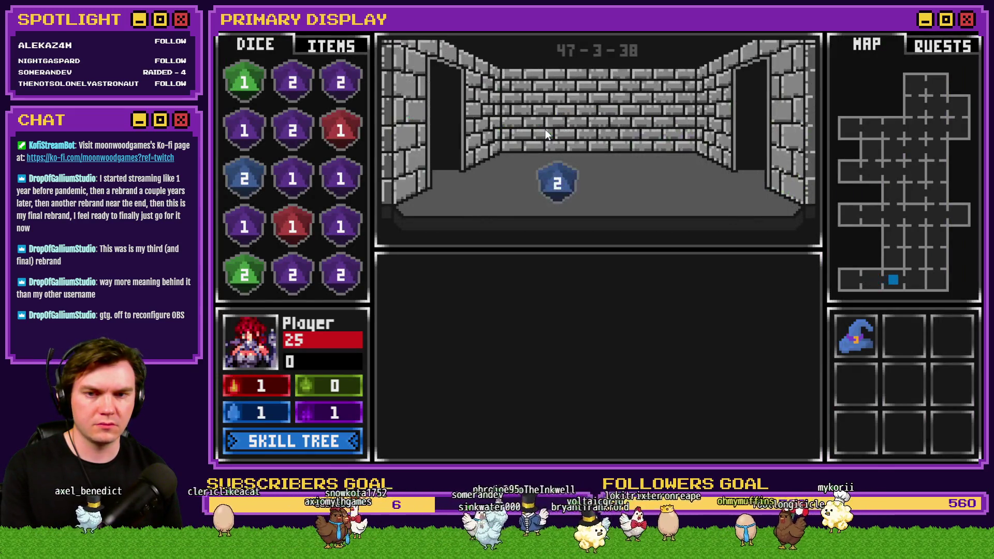
key("w")
key("a")
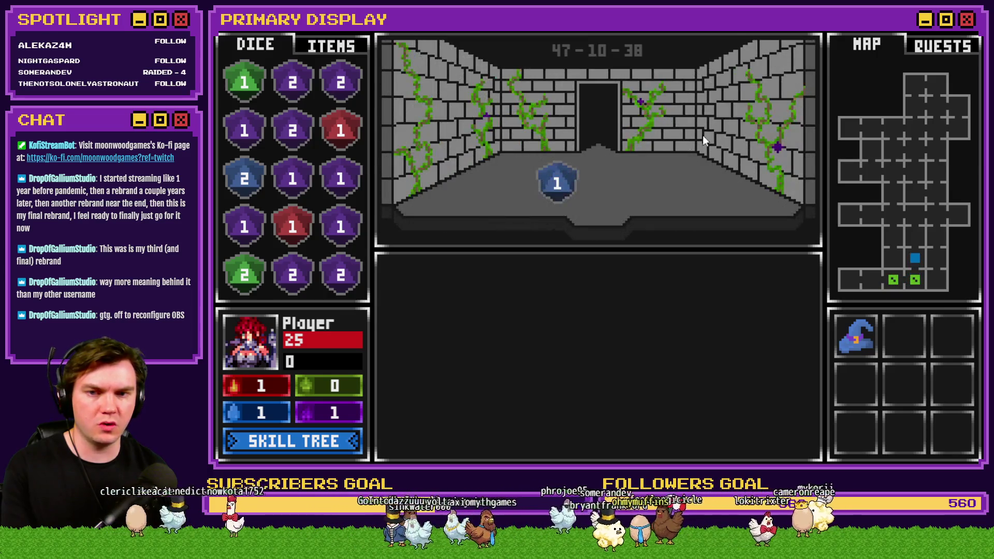
key("w")
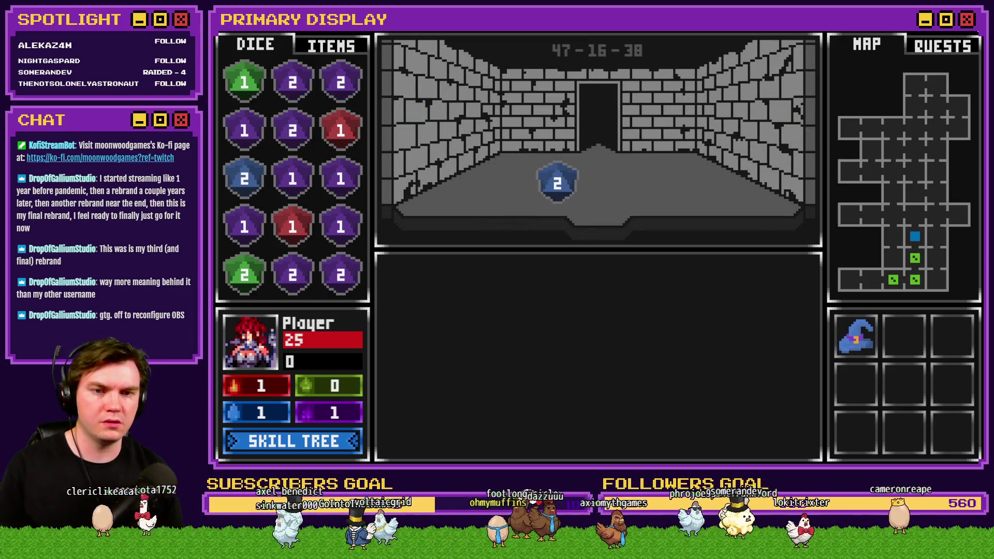
key("w")
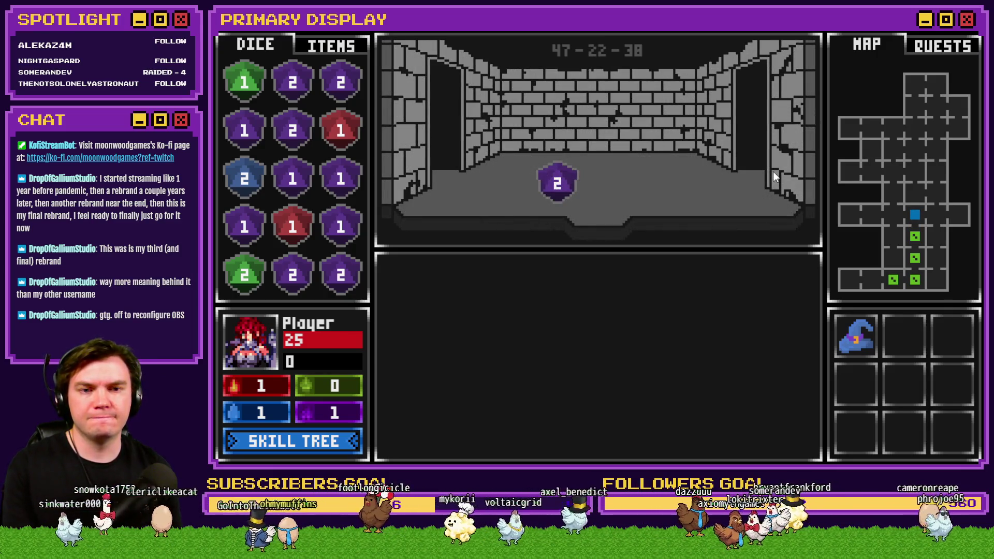
left_click(959, 54)
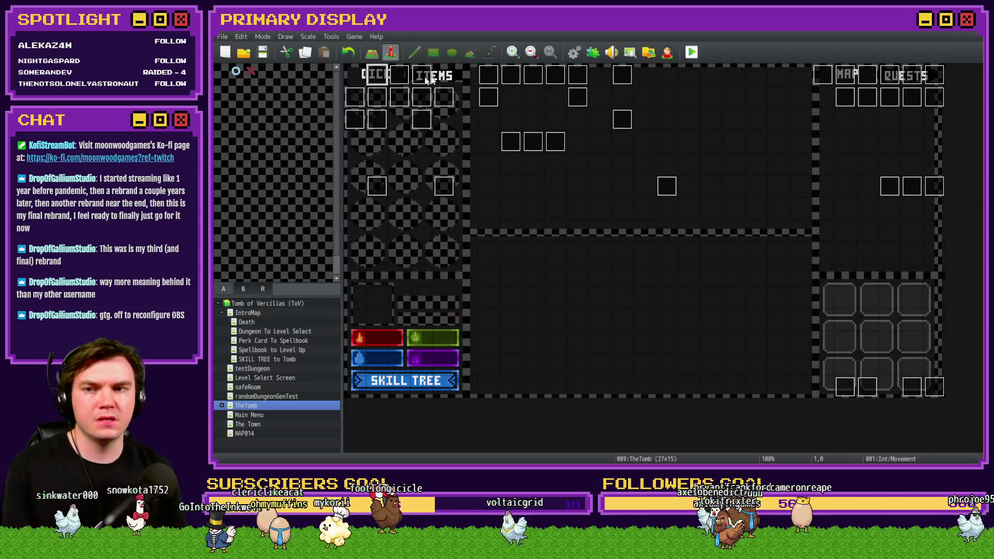
In the Int/Movement event, add a scratch Script line after Rotate Picture #24 with the pasted switch check
double_click(381, 78)
scroll(663, 247, "down", 10)
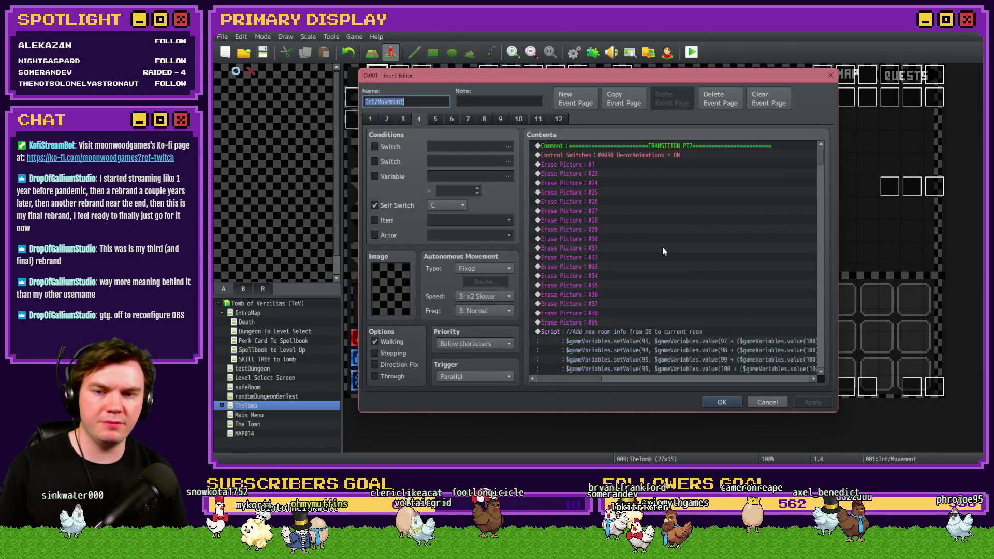
scroll(663, 247, "down", 3)
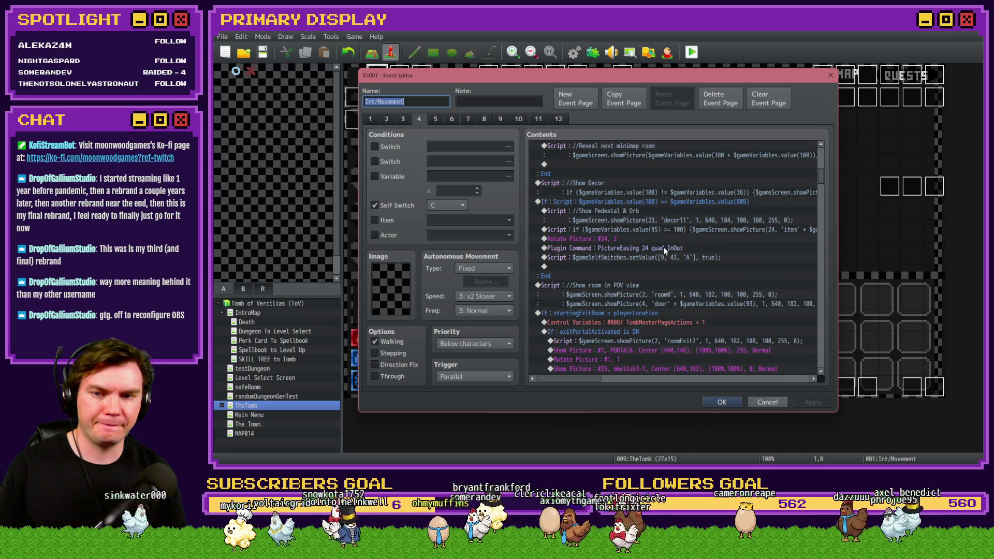
left_click(663, 237)
left_click(661, 233)
key("Insert")
left_click(599, 120)
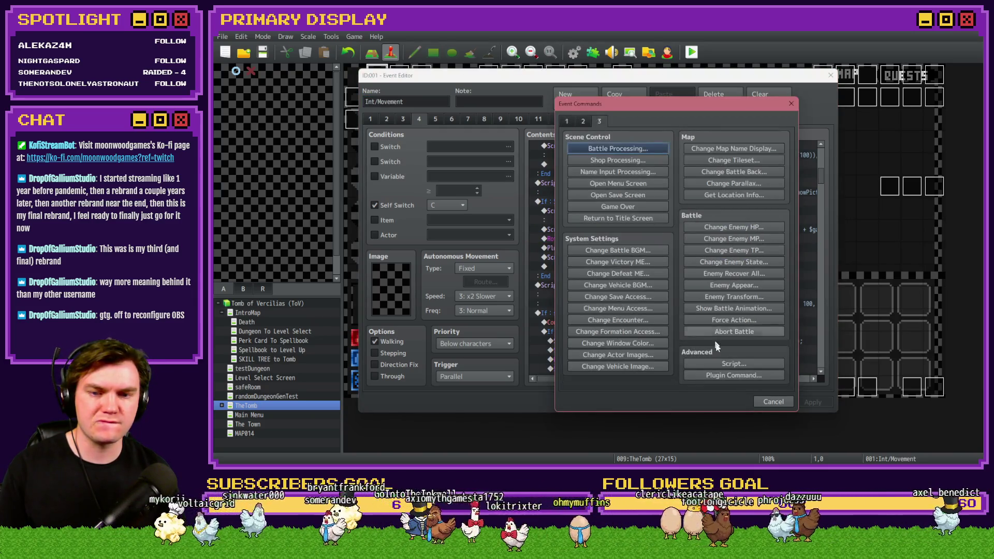
left_click(734, 364)
key("ctrl+v")
left_click(702, 324)
Copy the 'if ($gameVariables.value(95) >= 100)' condition from the variable 95 pedestal script
left_click(632, 239)
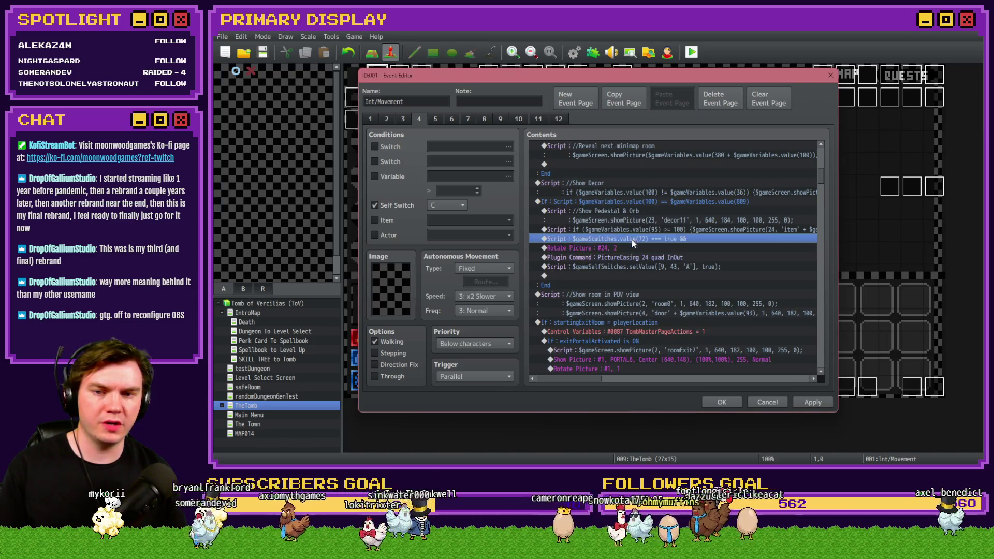
left_click(635, 231)
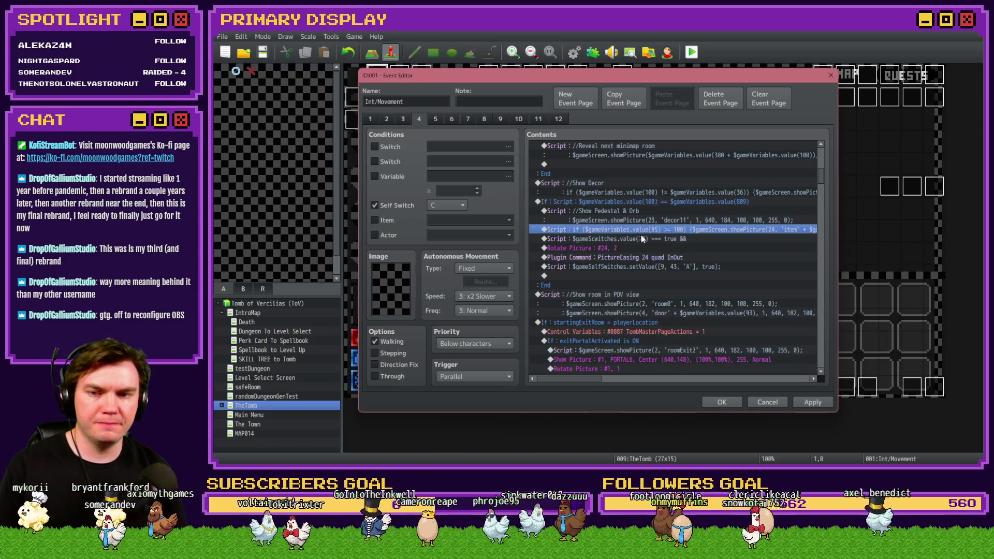
double_click(638, 233)
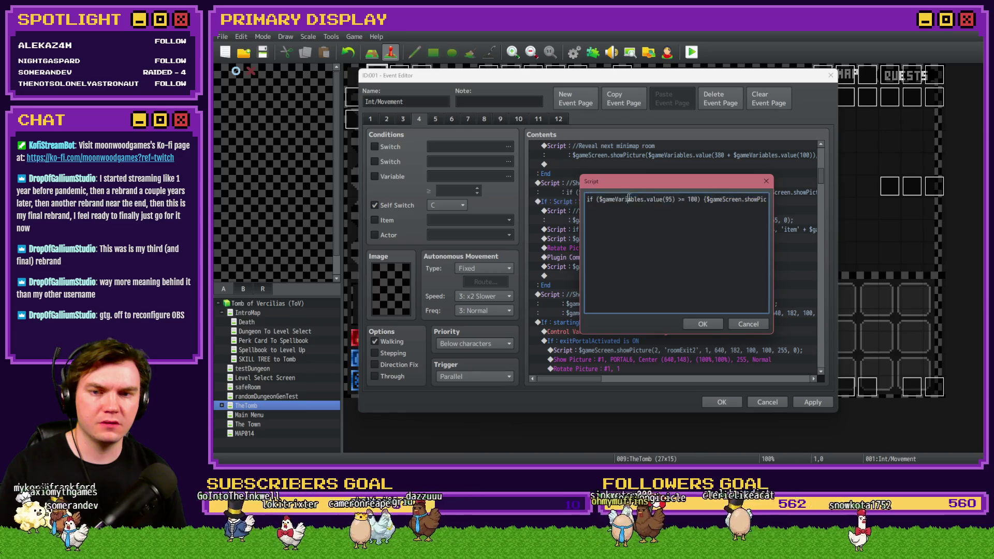
left_click_drag(705, 200, 550, 202)
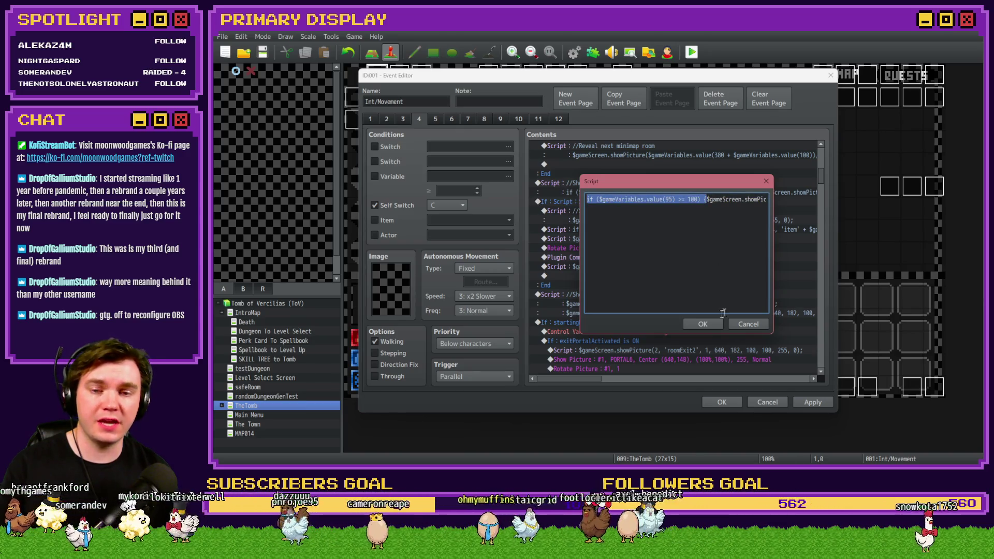
left_click(700, 322)
Wrap the room and door showPicture calls in the POV view script with the variable 95 condition
scroll(639, 259, "down", 1)
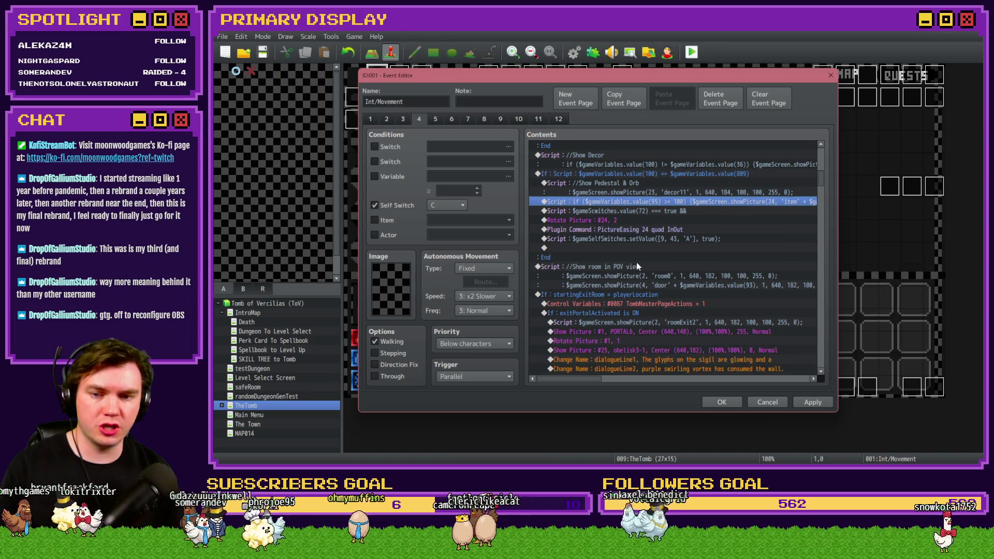
double_click(628, 268)
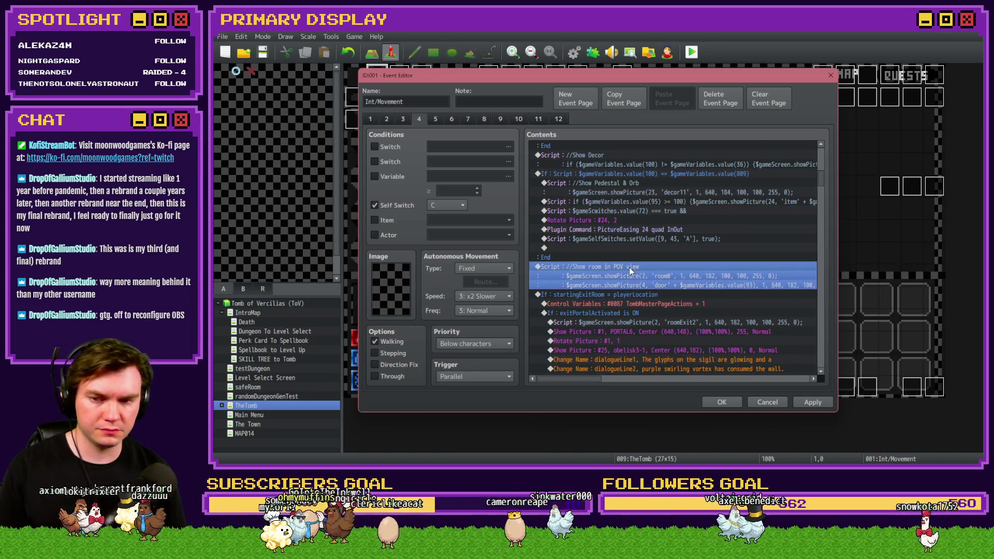
key("ctrl+Home")
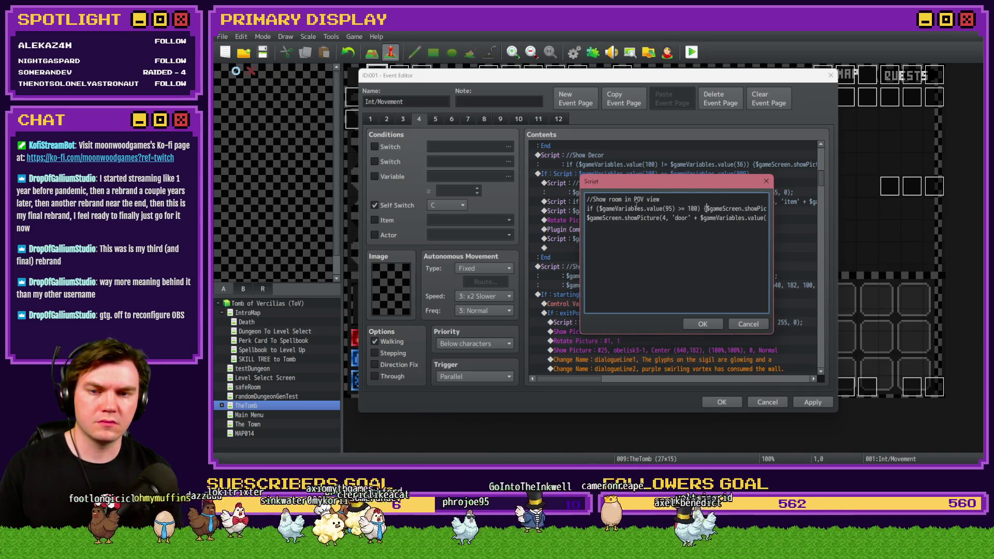
key("End")
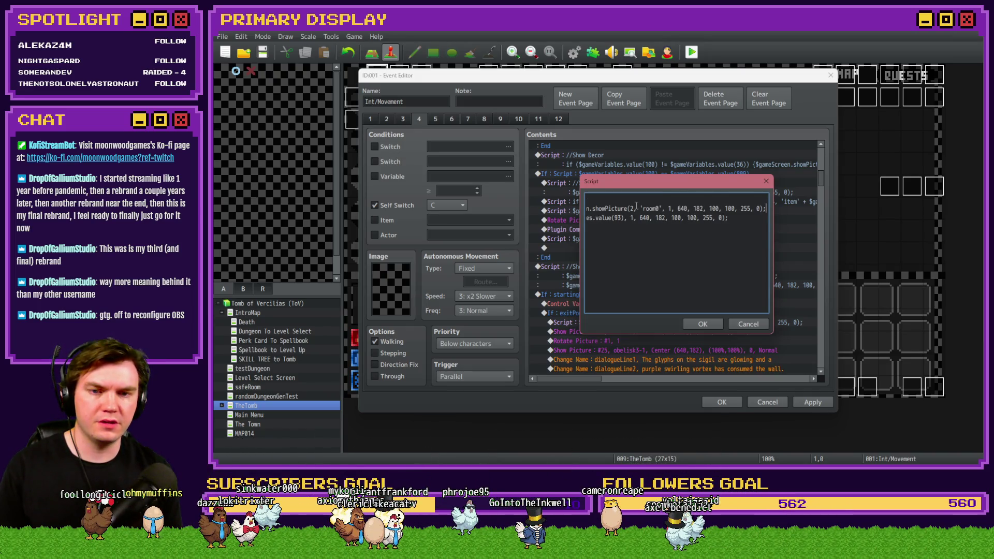
key("End")
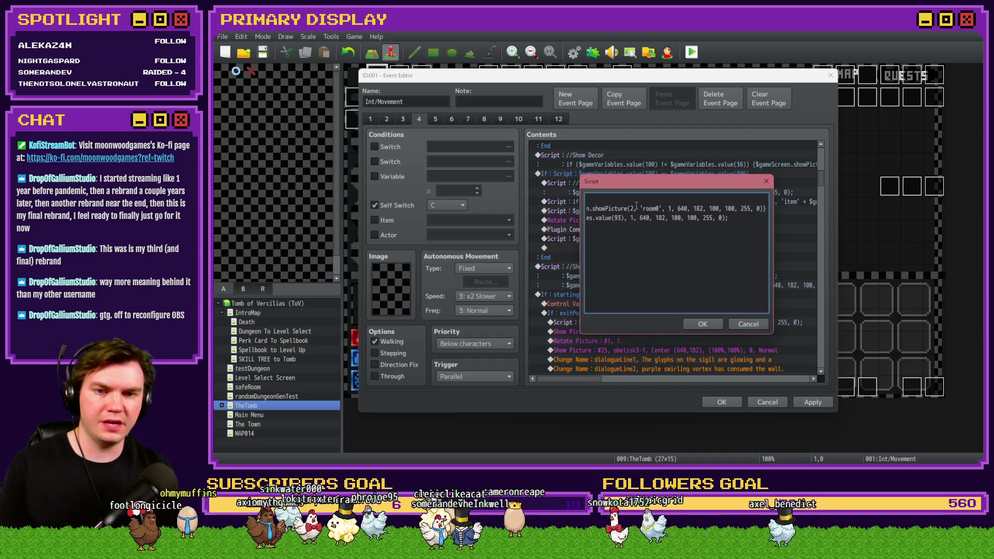
key("Home")
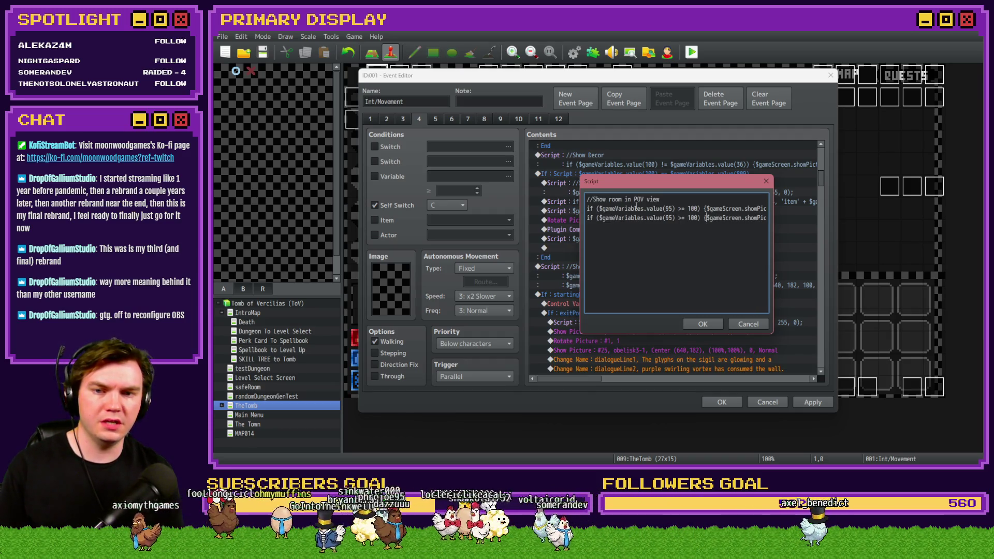
key("End")
type("}")
left_click(700, 325)
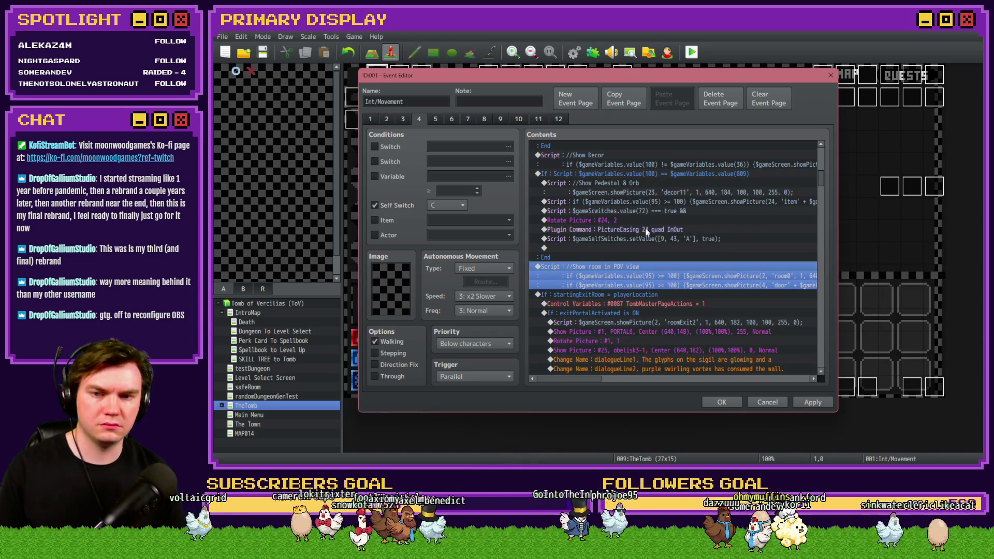
Delete the leftover switch-check script line, close the event editor and save the game
left_click(643, 211)
key("Delete")
left_click(722, 403)
key("alt+F4")
left_click(568, 258)
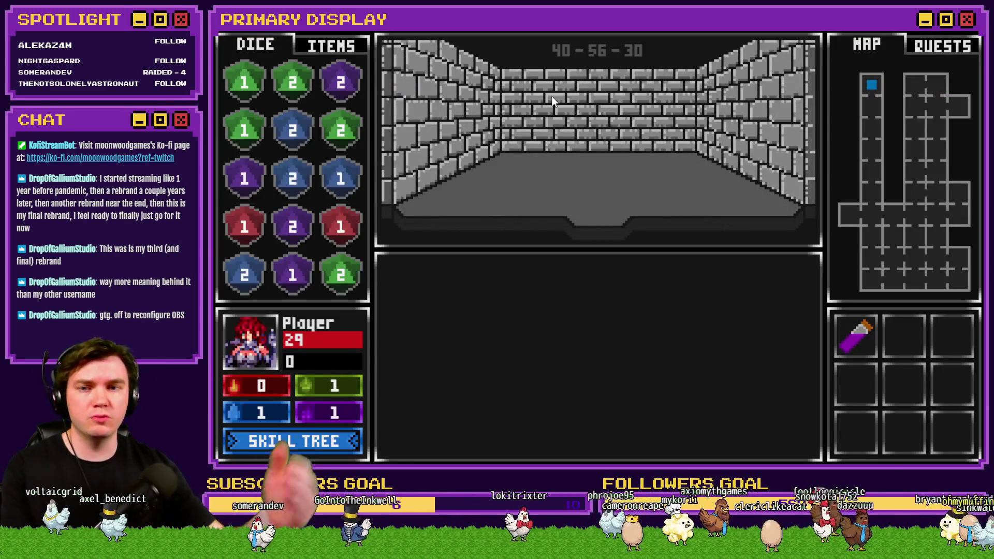
Walk up the corridor, open the wooden door to fight Danathar, then quit and reopen Int/Movement
key("Up")
key("Up")
key("Up")
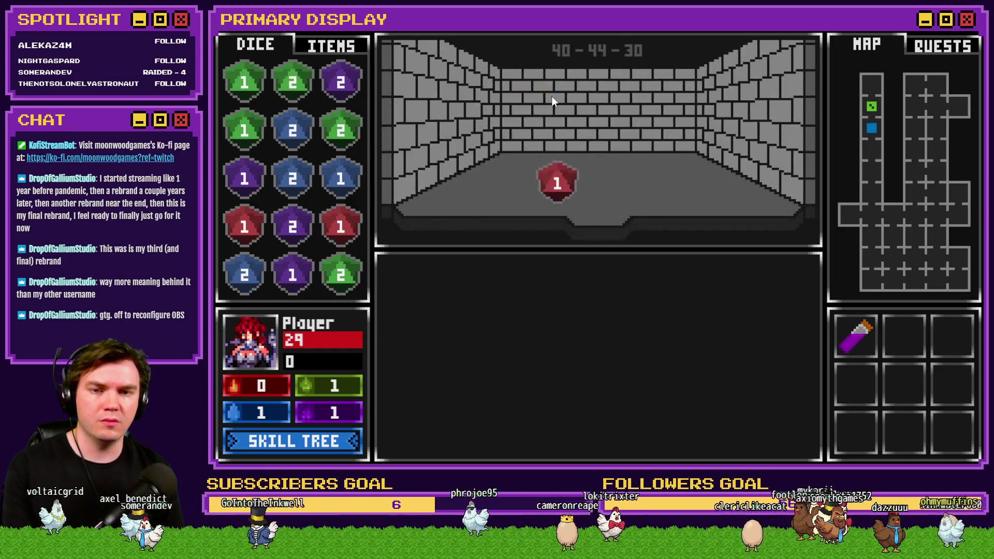
key("Up")
key("Up")
key("Up")
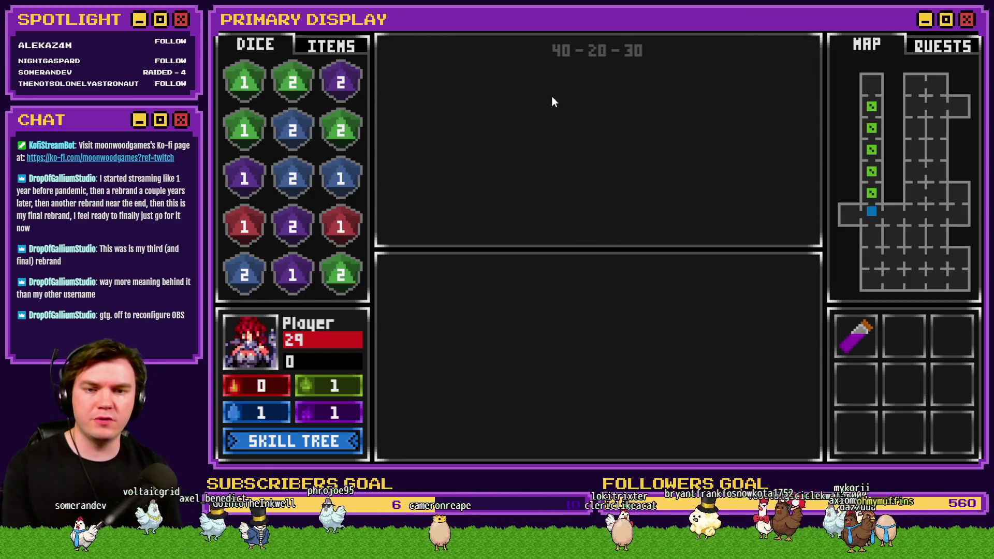
key("Up")
key("Up")
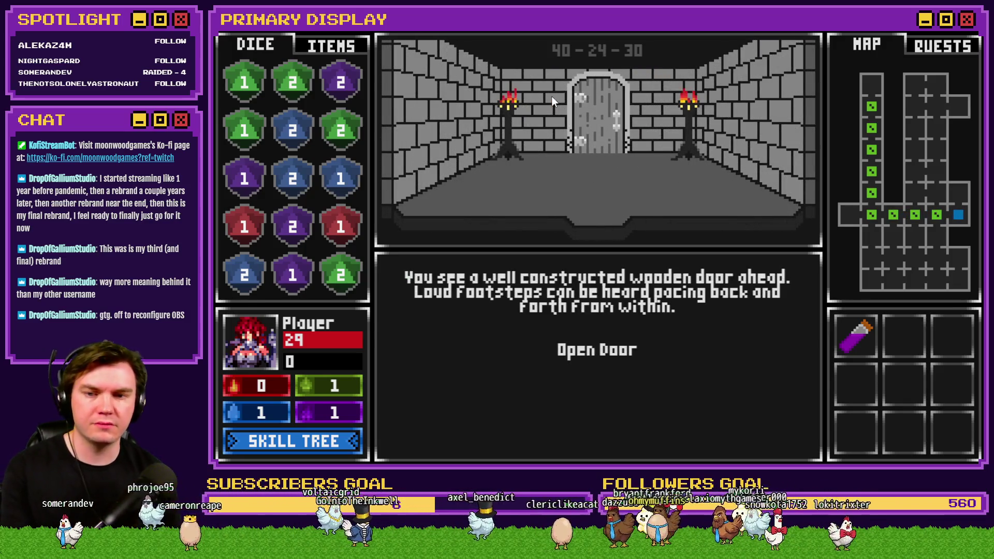
left_click(582, 347)
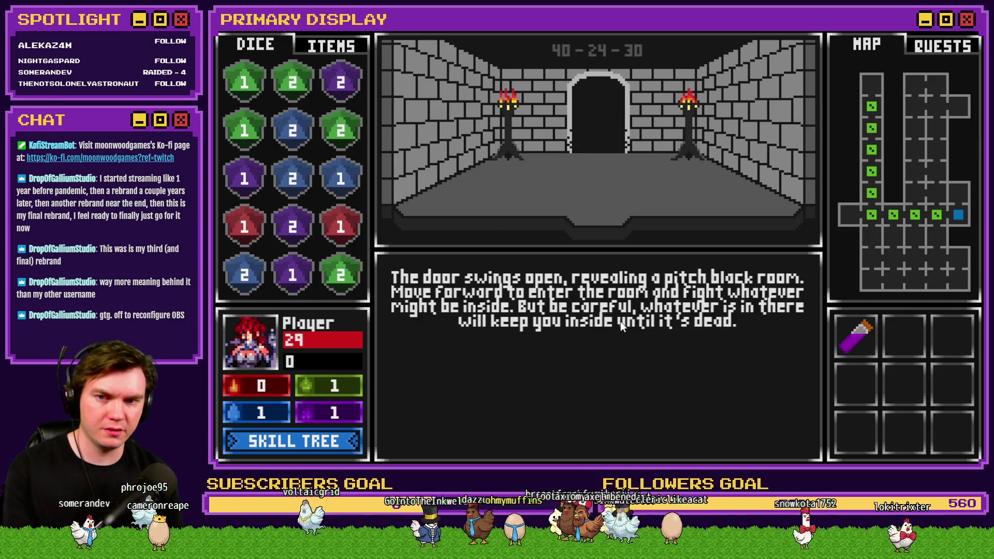
key("Up")
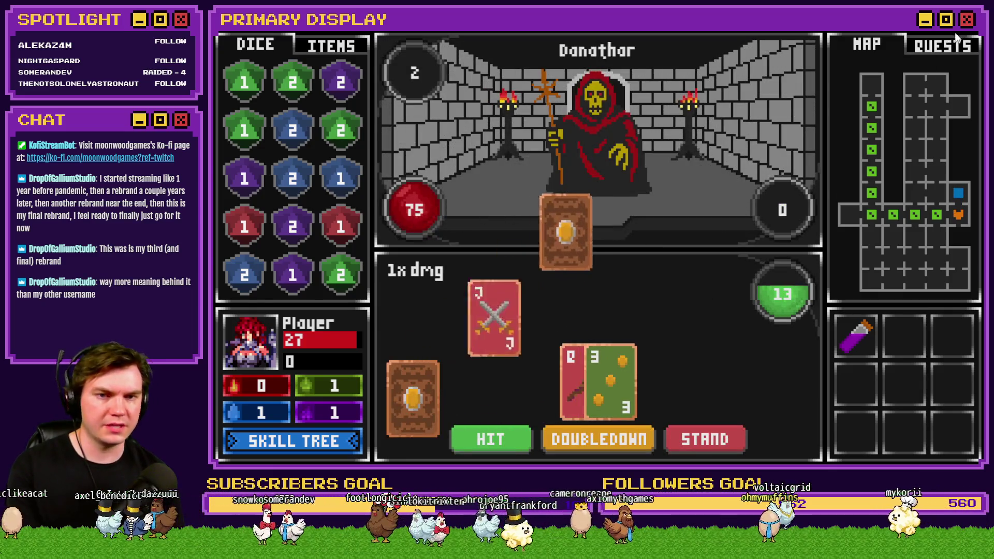
key("alt+F4")
double_click(371, 77)
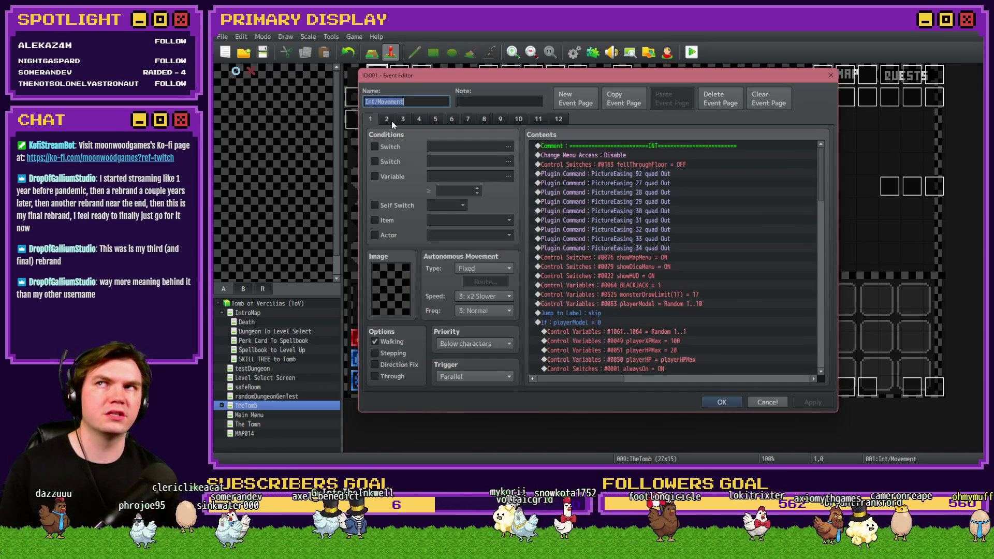
Review the event's pages 2–4, inspecting the orb picture and Show Decor scripts
left_click(391, 120)
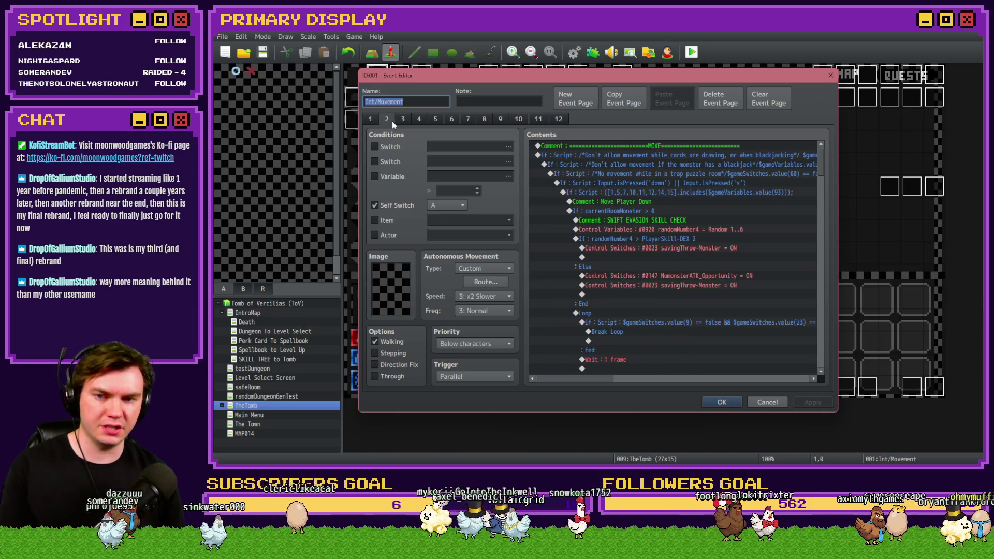
scroll(707, 240, "down", 10)
left_click(407, 120)
left_click(420, 119)
scroll(625, 252, "down", 3)
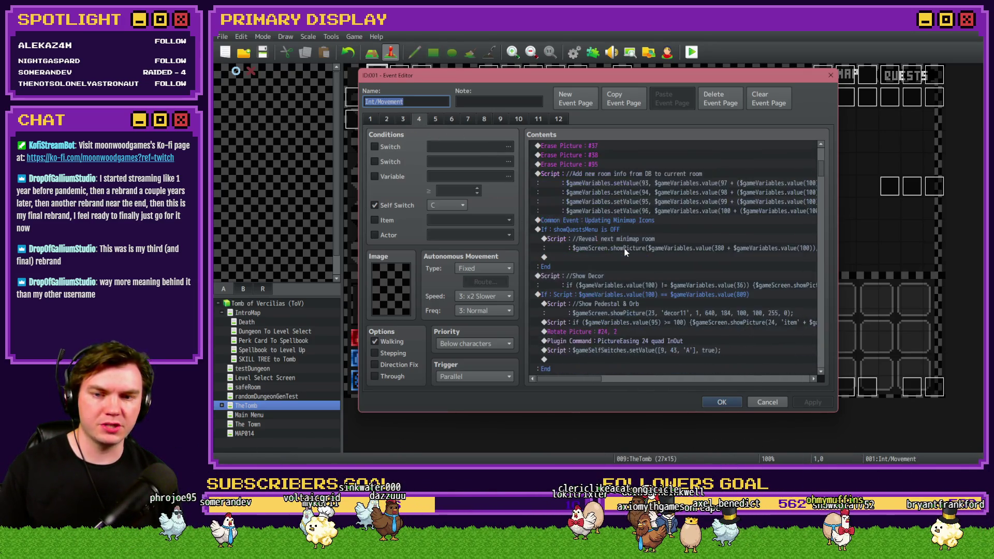
scroll(625, 252, "down", 3)
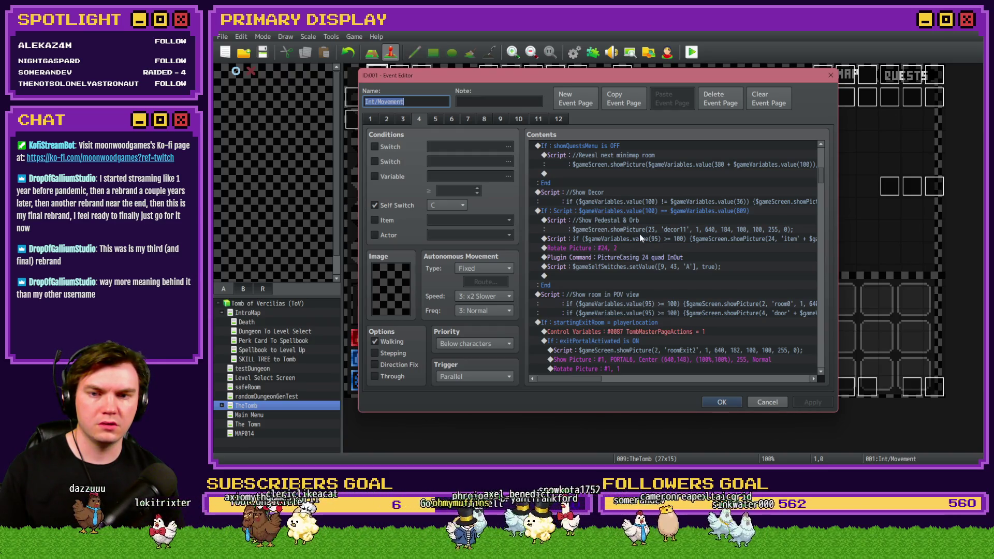
left_click(637, 238)
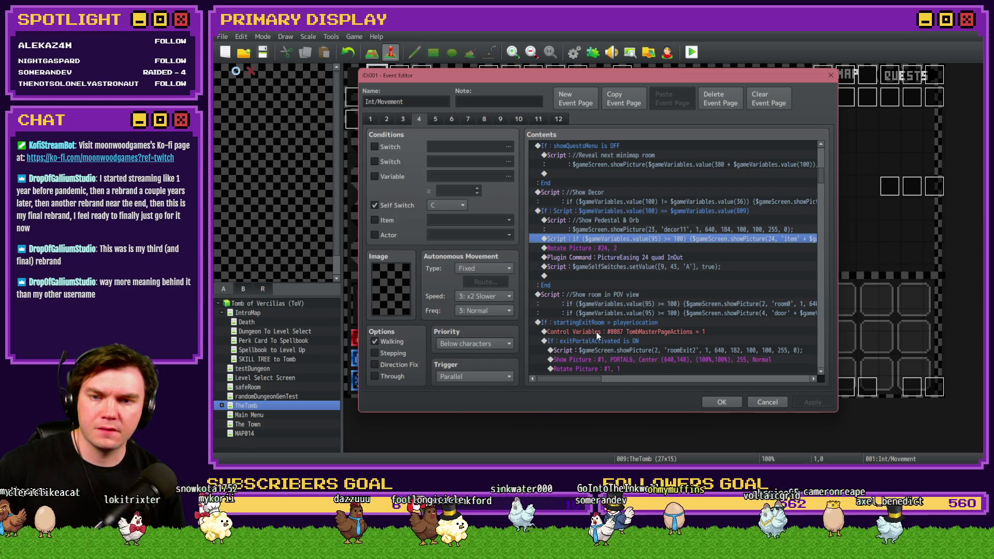
left_click(697, 203)
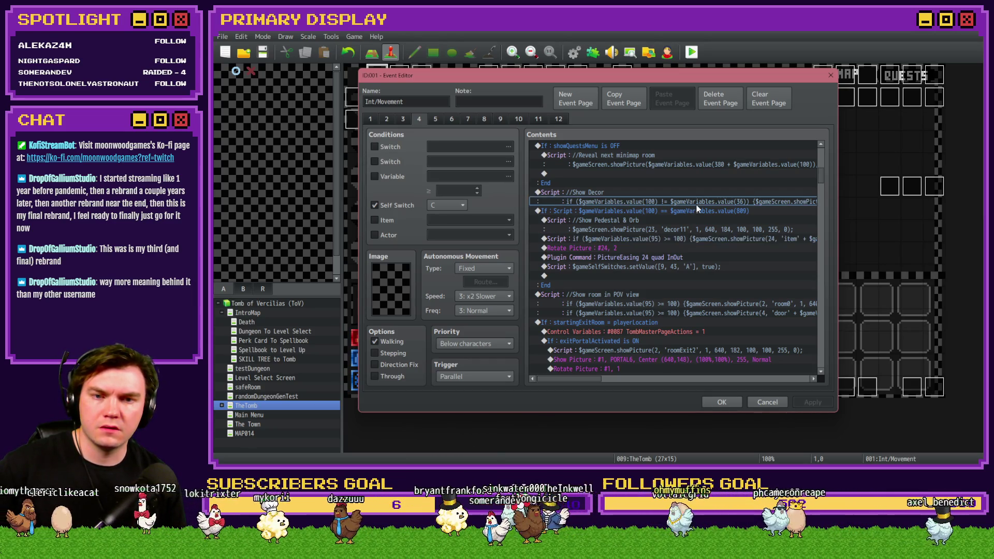
left_click(630, 191)
mouse_move(597, 379)
left_mouse_down()
mouse_move(617, 380)
mouse_move(600, 385)
left_mouse_up()
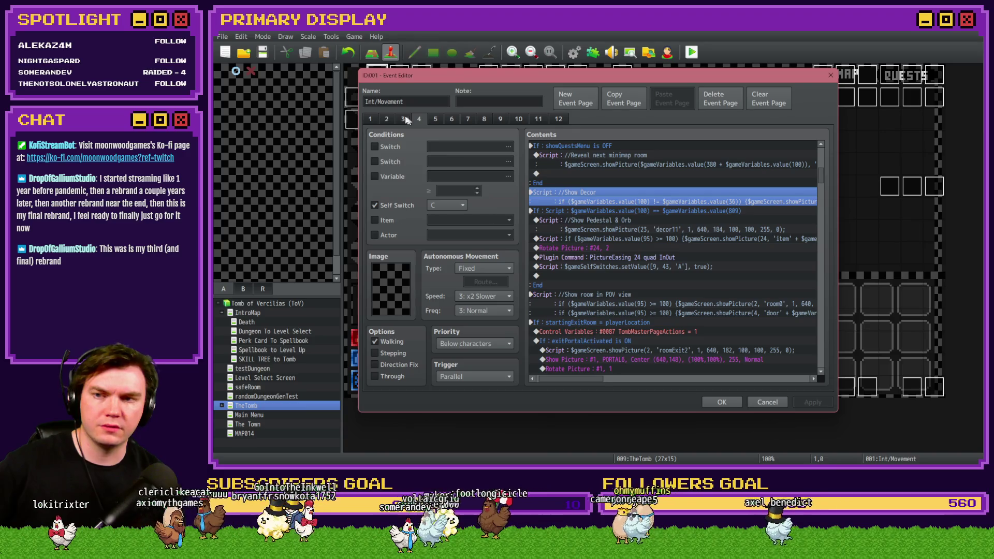
Look through pages 1–3, including the player-icon movement script, then return to page 4
left_click(370, 119)
left_click(385, 121)
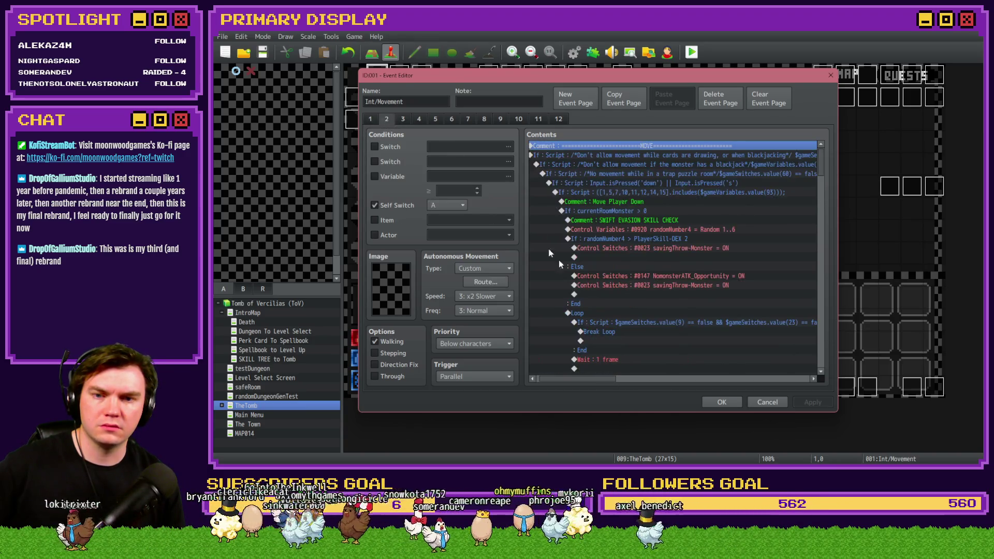
scroll(583, 293, "down", 5)
scroll(585, 296, "down", 3)
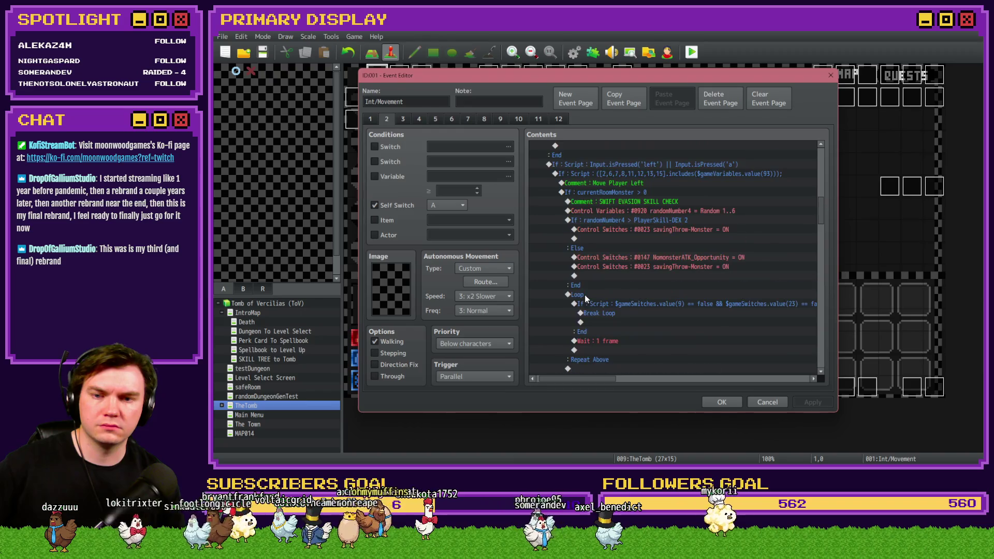
scroll(586, 297, "down", 5)
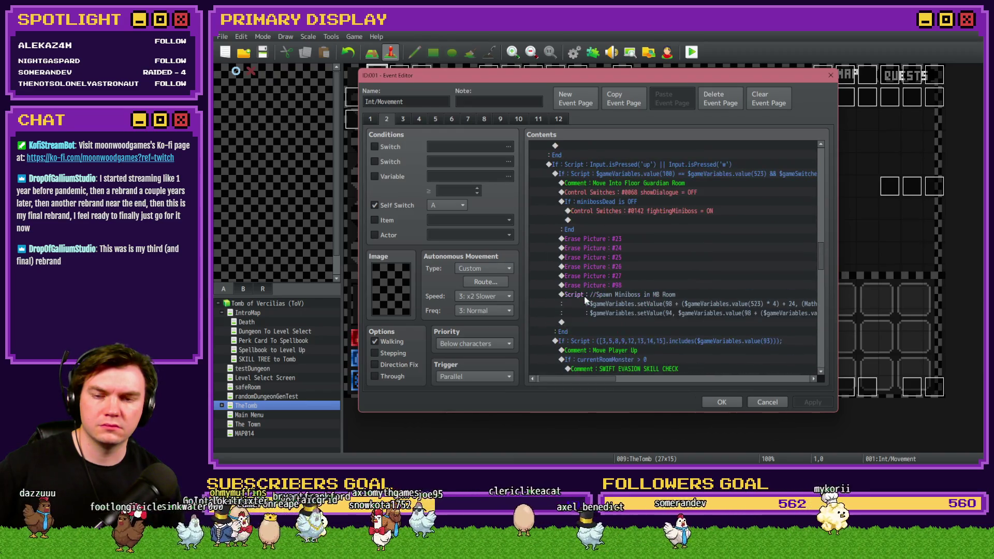
left_click(402, 119)
left_click(586, 220)
scroll(568, 381, "left", 1)
scroll(560, 323, "down", 10)
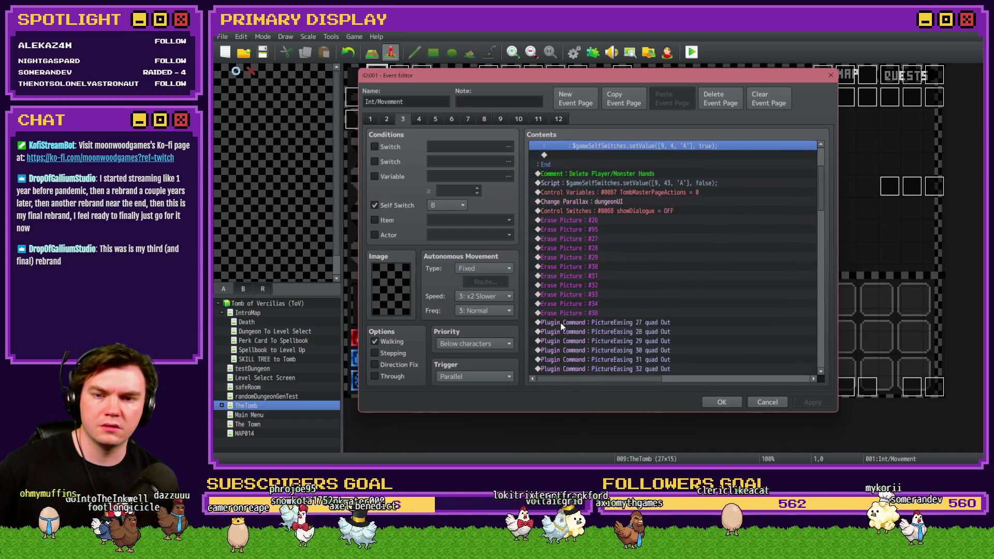
scroll(561, 324, "down", 10)
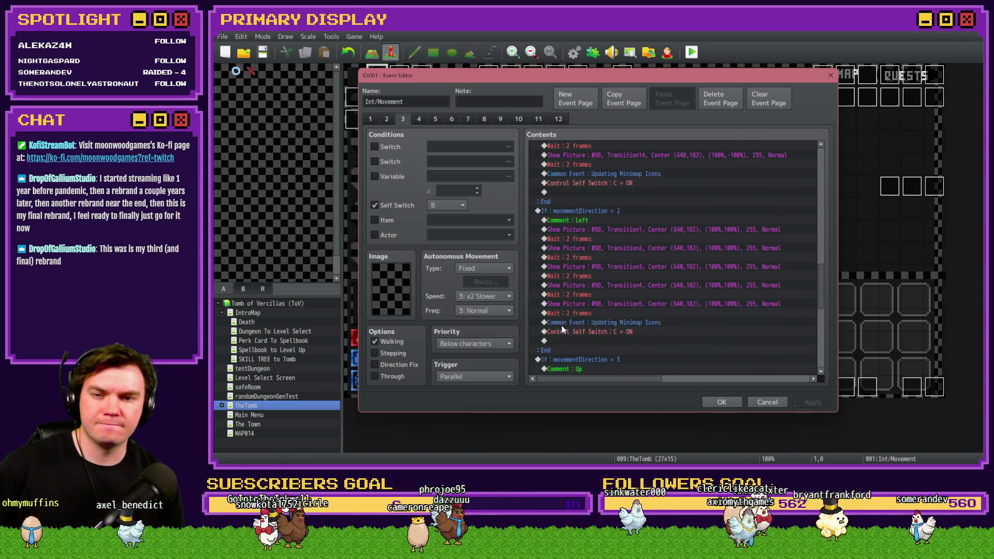
left_click(419, 119)
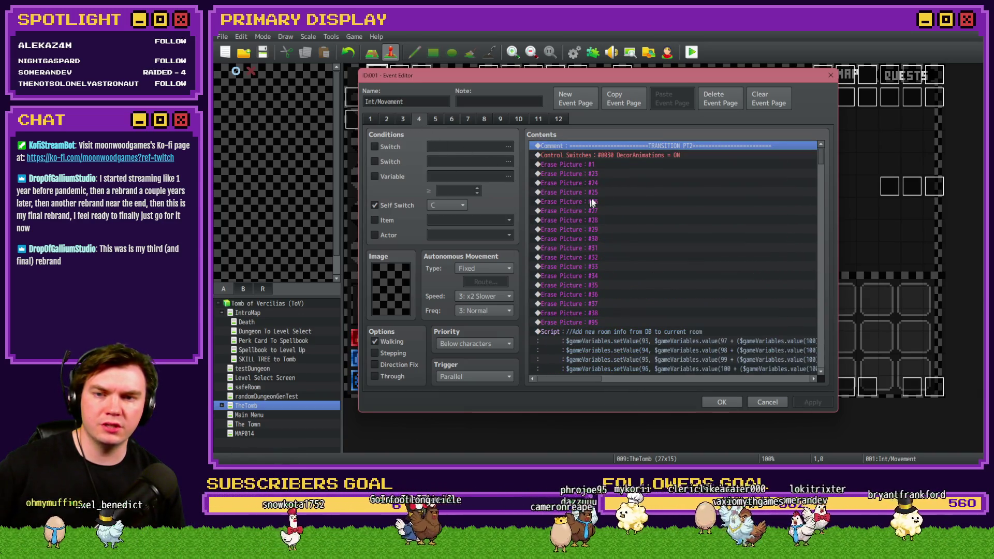
Select the Erase Picture #1 command in page 4's transition section
left_click(609, 166)
left_click(607, 175)
key("Insert")
left_click(584, 123)
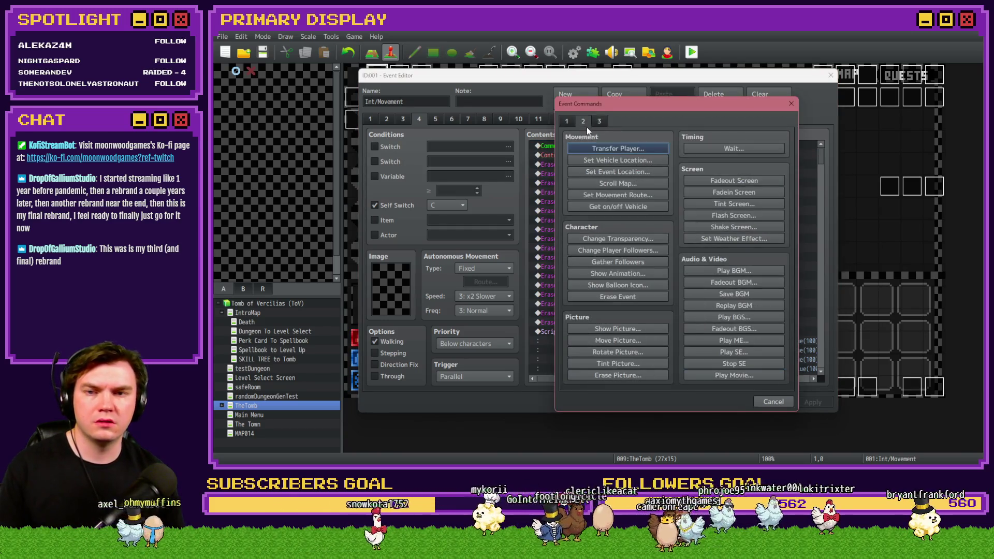
key("Escape")
left_click(610, 165)
Duplicate Erase Picture #1 three times, changing the copies to pictures #2, #3 and #4
key("ctrl+v")
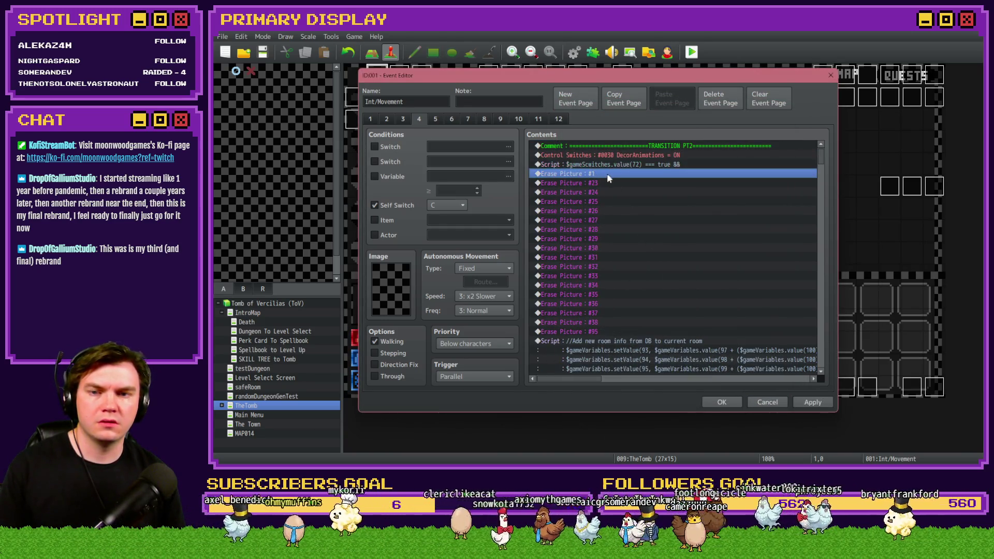
key("ctrl+v")
key("Return")
type("2")
key("Return")
key("ctrl+v")
key("Return")
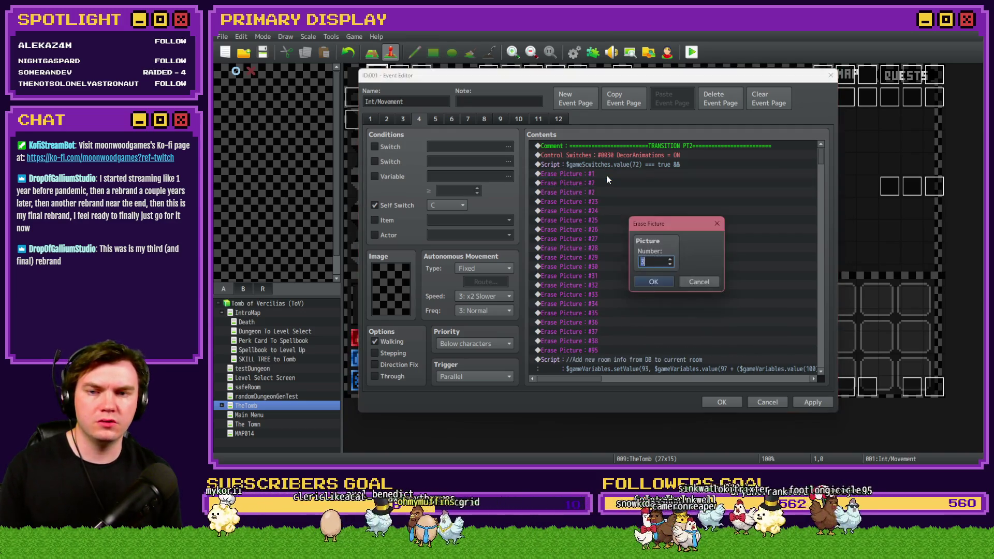
type("3")
key("Return")
key("Return")
type("4")
key("Return")
Delete the stray Script line and confirm the event edits
left_click(618, 165)
key("Delete")
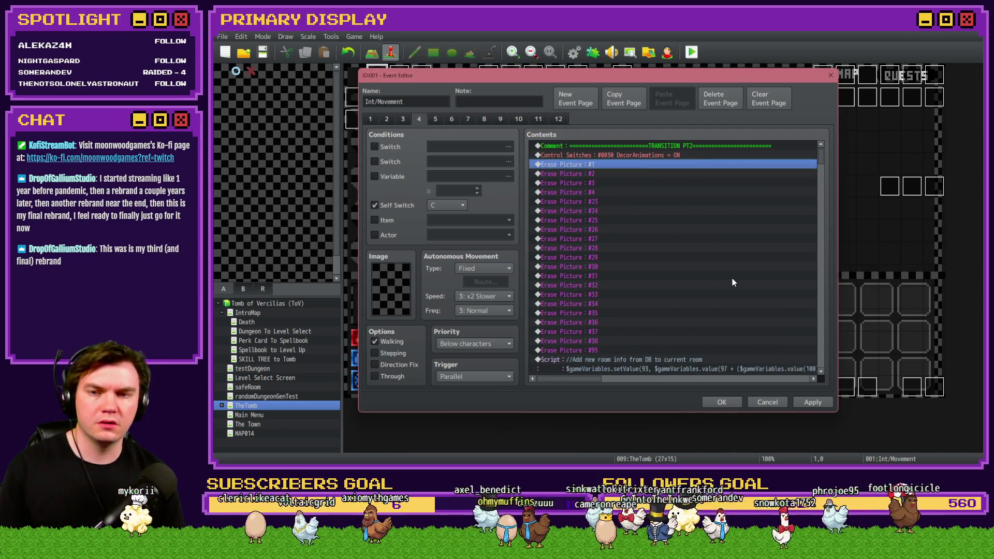
left_click(719, 404)
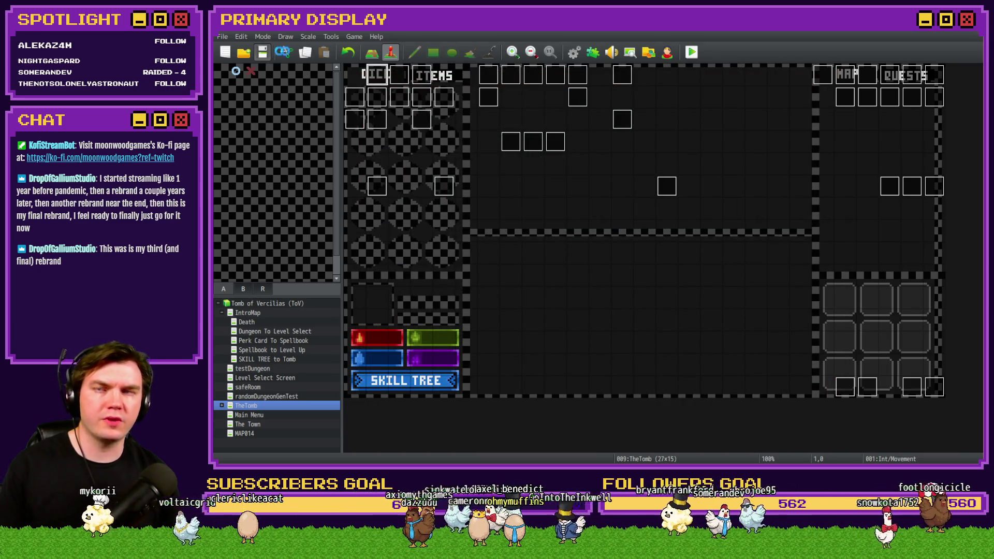
left_click(692, 51)
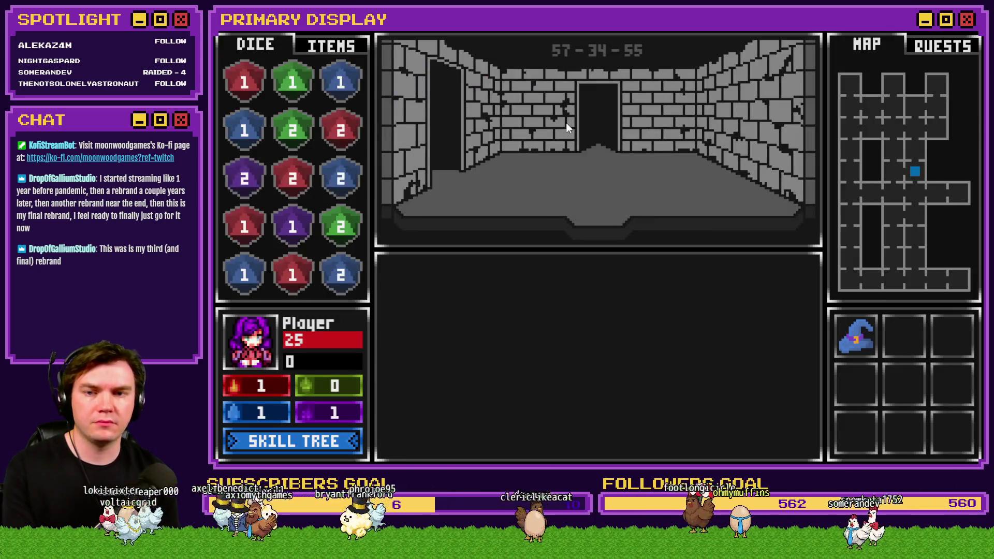
key("w")
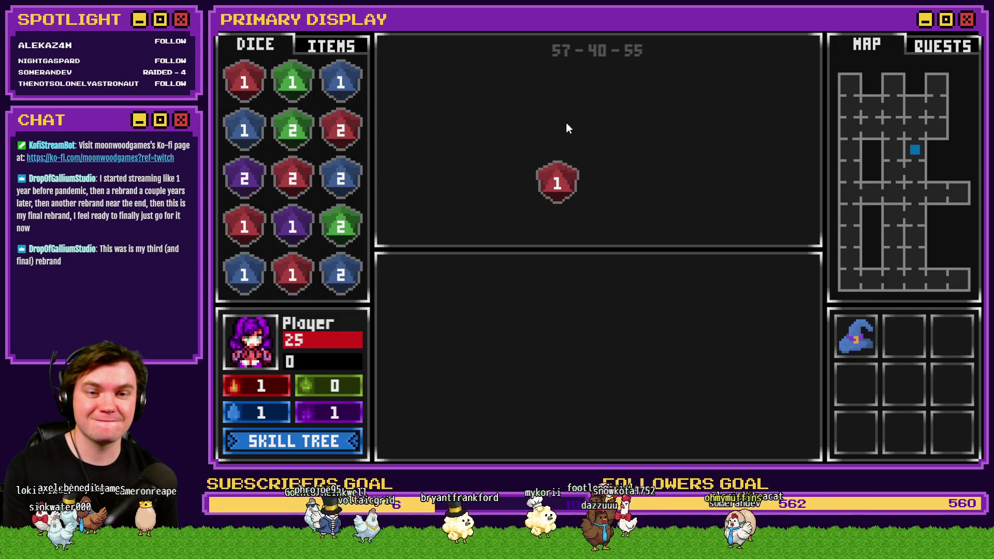
key("s")
key("s")
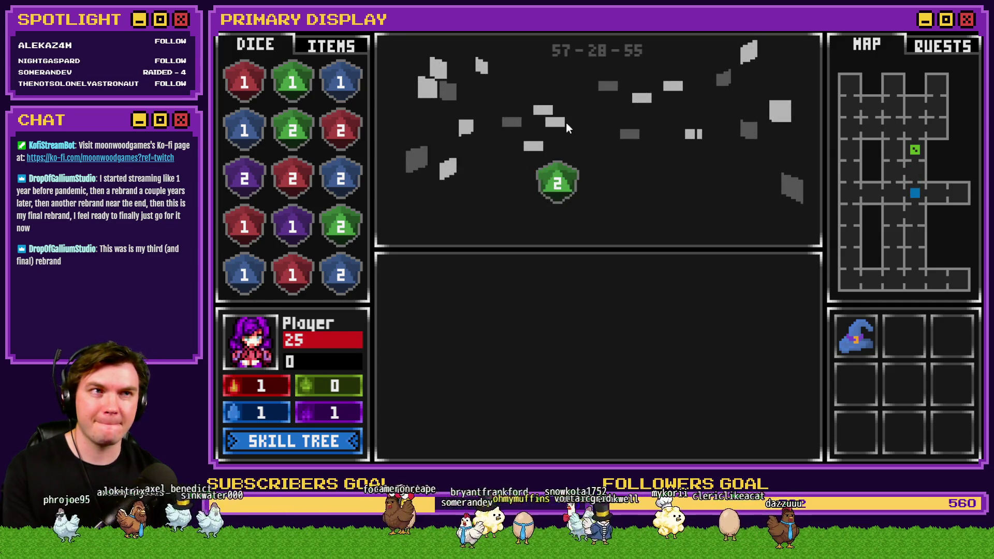
key("a")
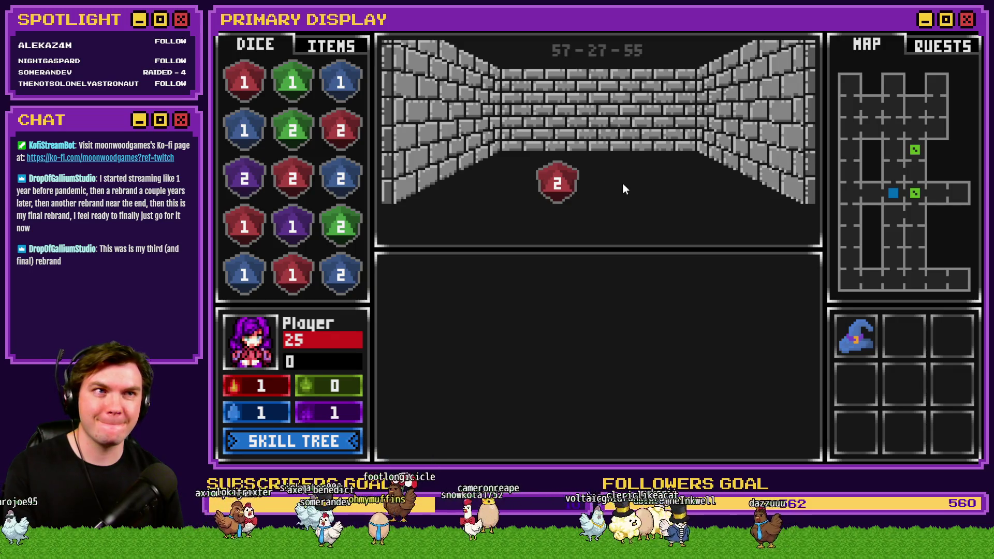
key("w")
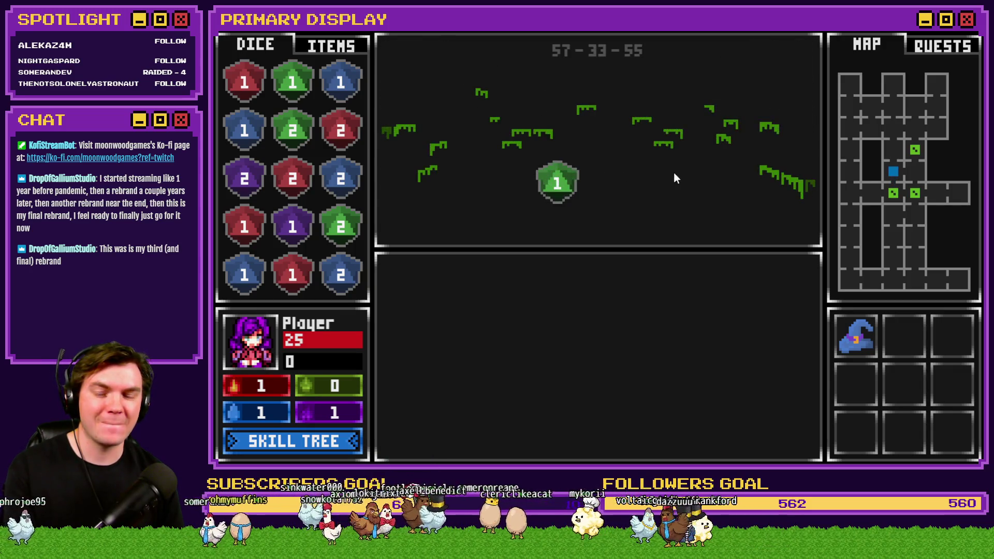
left_click(977, 35)
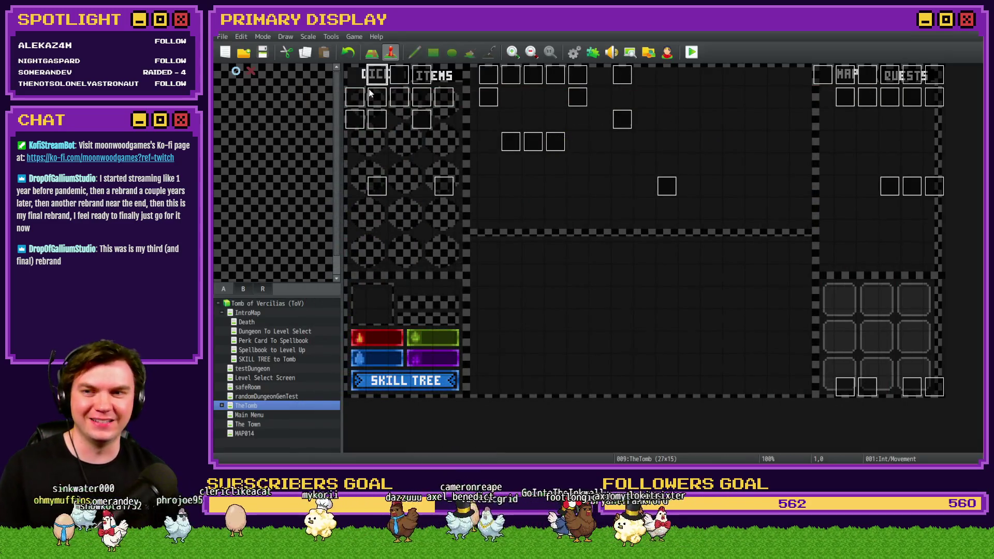
On Int/Movement page 4, paste the $gameSwitches.value(72) script line above Erase Picture #1
double_click(370, 93)
left_click(402, 120)
left_click(421, 122)
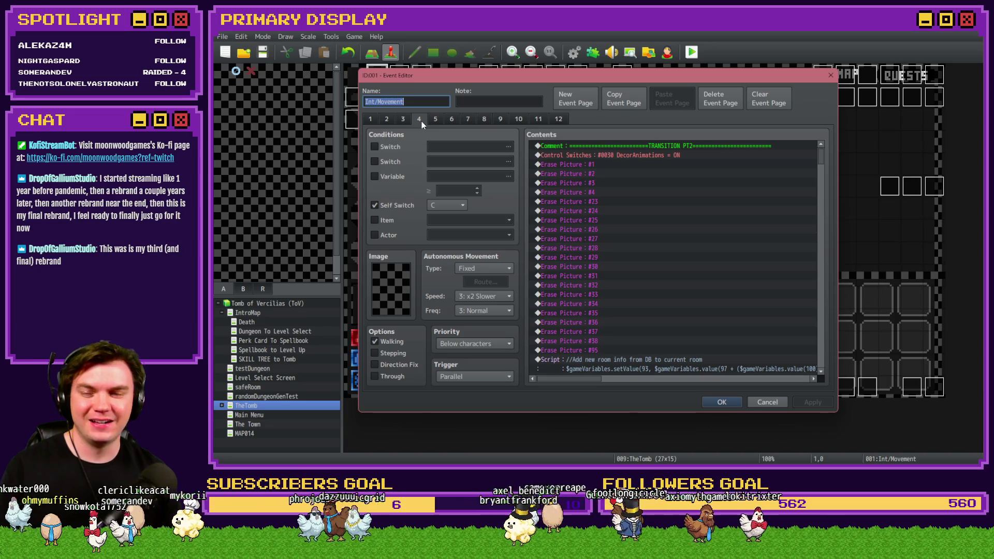
left_click(601, 164)
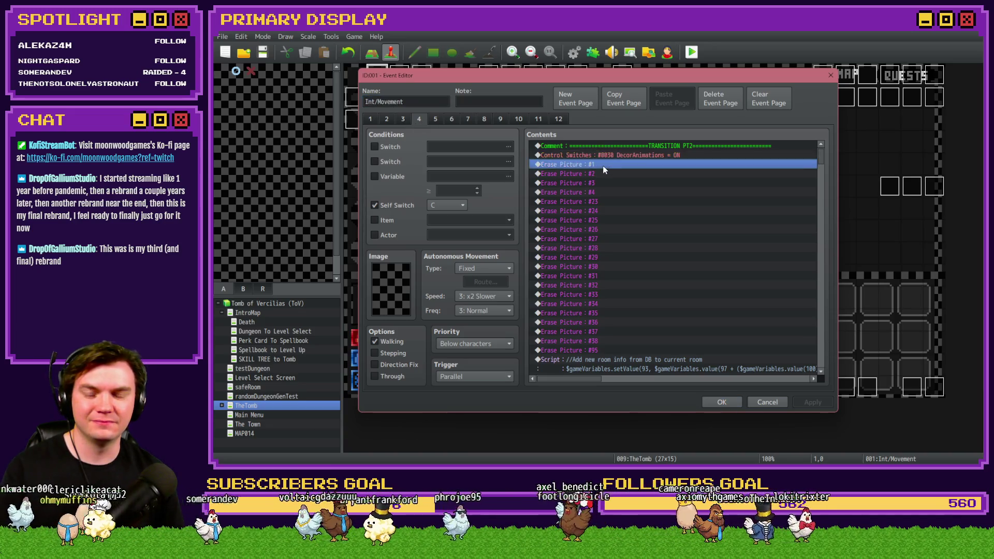
key("ctrl+v")
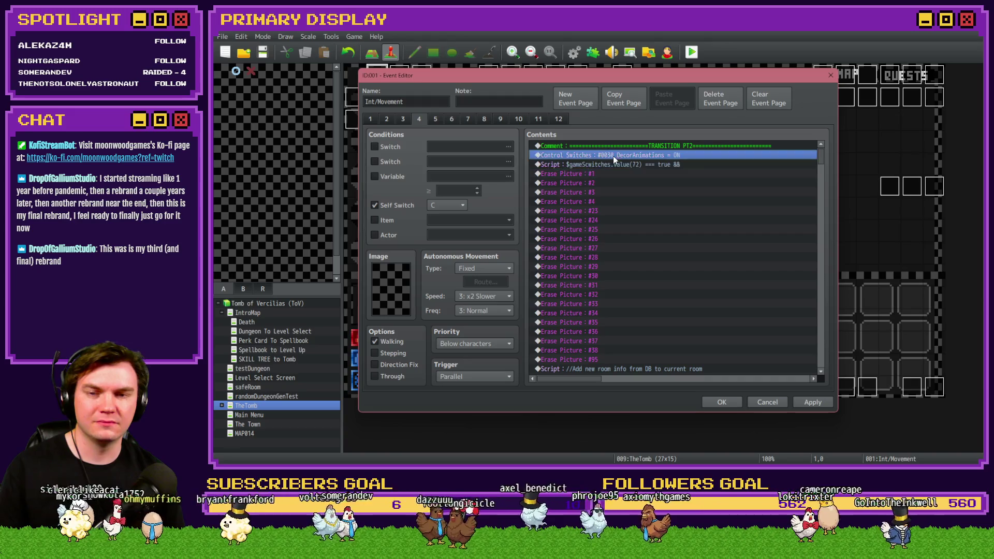
Select the row below Erase Picture #1 and bring up the Event Commands list
left_click(608, 176)
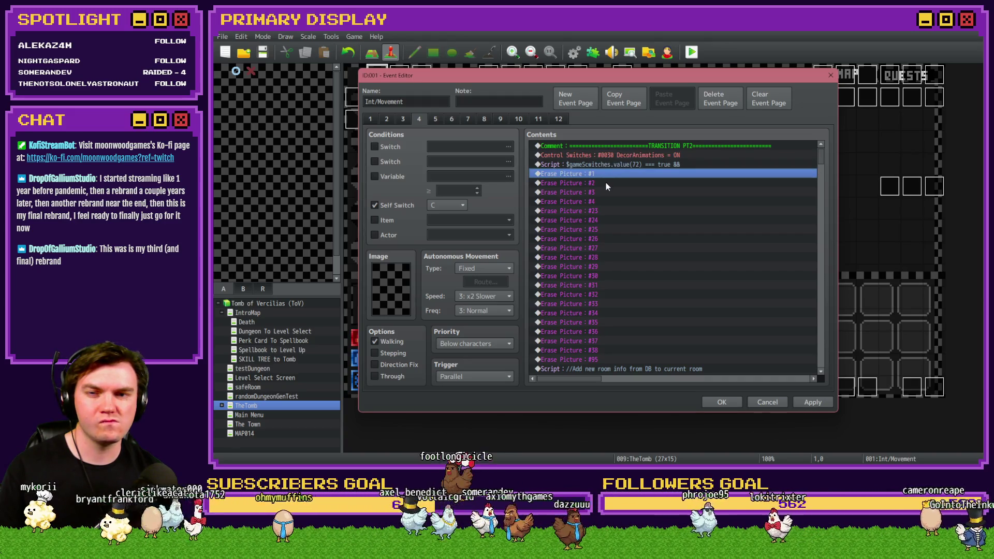
left_click(609, 183)
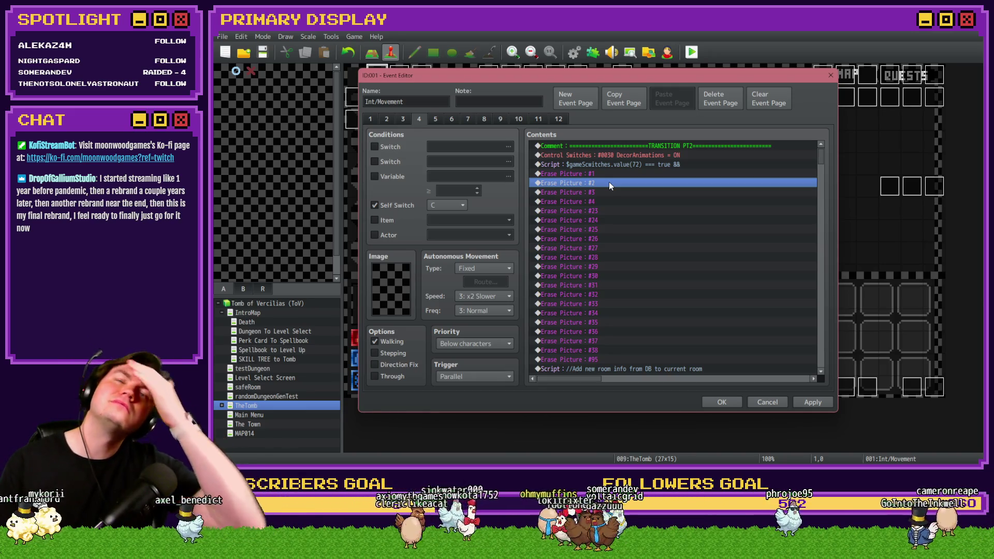
key("Up")
key("Down")
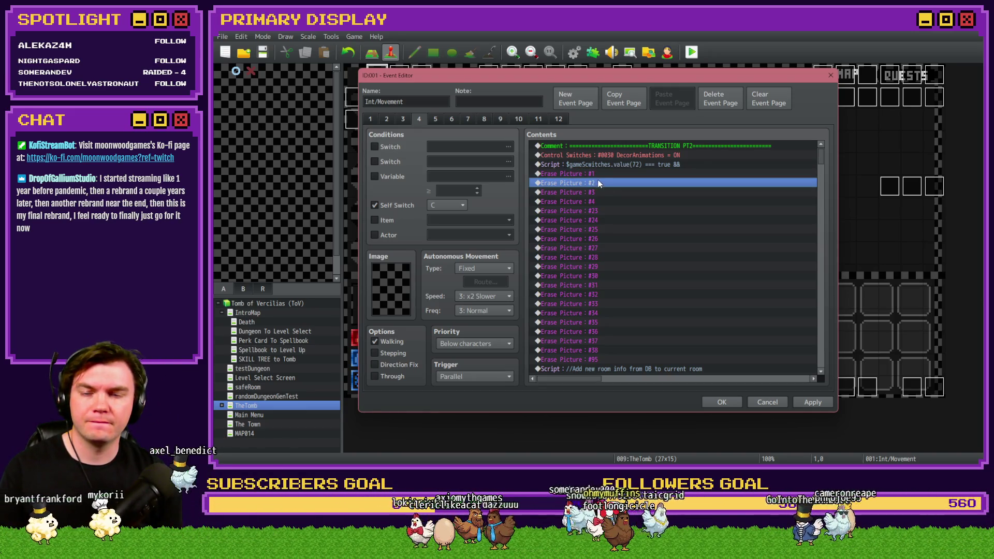
key("Up")
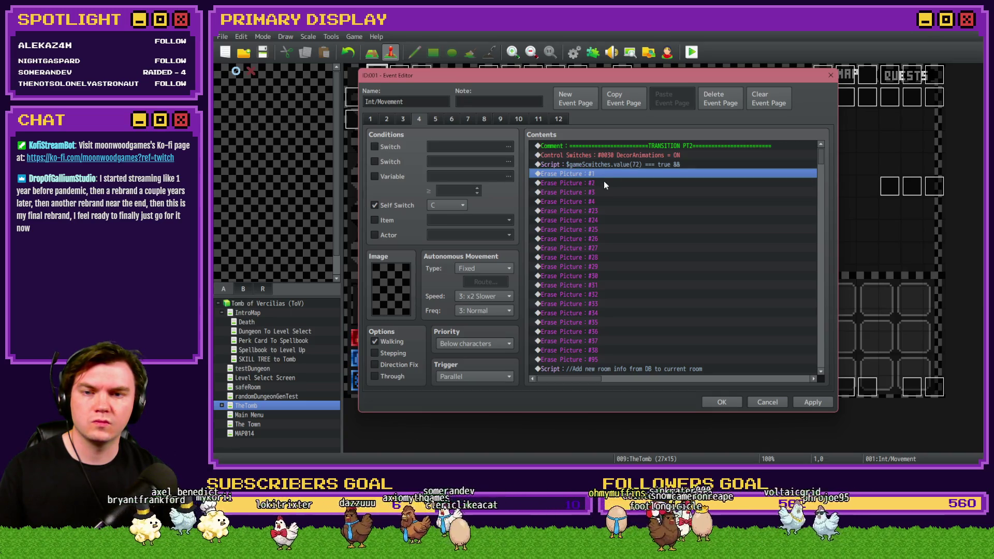
key("Down")
key("Insert")
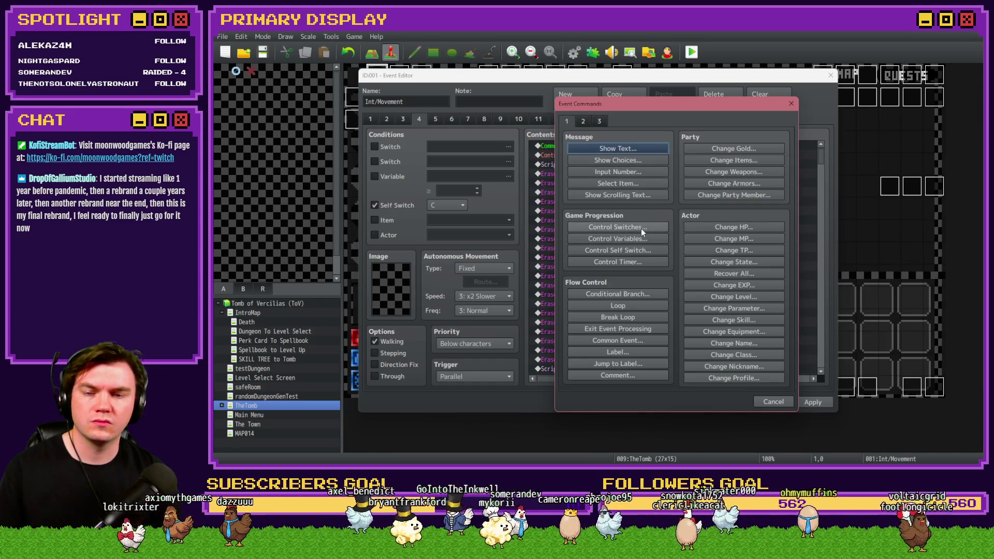
Add a Conditional Branch testing variable playerLocation equals variable startingExitRoom
left_click(639, 293)
left_click(601, 215)
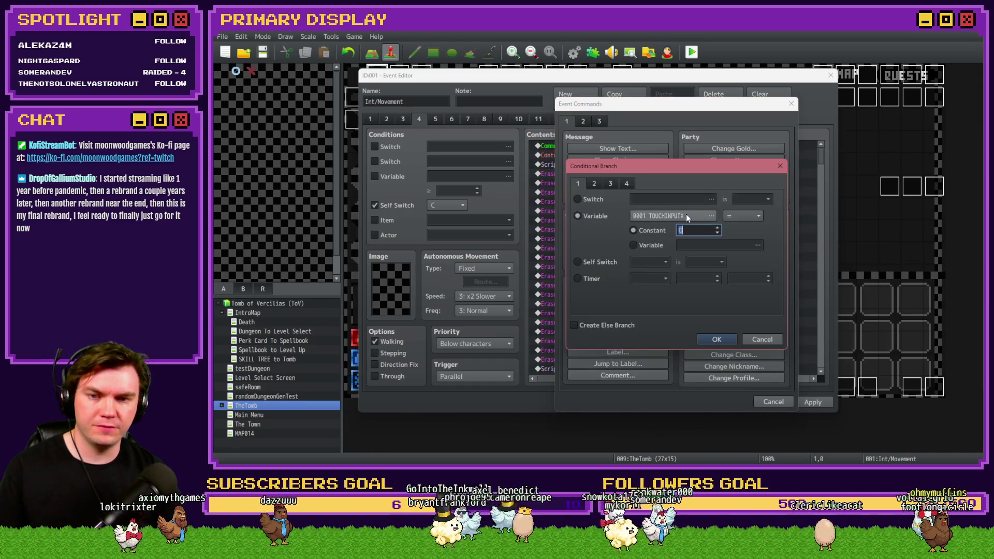
left_click(633, 213)
left_click(628, 233)
key("Up")
key("Up")
left_click(708, 333)
double_click(707, 331)
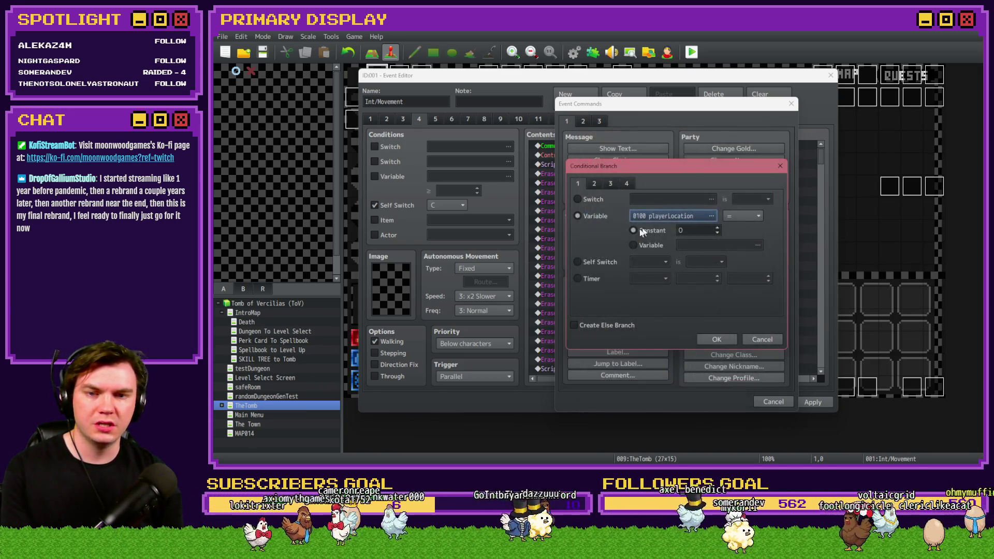
left_click(663, 245)
left_click(630, 190)
left_click(631, 182)
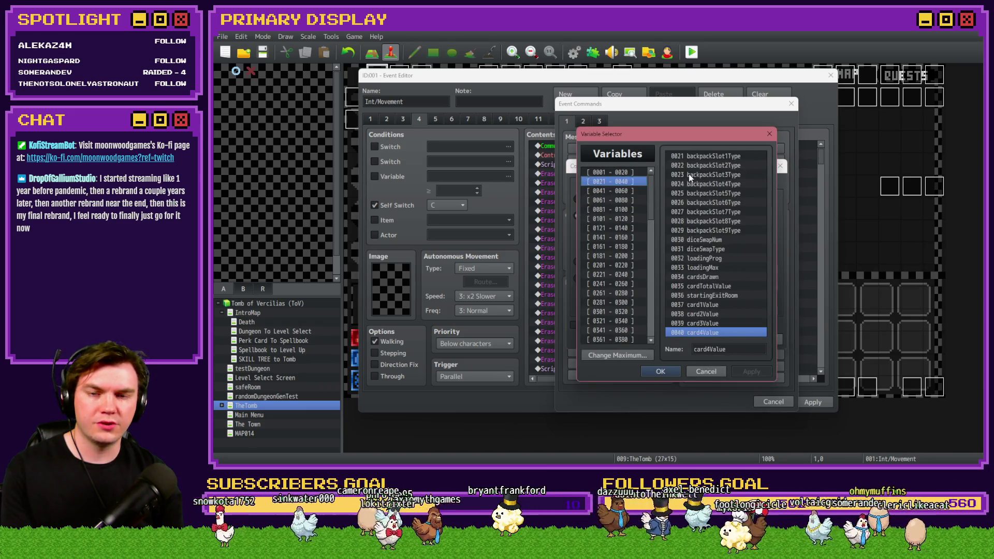
double_click(698, 297)
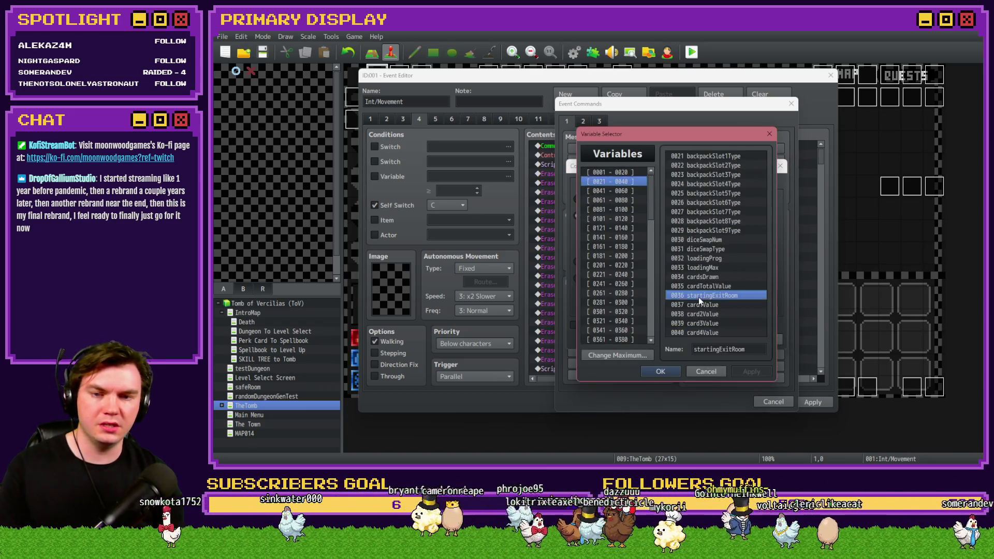
left_click(711, 340)
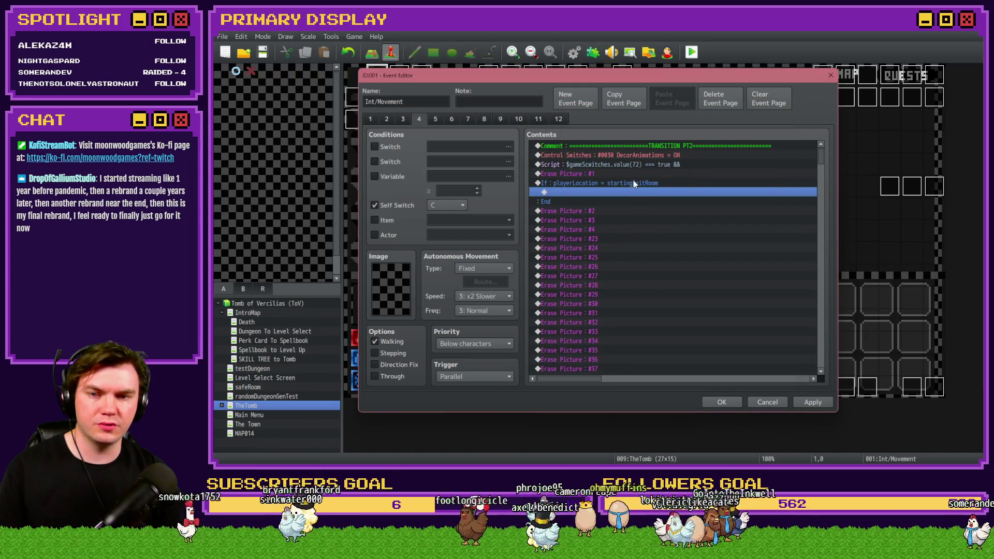
Move Erase Picture #2–#4 inside the branch, delete the switch 72 script line, and accept
left_click(608, 211)
left_click(602, 228, "shift")
key("Delete")
left_click(604, 191)
key("ctrl+v")
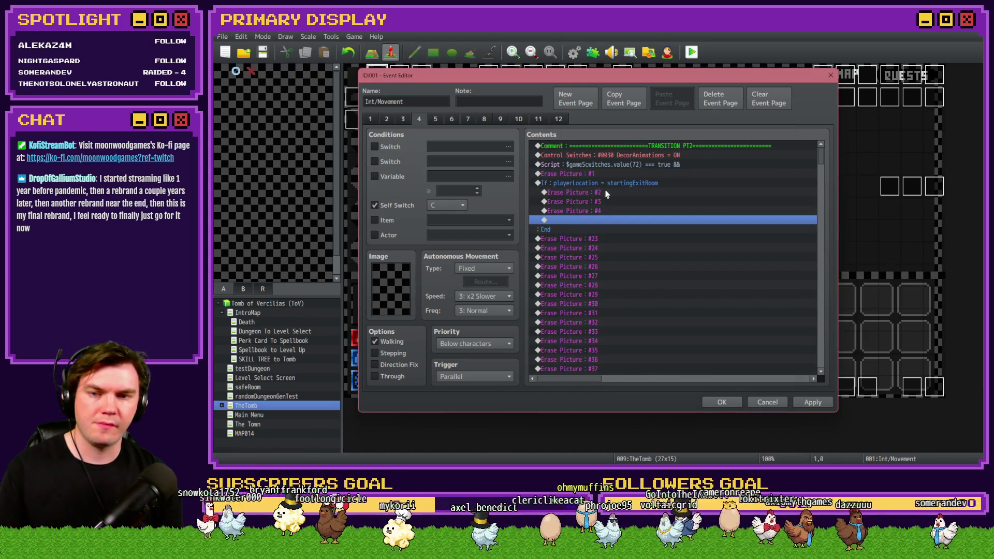
left_click(617, 183)
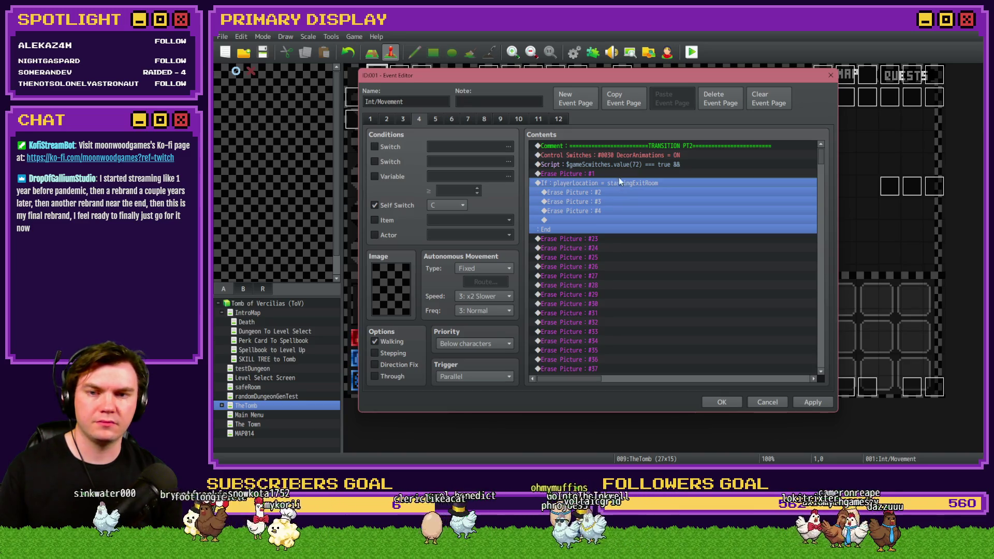
left_click(620, 164)
key("Delete")
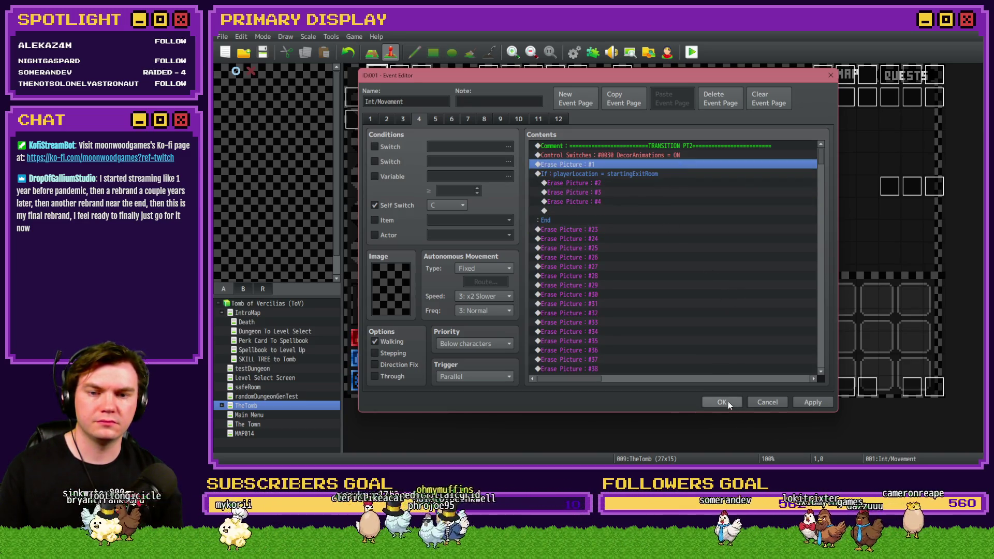
left_click(722, 402)
Start the playtest, choose a perk card, and restart with F5 after the TypeError
left_click(572, 261)
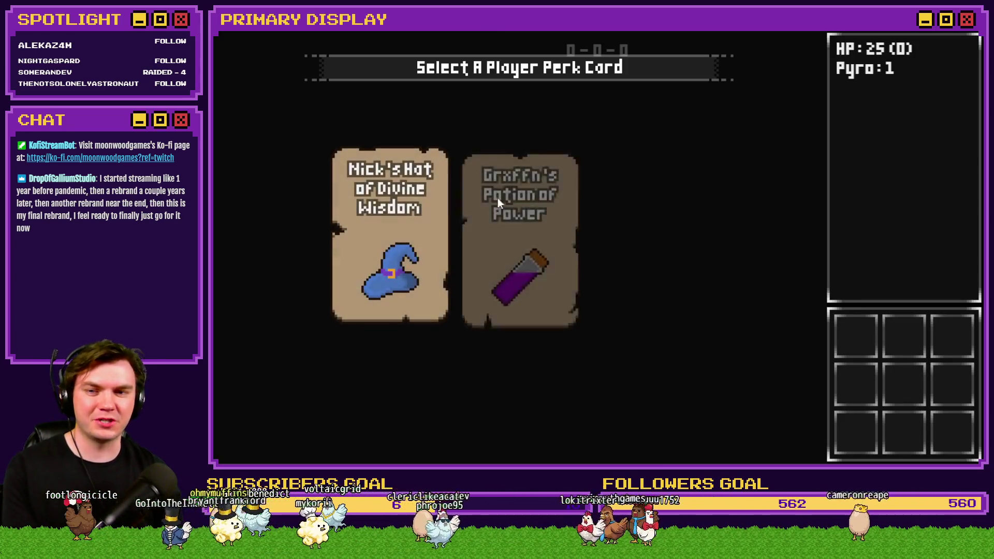
left_click(435, 184)
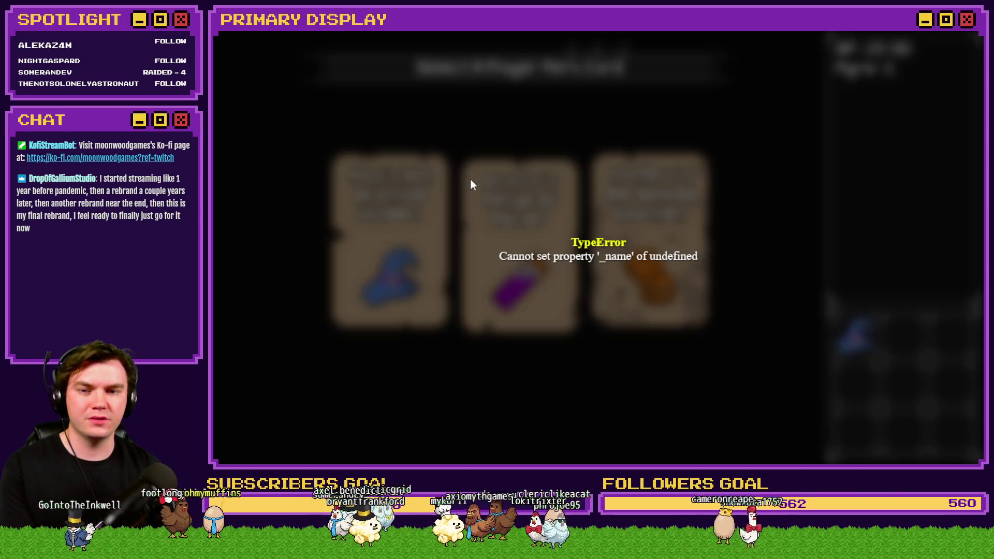
key("F5")
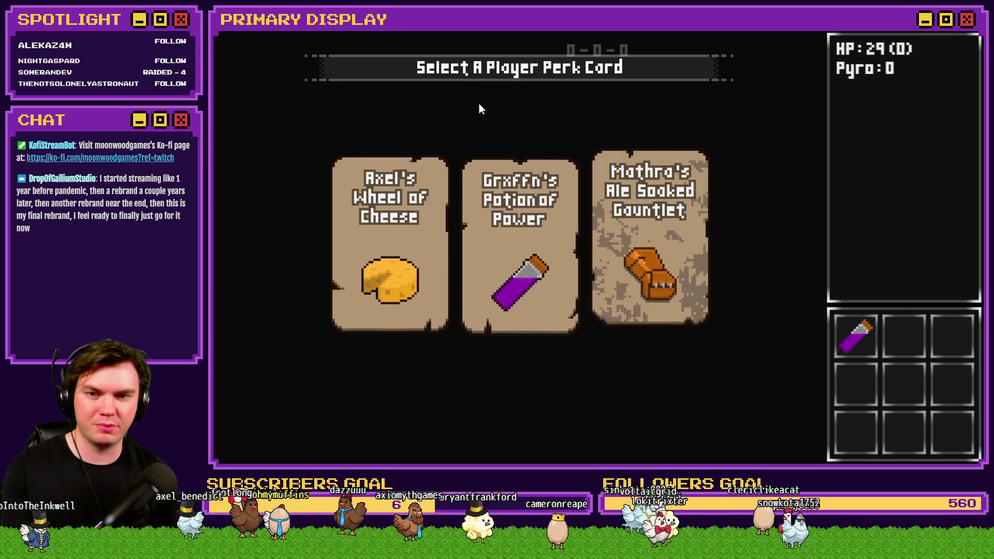
Walk the tomb corridors, open the wooden door into the Danathar fight, then close the game
key("w")
key("w")
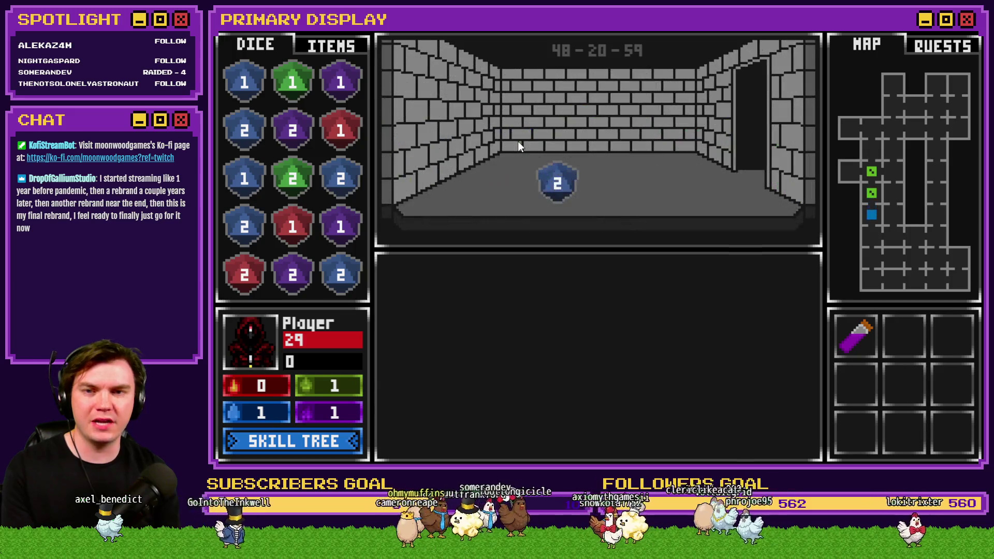
key("w")
key("d")
key("w")
key("w")
key("w")
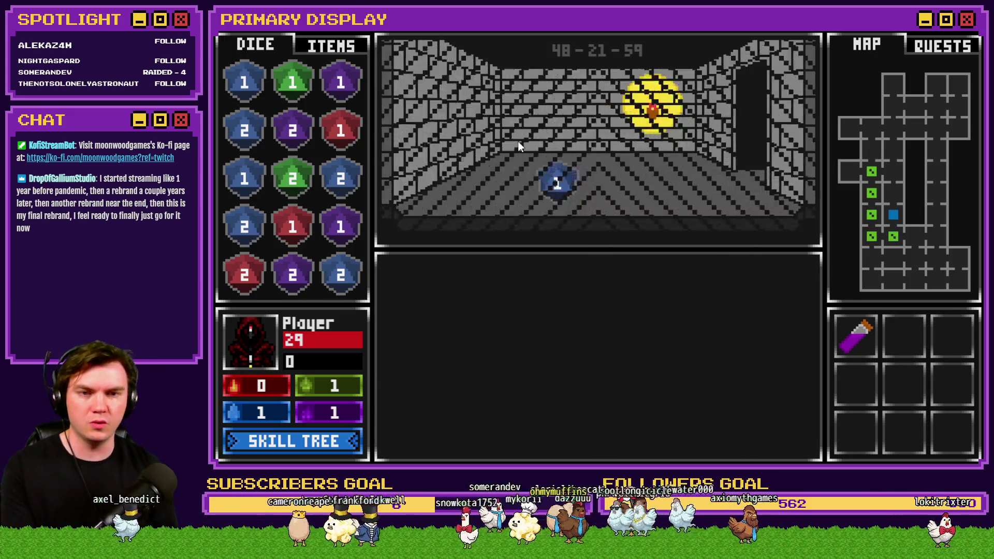
key("w")
key("w")
key("d")
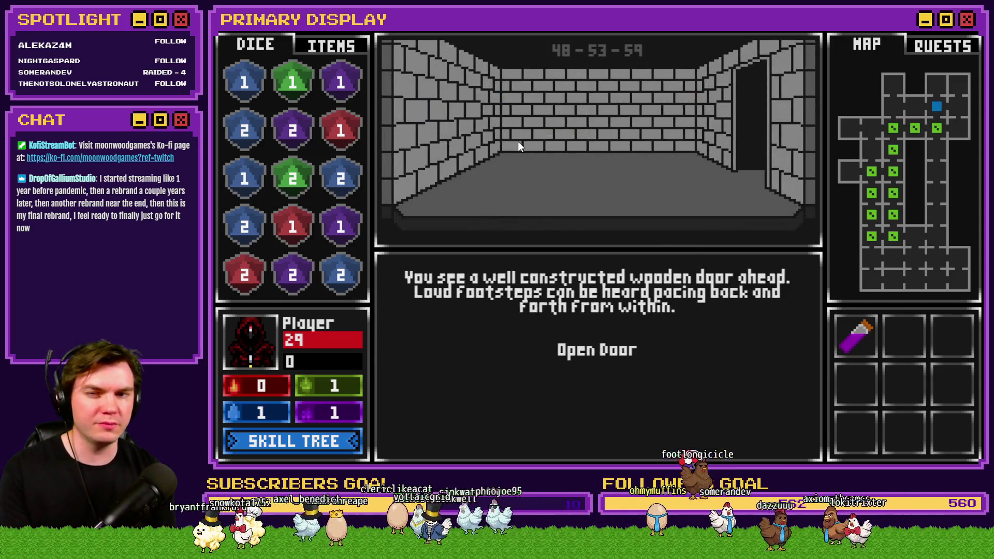
left_click(613, 346)
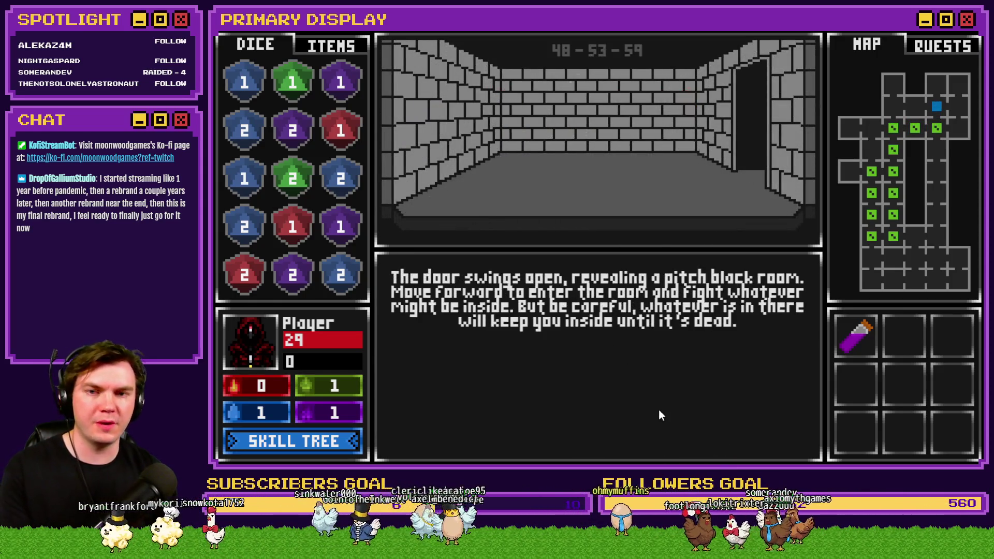
key("w")
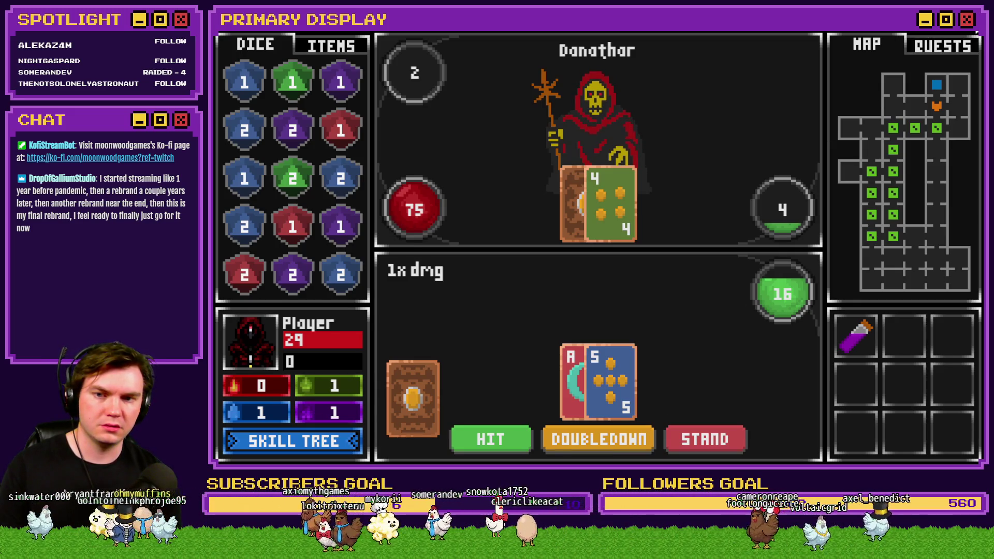
key("alt+F4")
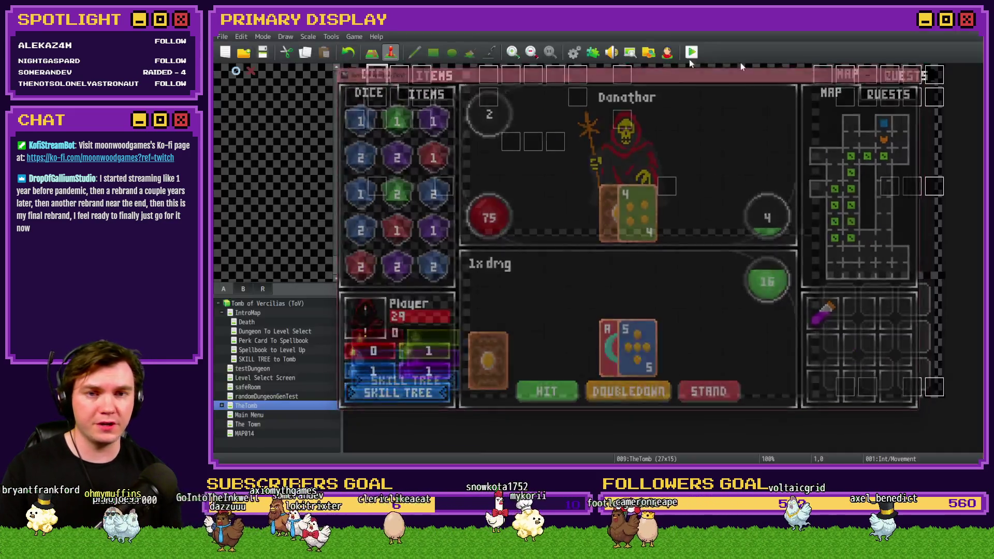
Close the Database, reopen the Int/Movement event, and select its Show Pedestal & Orb script
left_click(574, 51)
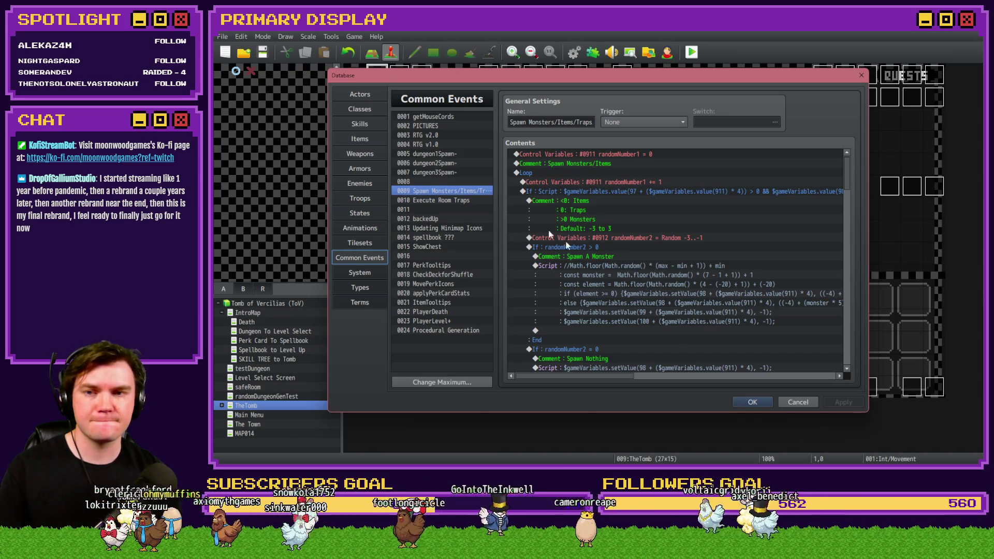
key("Escape")
key("Return")
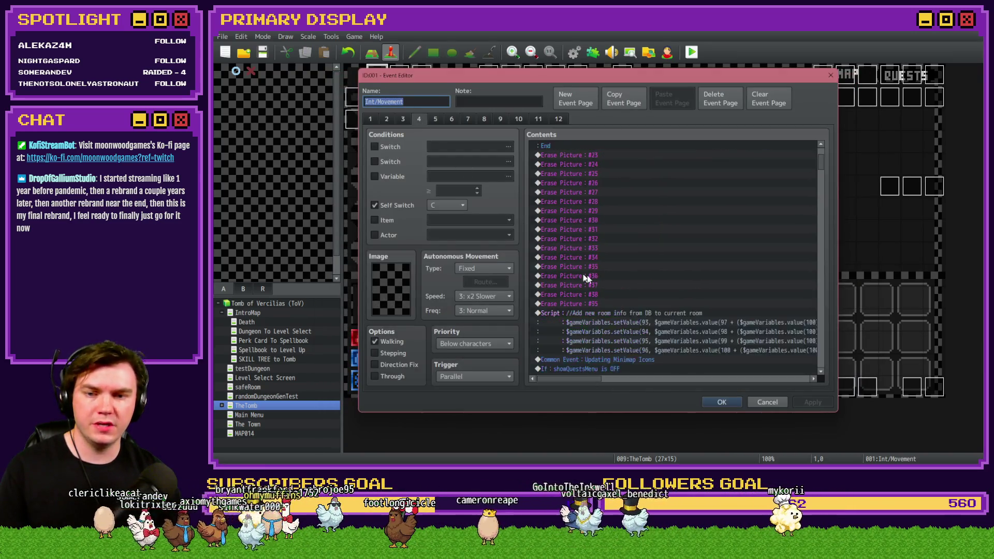
scroll(580, 276, "down", 3)
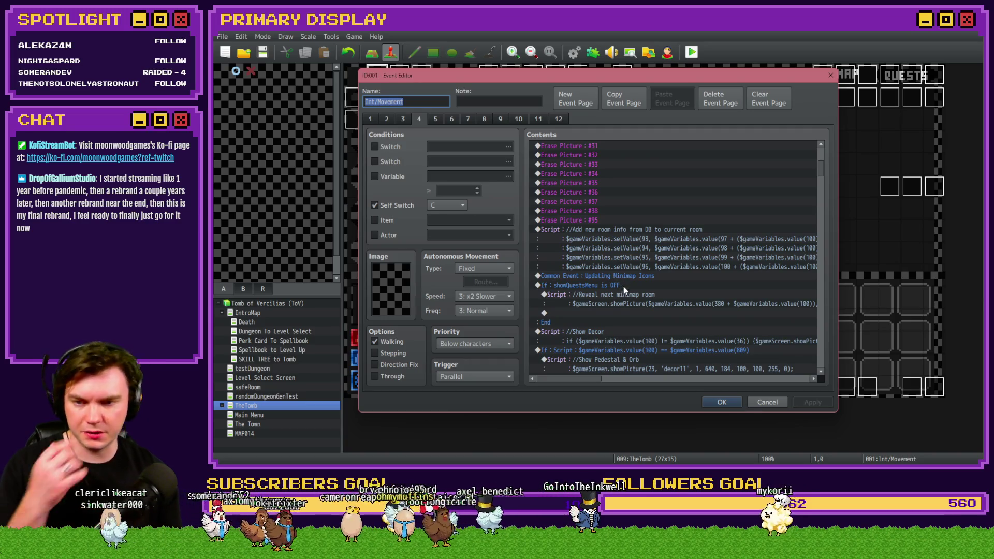
scroll(645, 289, "down", 2)
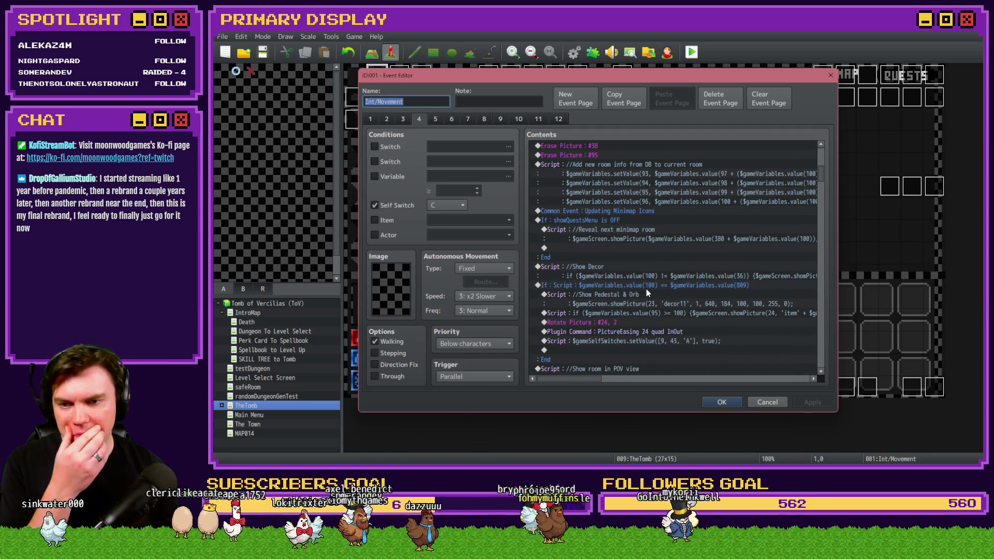
scroll(636, 273, "down", 2)
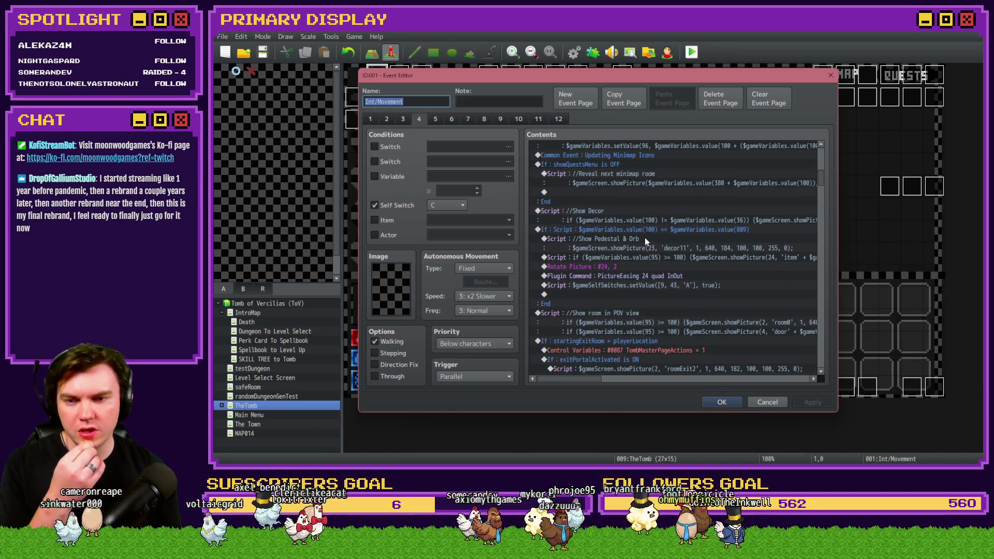
left_click(644, 240)
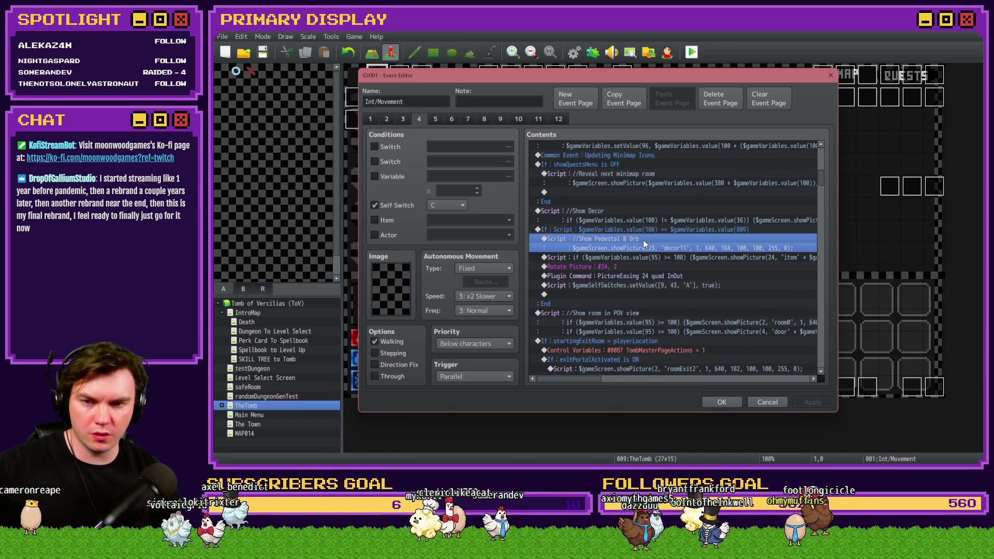
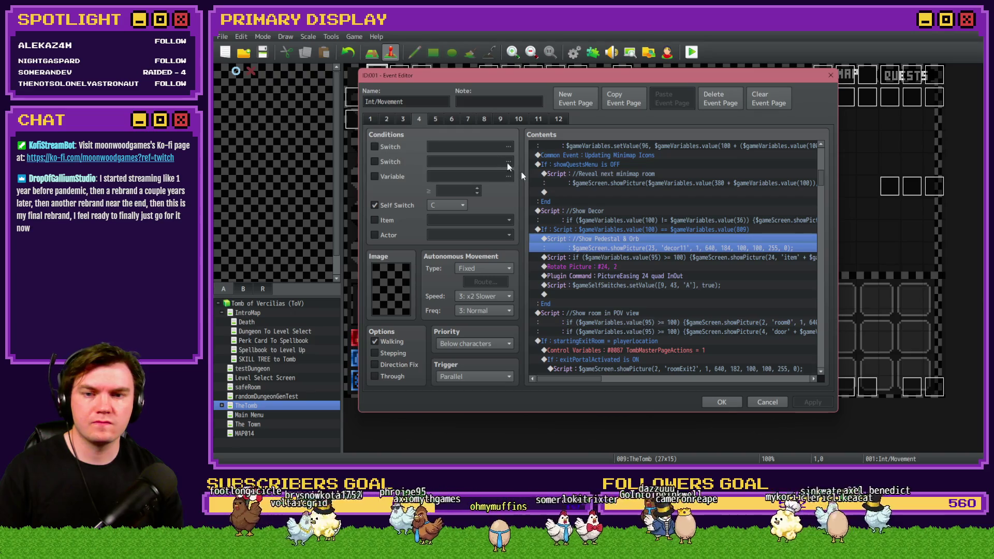
Browse the event command pages and look up the game switches list
left_click(656, 231)
double_click(661, 226)
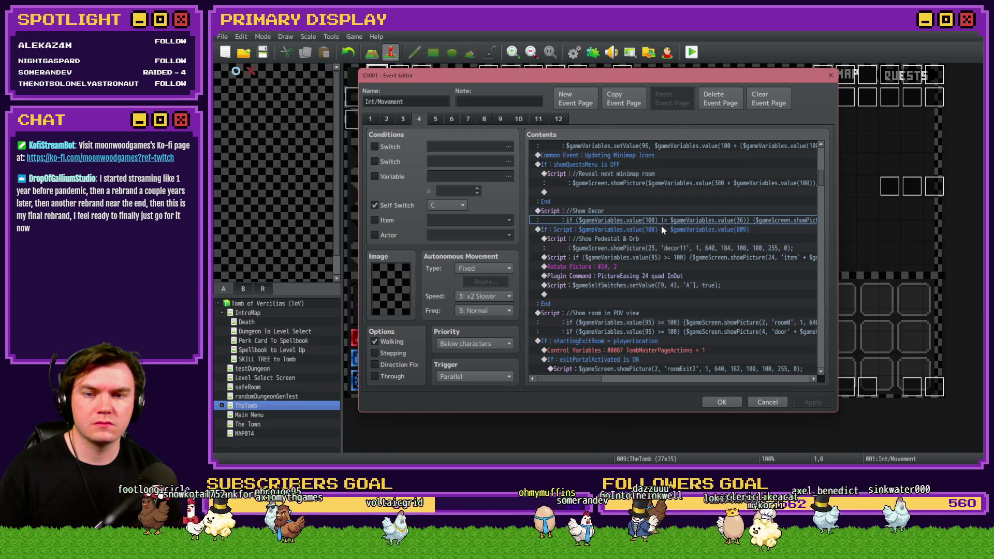
left_click(584, 121)
left_click(566, 121)
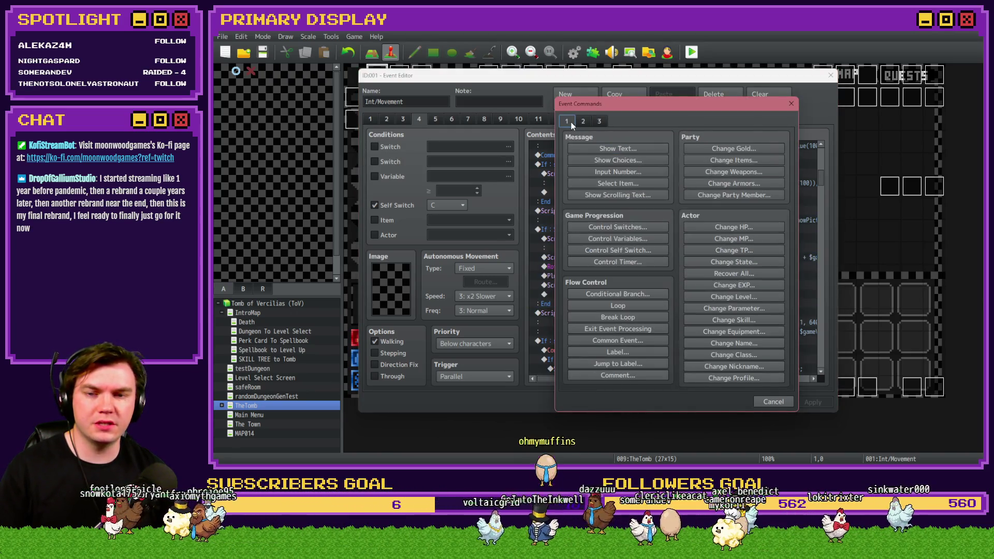
left_click(636, 228)
left_click(740, 236)
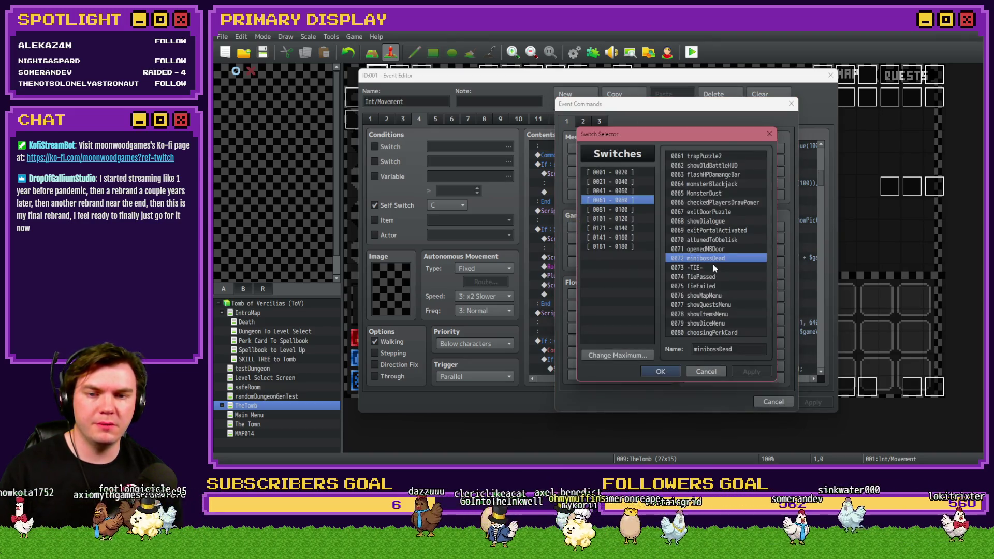
key("Escape")
key("Escape")
key("Escape")
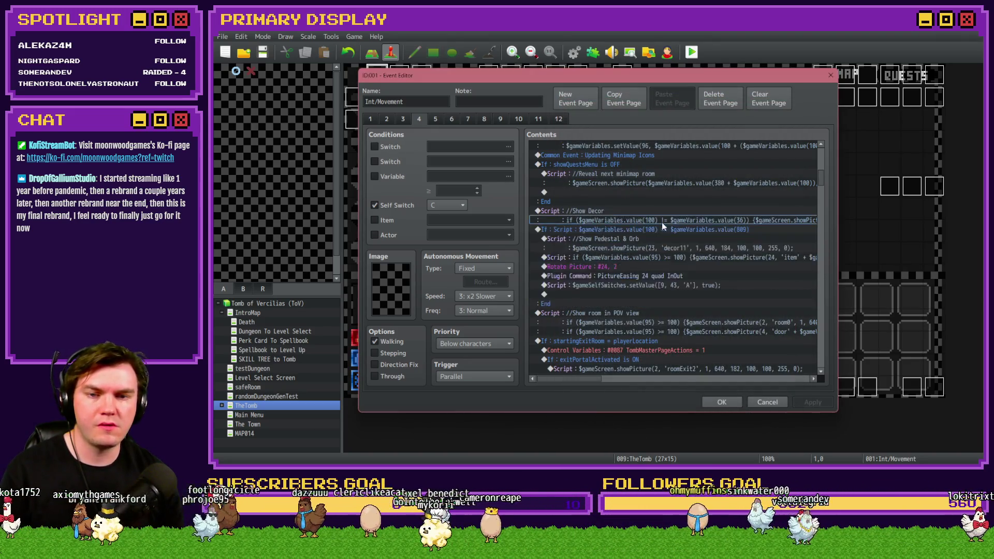
Append && $gameSwitches.value(72) === true to the pedestal If : Script condition
double_click(663, 229)
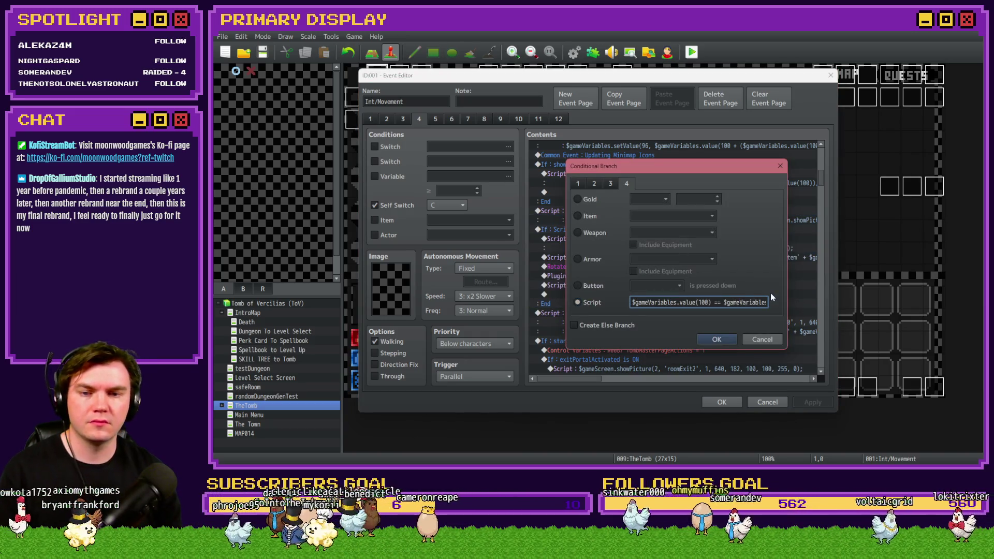
key("Escape")
key("Return")
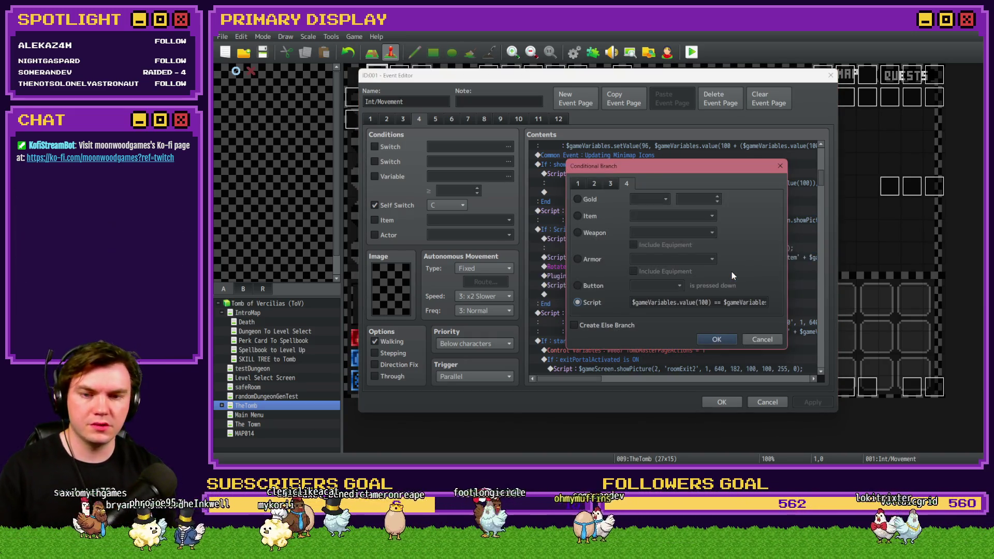
left_click(737, 303)
key("End")
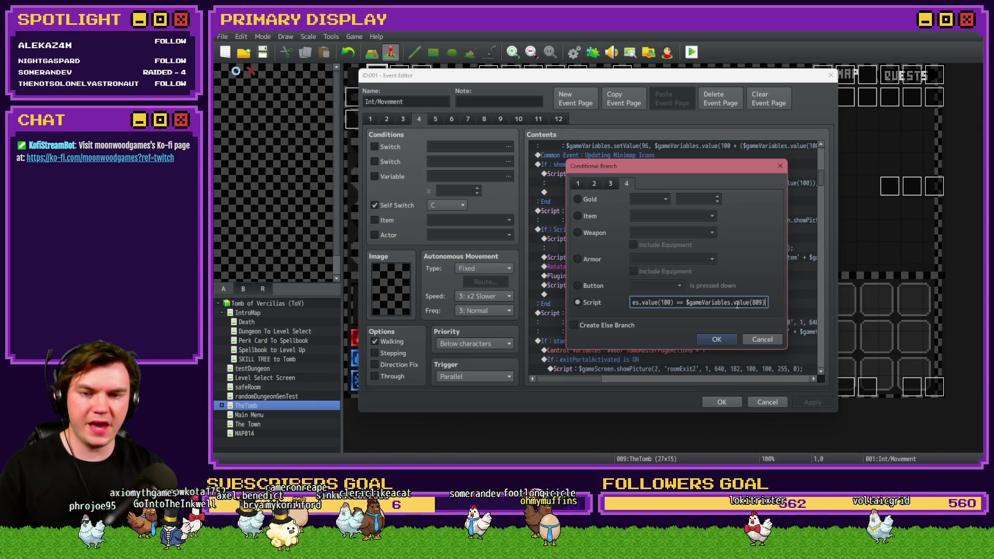
type("&& $gameSc")
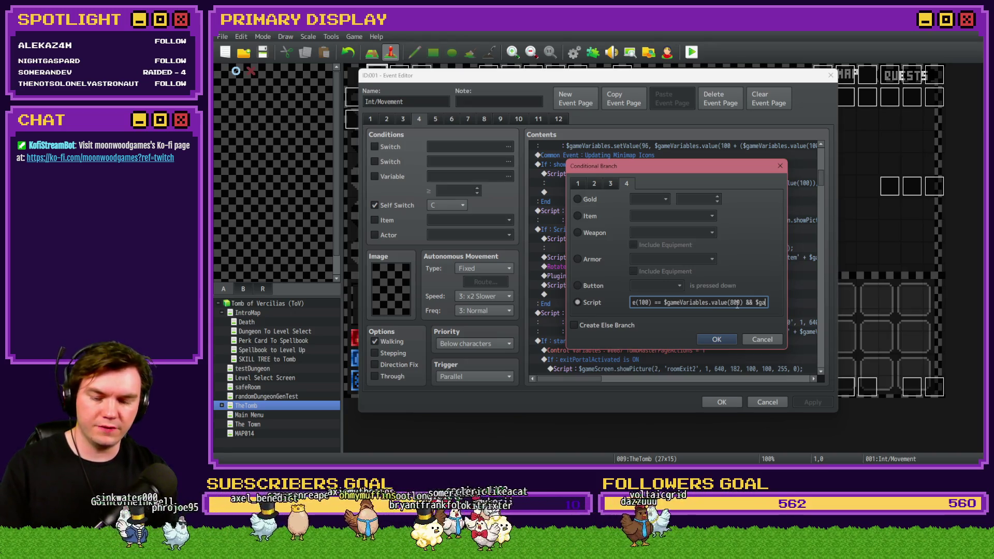
type("itch")
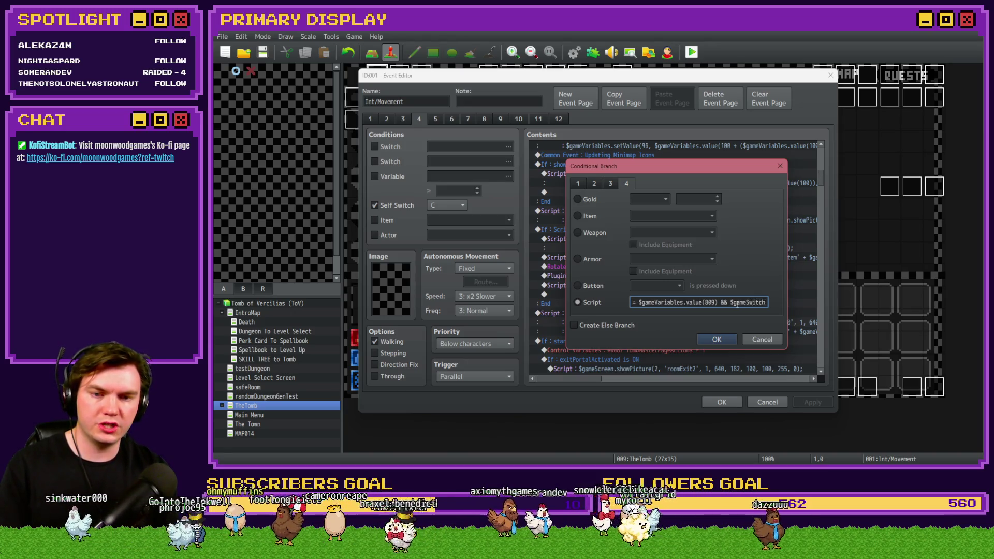
type("es.value()")
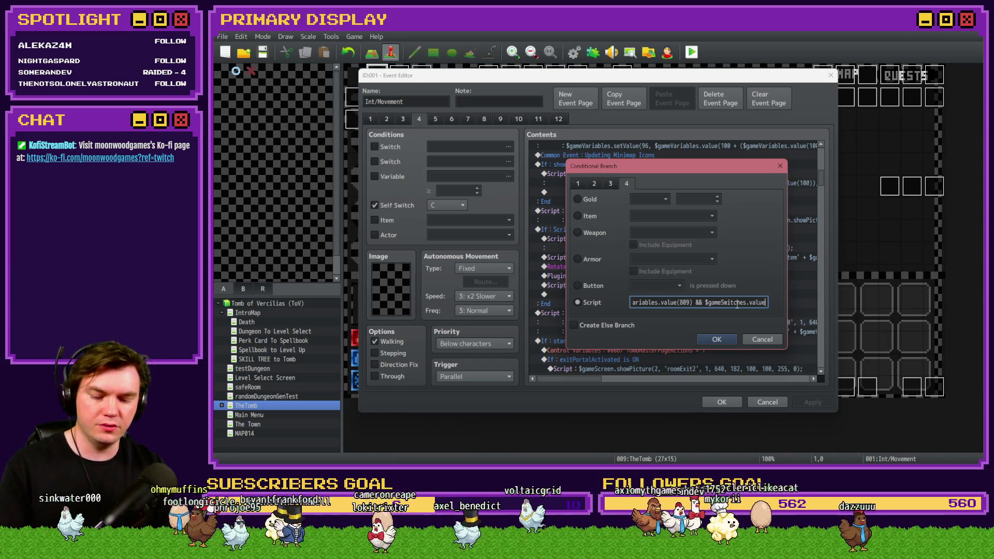
key("Left")
type("72")
key("Right")
type("===")
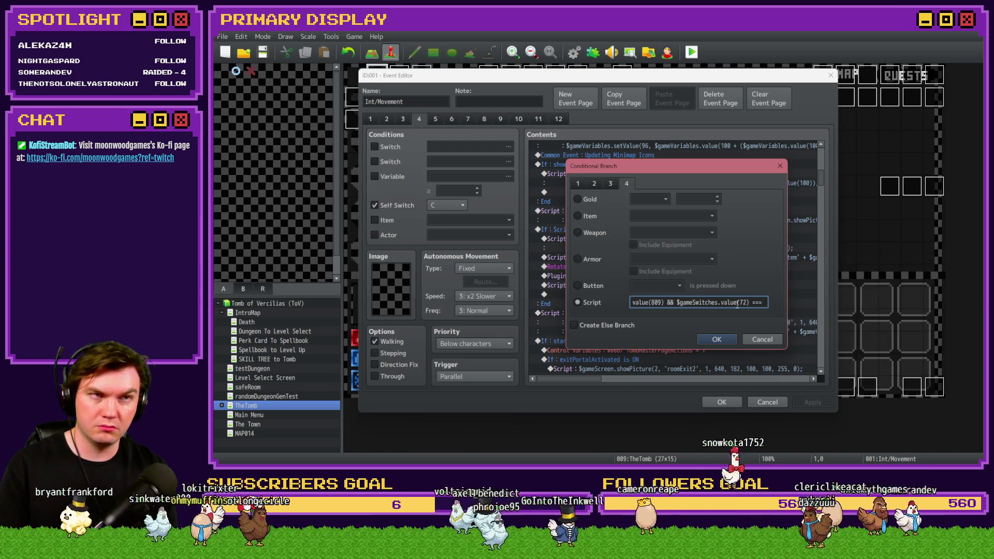
type(" true")
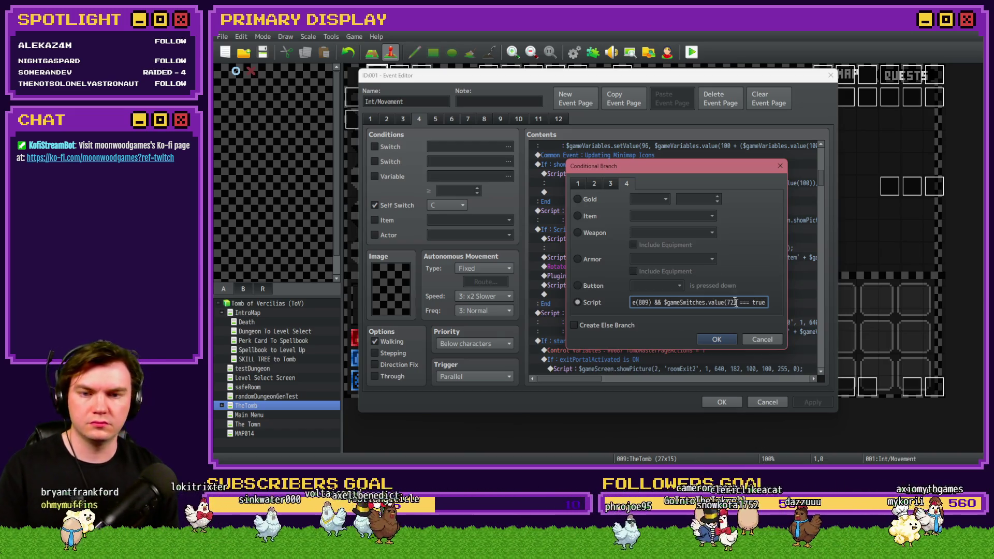
Confirm the edited condition, close the event editor and launch a playtest
left_click(725, 342)
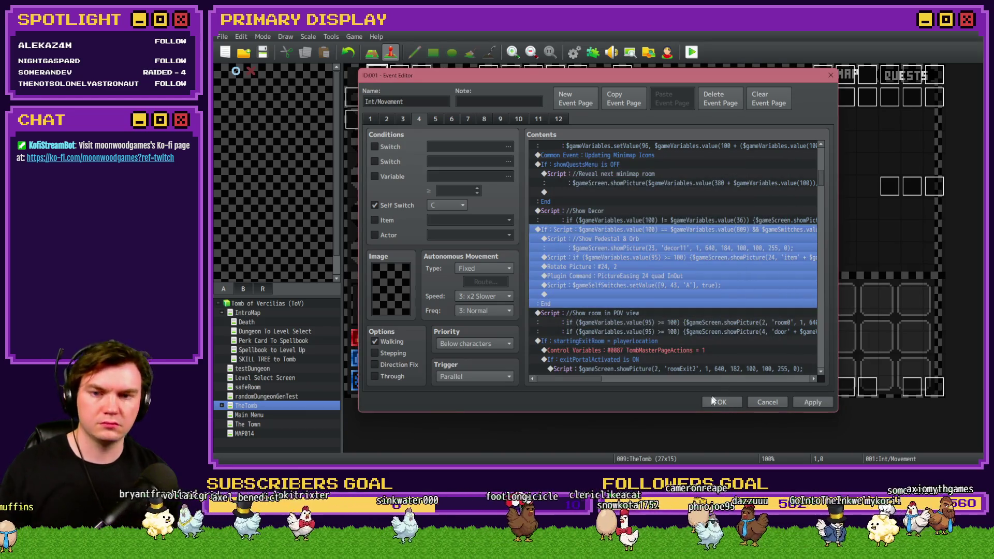
left_click(716, 400)
left_click(692, 52)
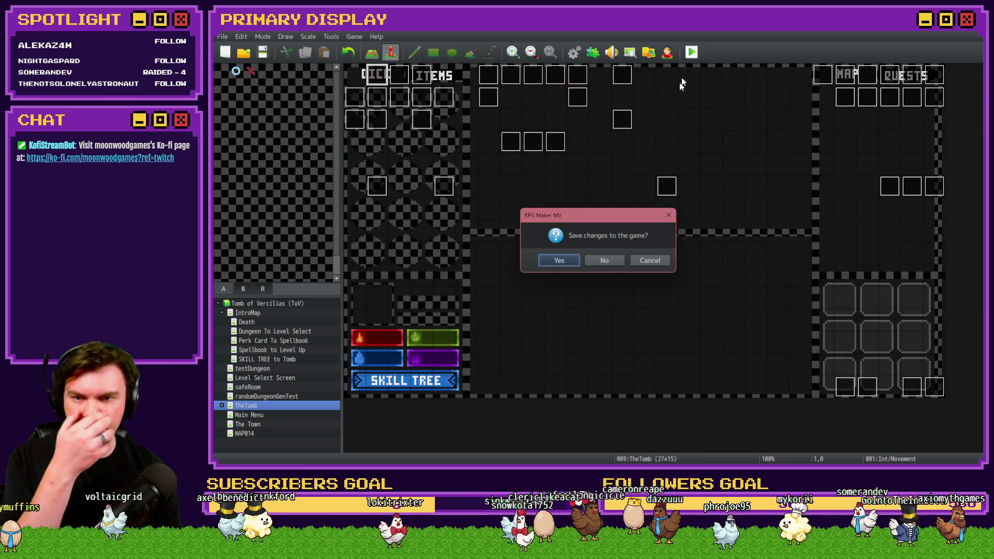
Save changes and walk through the dungeon corridor up to the miniboss door
left_click(579, 257)
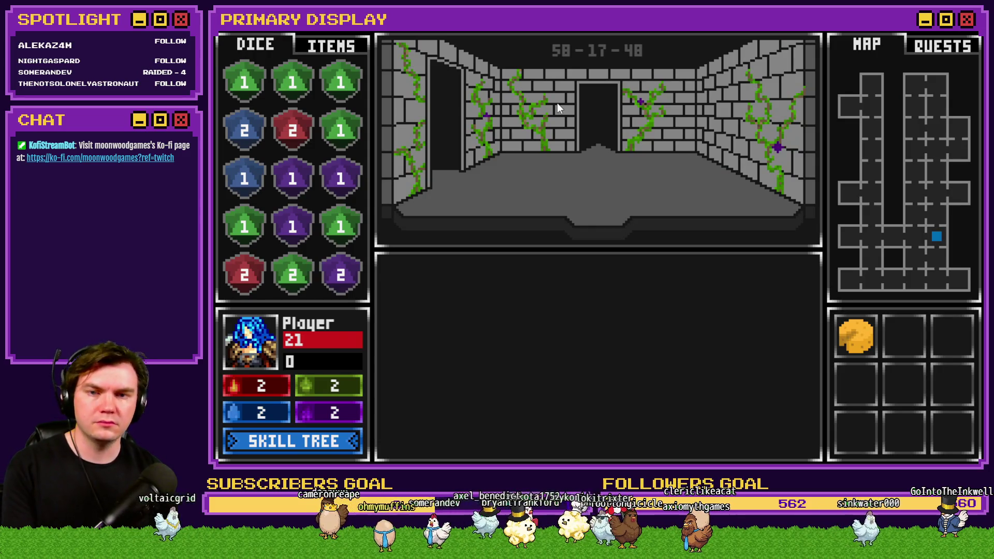
key("a")
key("w")
key("w")
key("w")
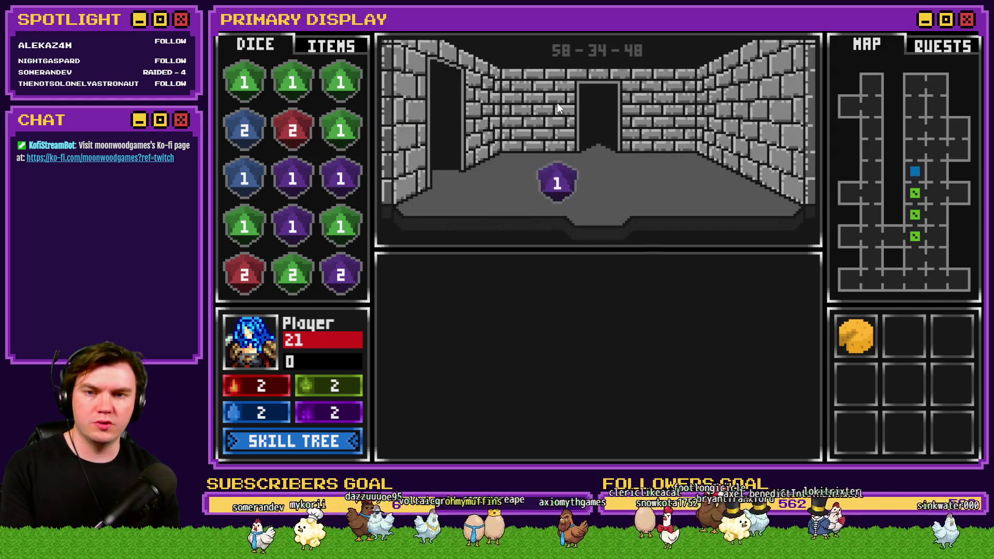
key("w")
key("d")
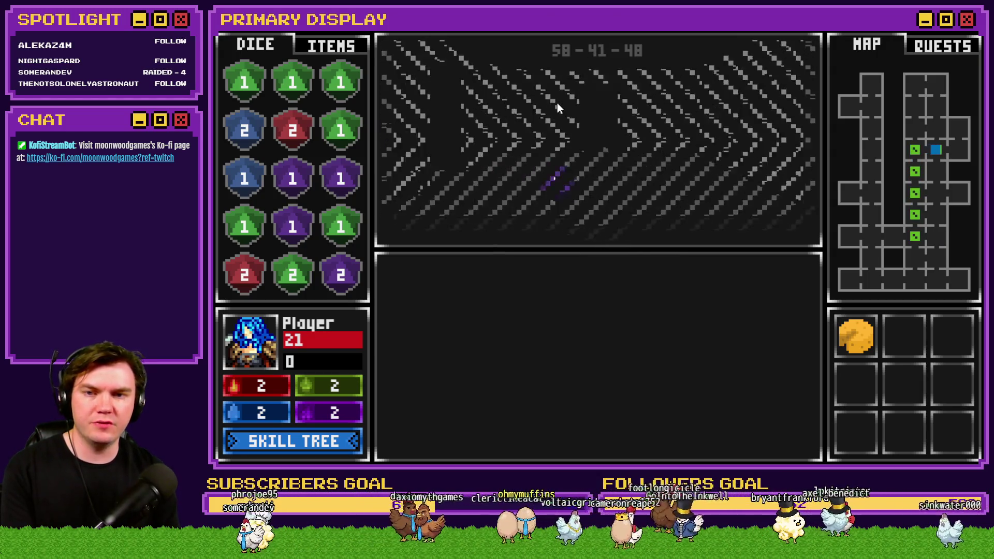
key("d")
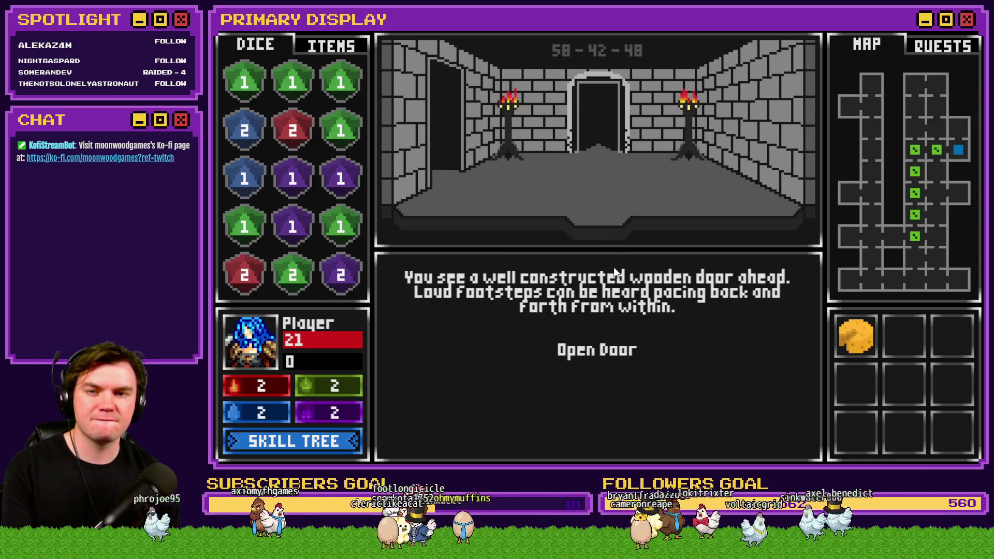
key("a")
key("d")
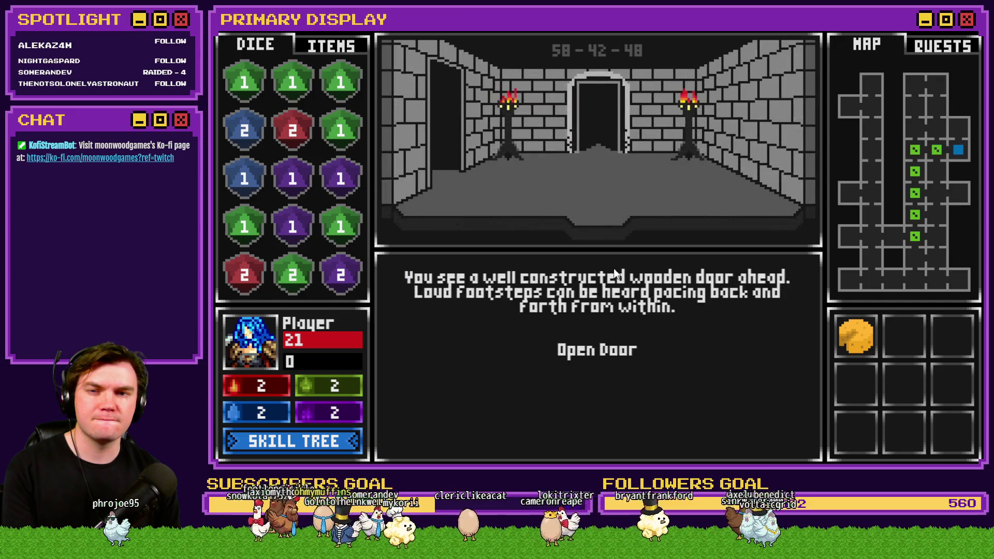
key("a")
key("d")
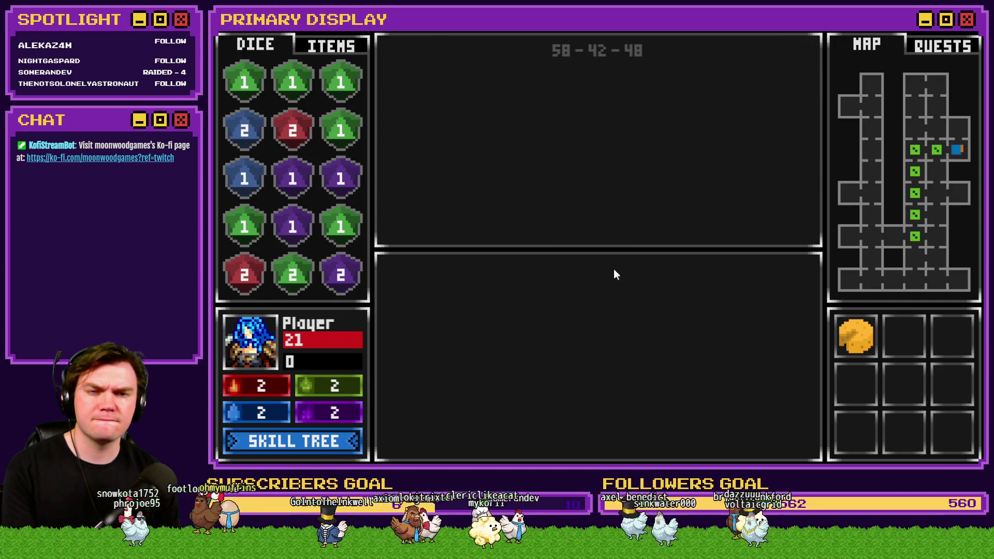
key("a")
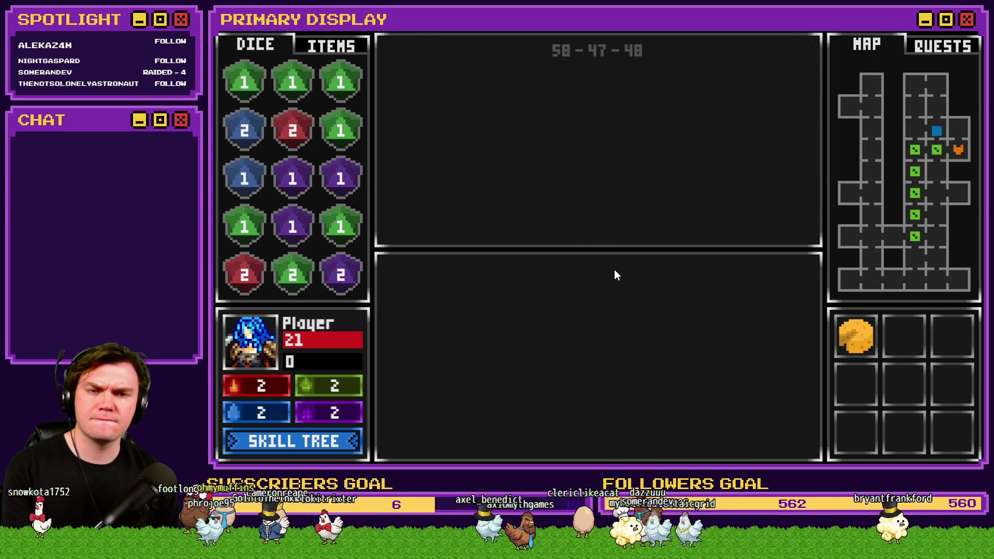
key("d")
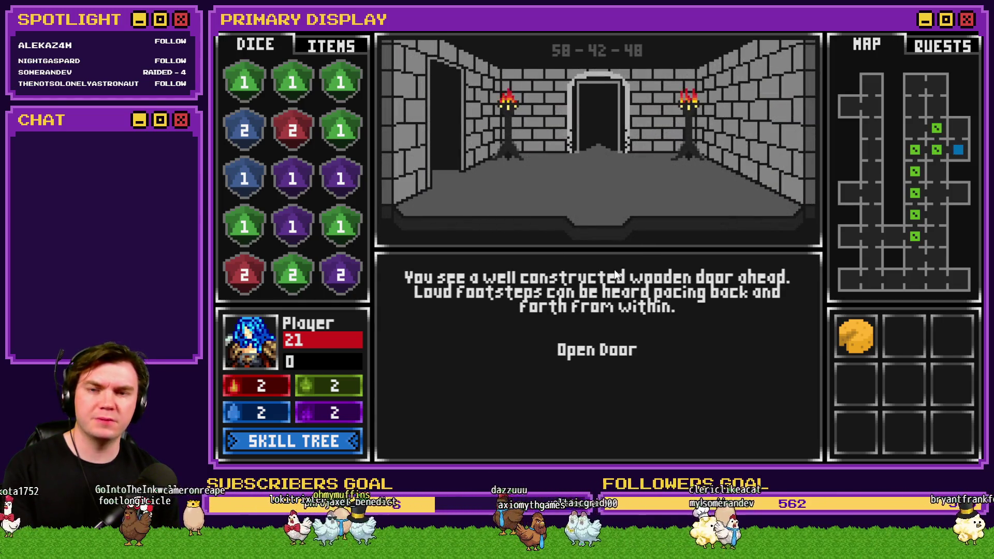
Open the door, step into the Danathor fight, and close the playtest
left_click(612, 350)
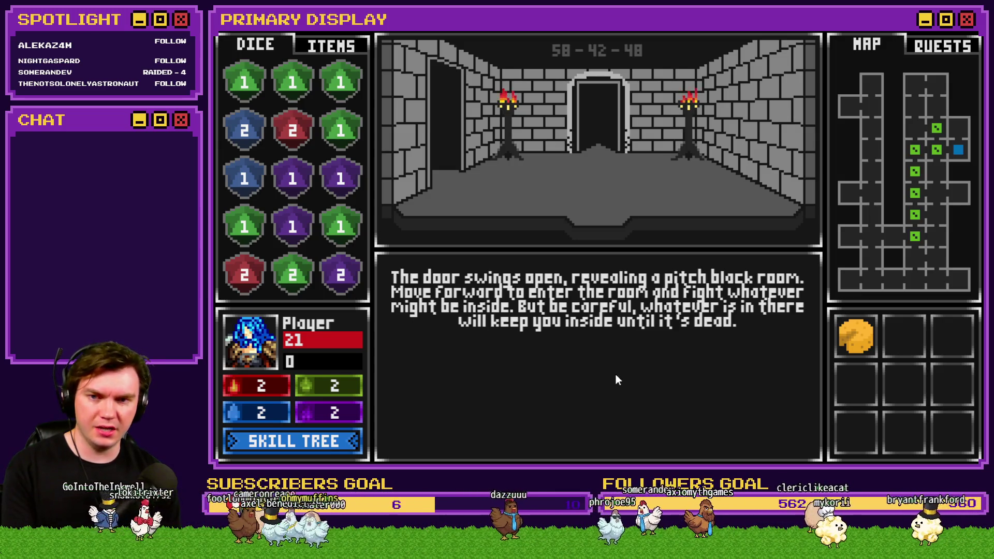
key("w")
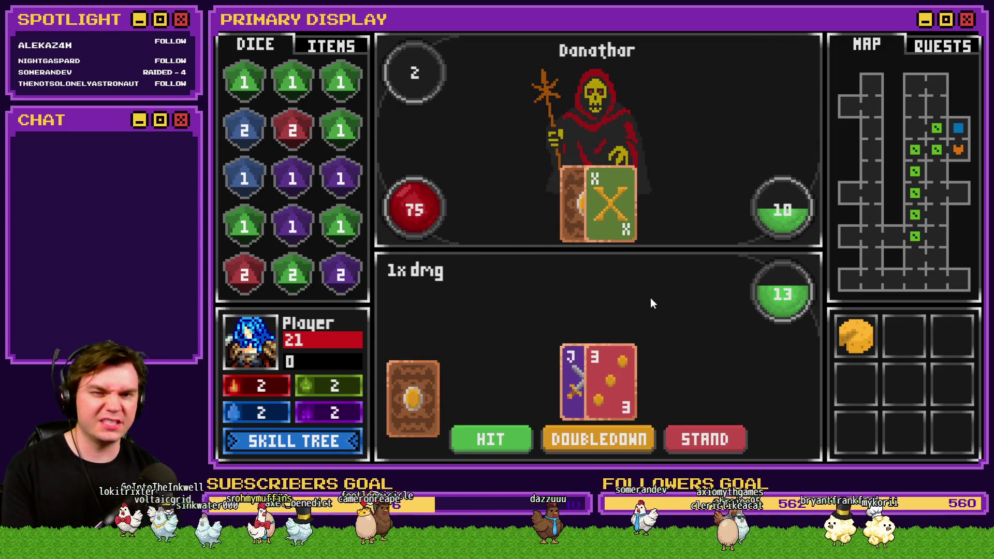
key("alt+F4")
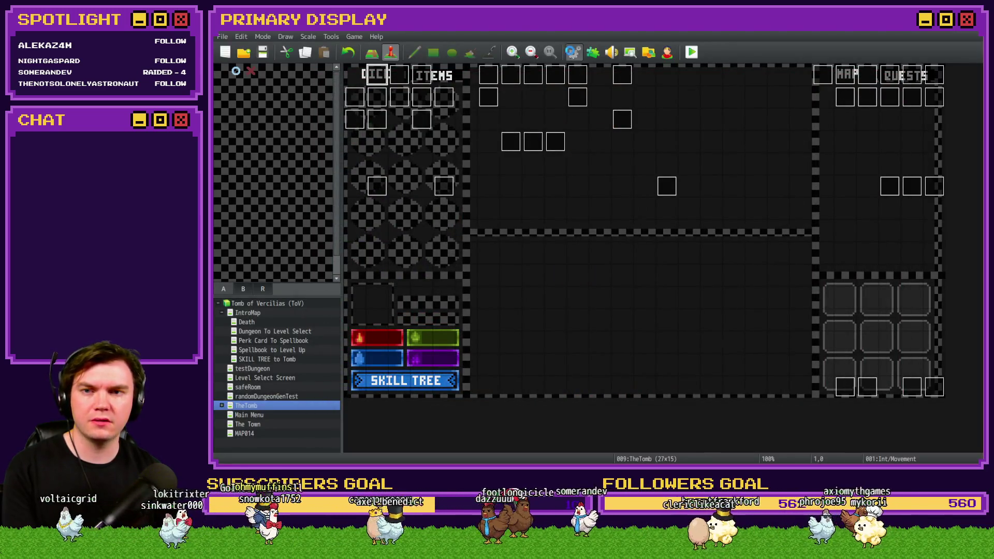
left_click(572, 52)
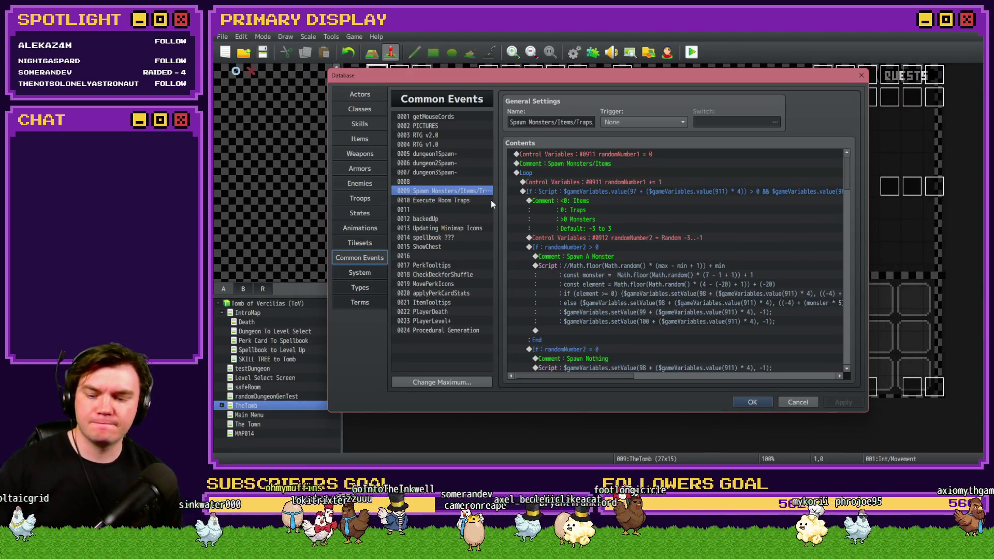
key("Escape")
double_click(384, 77)
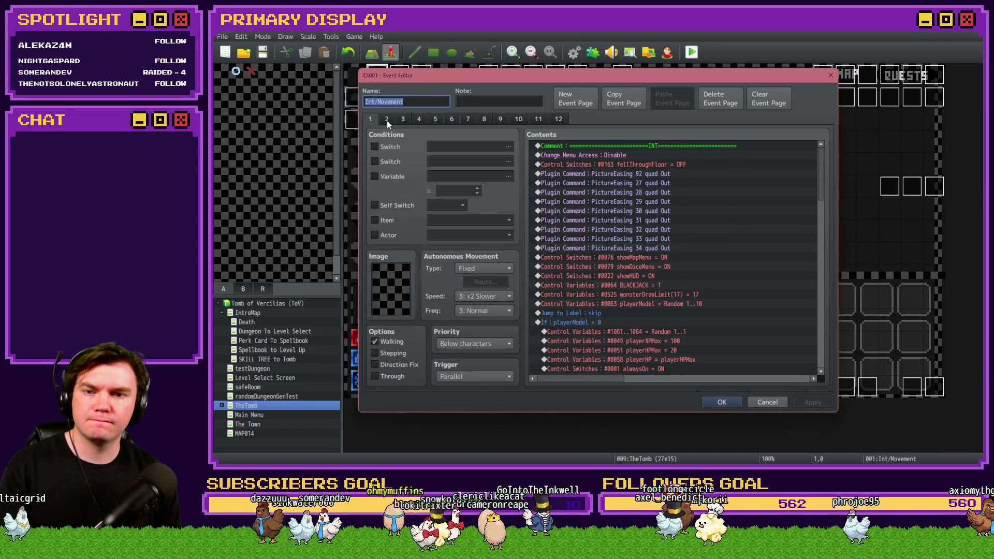
left_click(386, 120)
left_click(419, 119)
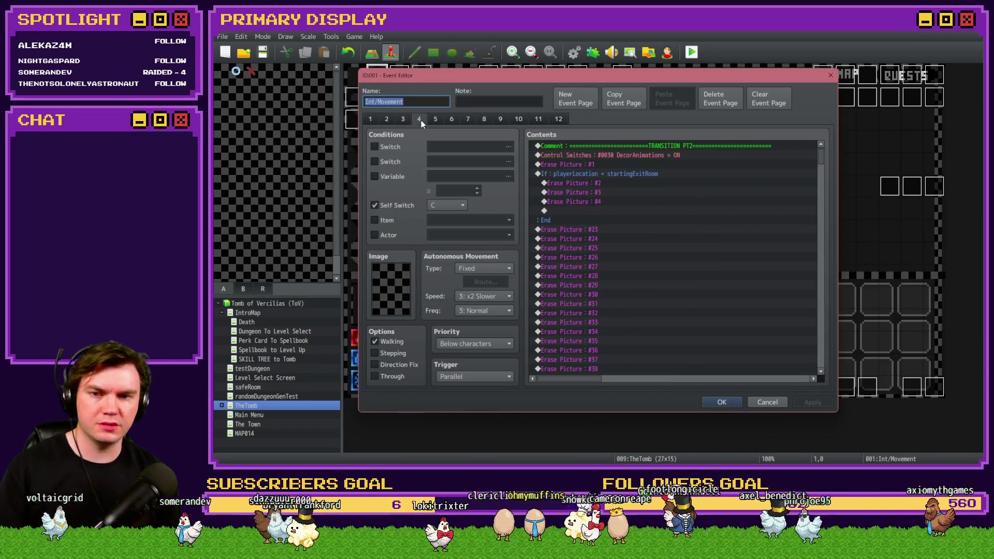
scroll(657, 268, "down", 7)
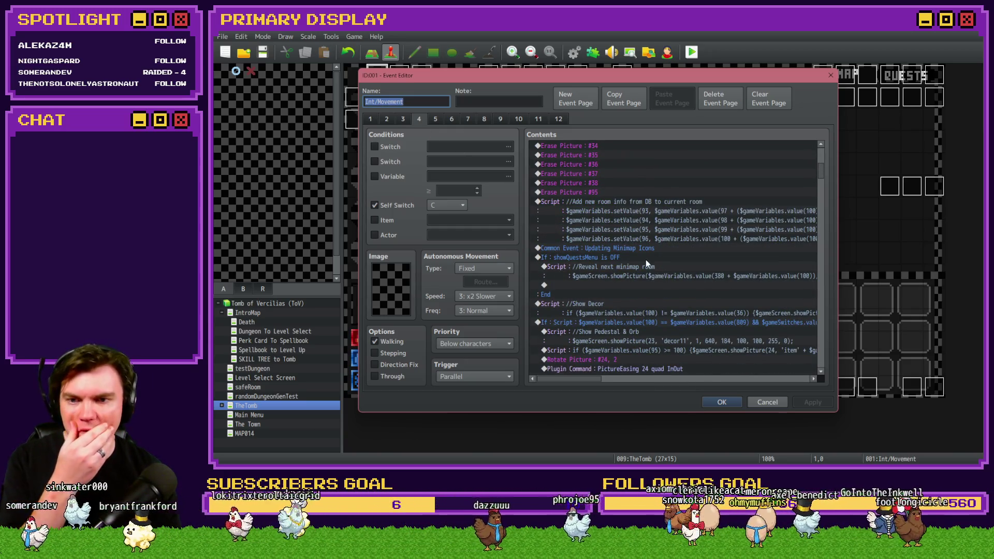
scroll(645, 259, "down", 2)
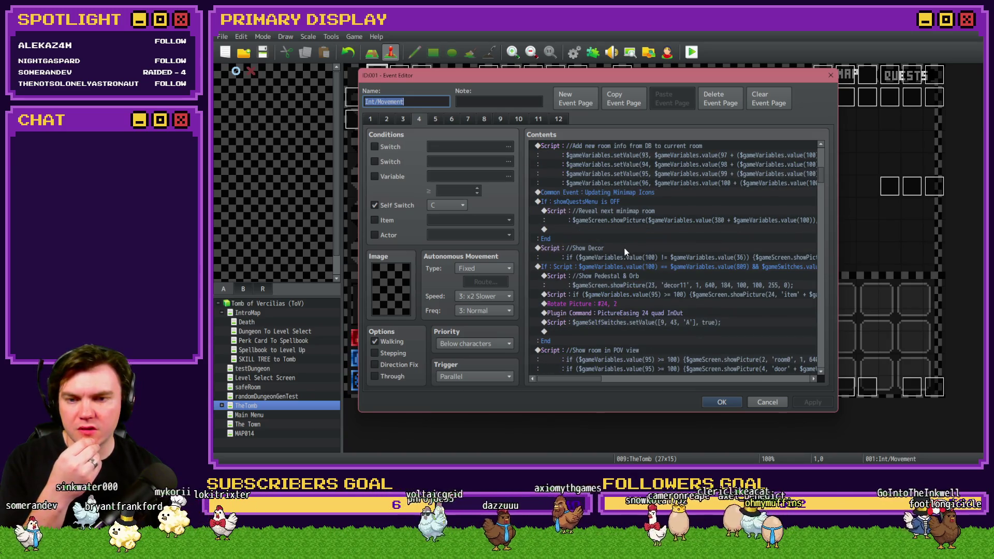
left_click(624, 248)
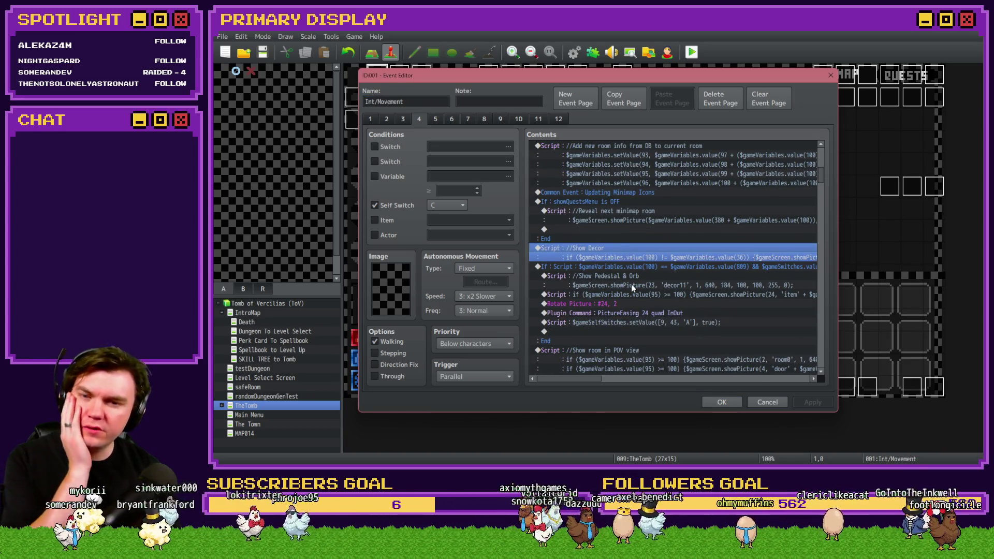
left_click(630, 267)
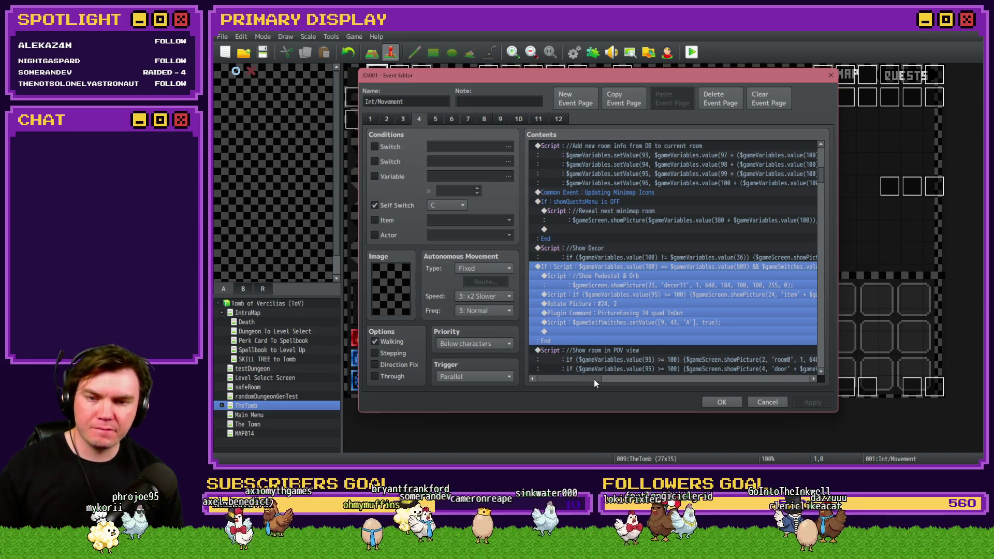
mouse_move(595, 378)
left_mouse_down()
mouse_move(615, 380)
mouse_move(594, 382)
left_mouse_up()
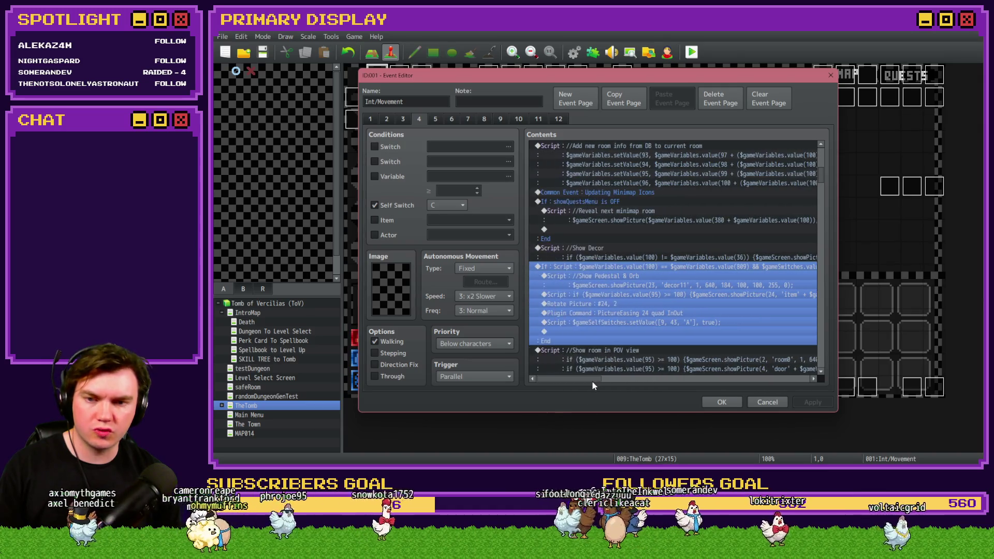
left_click(662, 284)
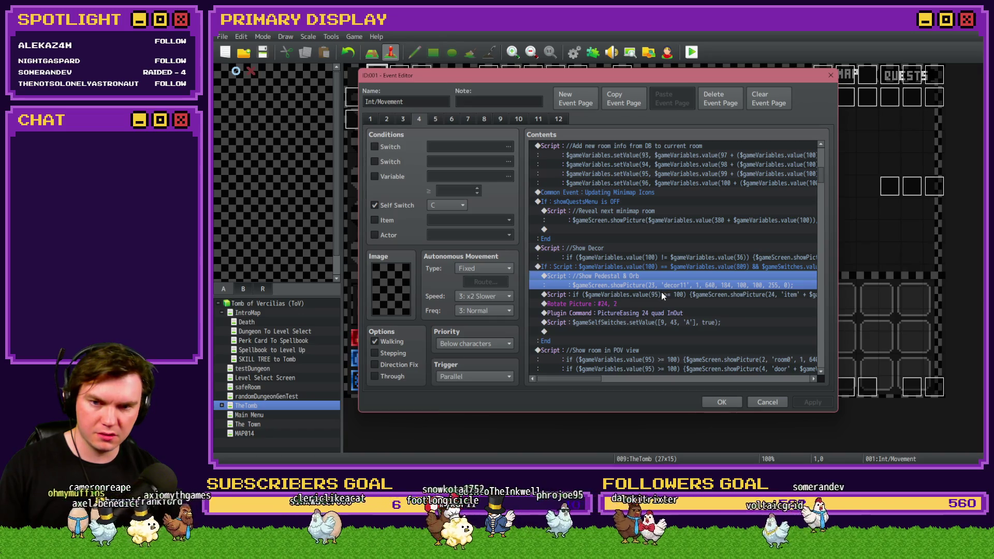
key("alt+Tab")
key("alt+Tab")
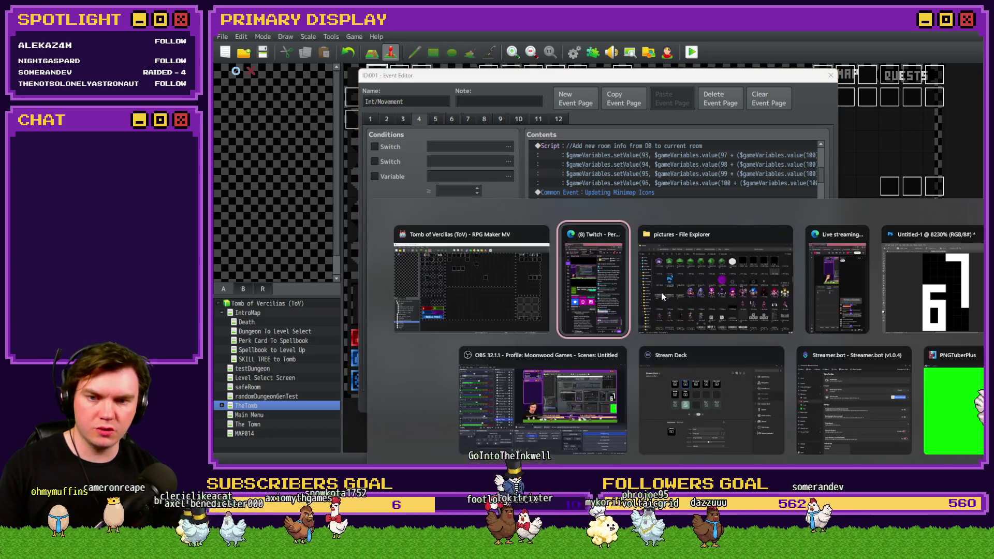
Preview decor11.png from the pictures folder to confirm it shows the stone pedestal
scroll(587, 200, "up", 10)
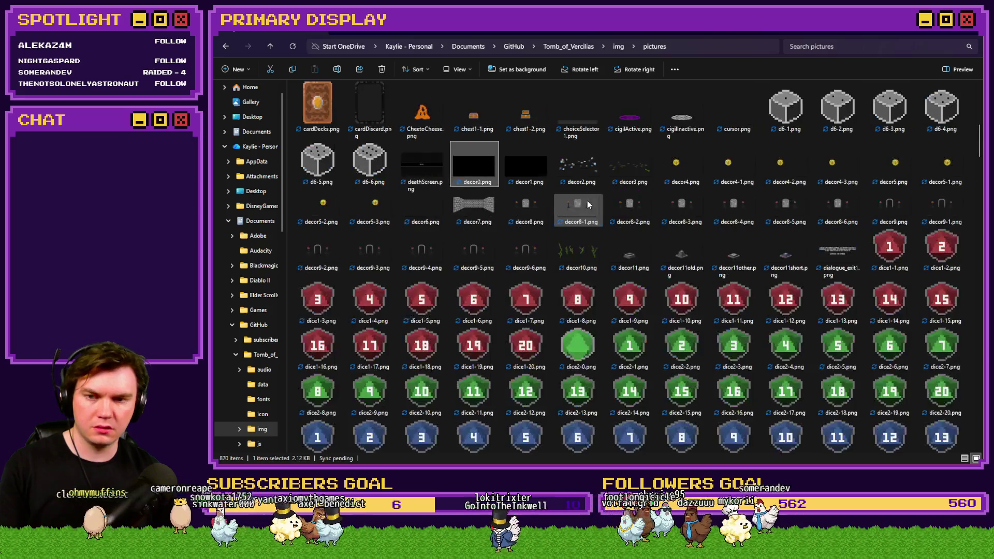
left_click(473, 176)
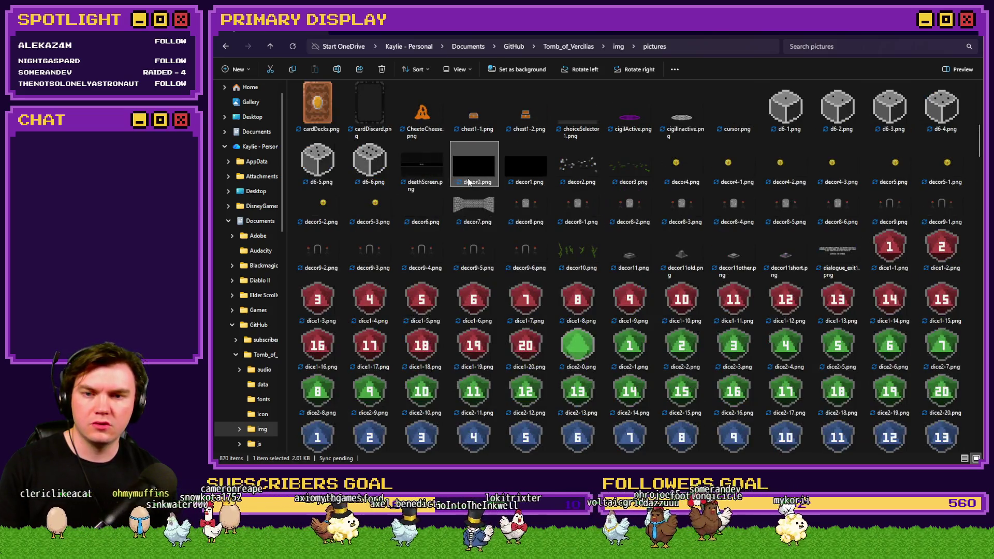
left_click(630, 259)
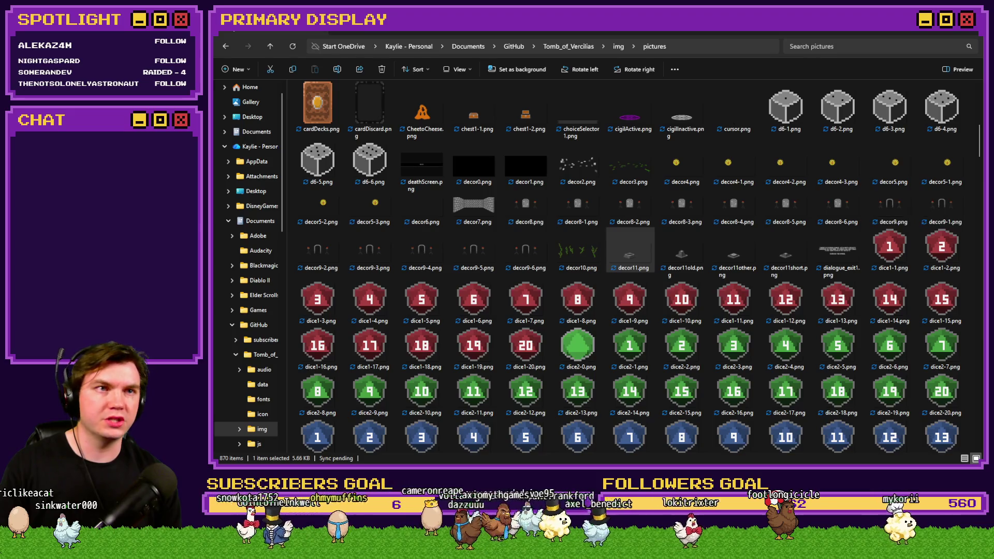
key("Return")
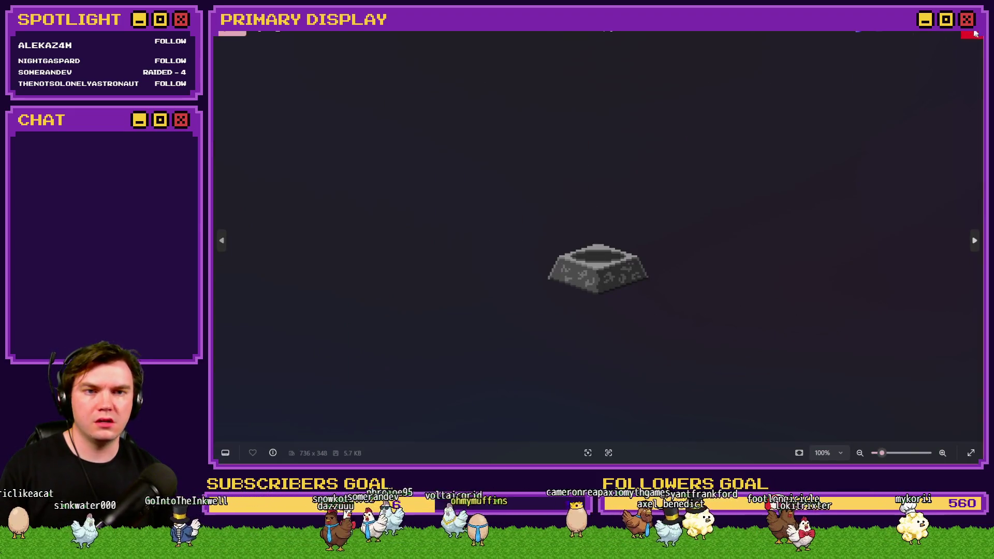
left_click(970, 34)
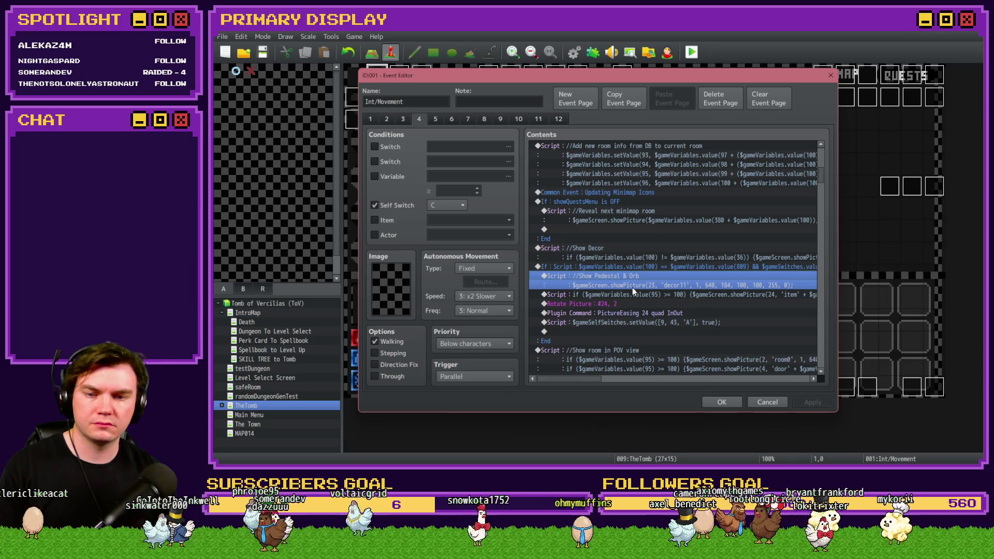
Review the Show Picture #25 obelisk3-1 image setting, then close the editor unchanged
scroll(633, 287, "down", 2)
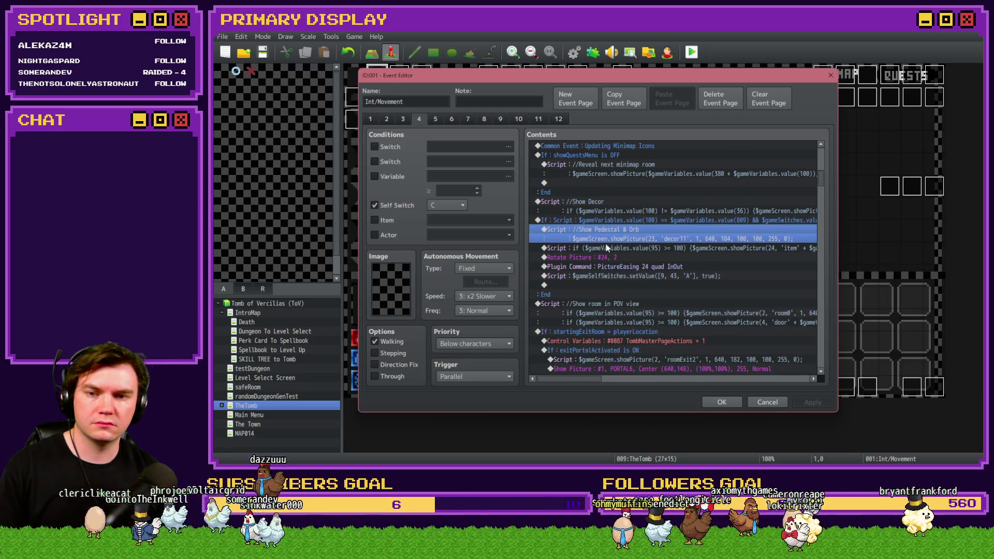
left_click(605, 222)
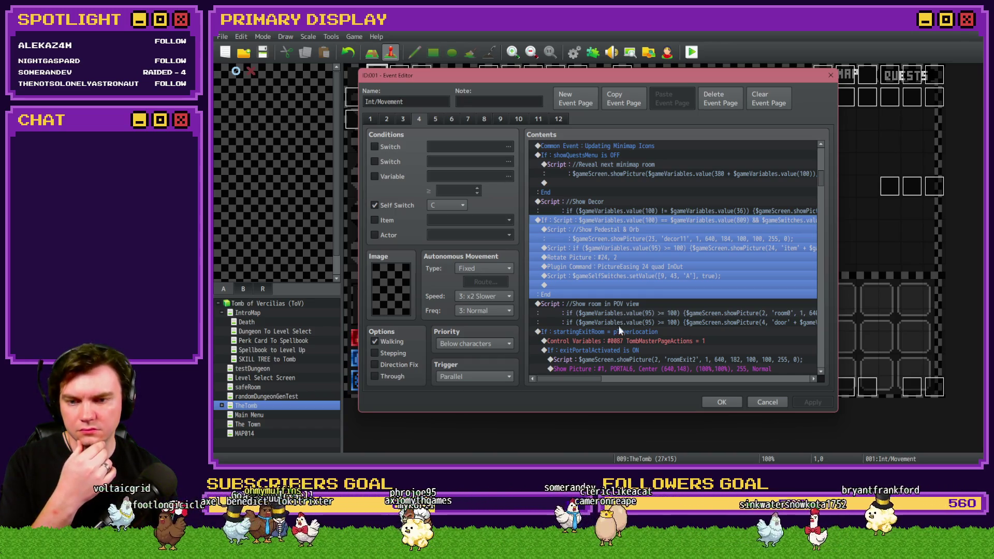
scroll(618, 327, "down", 2)
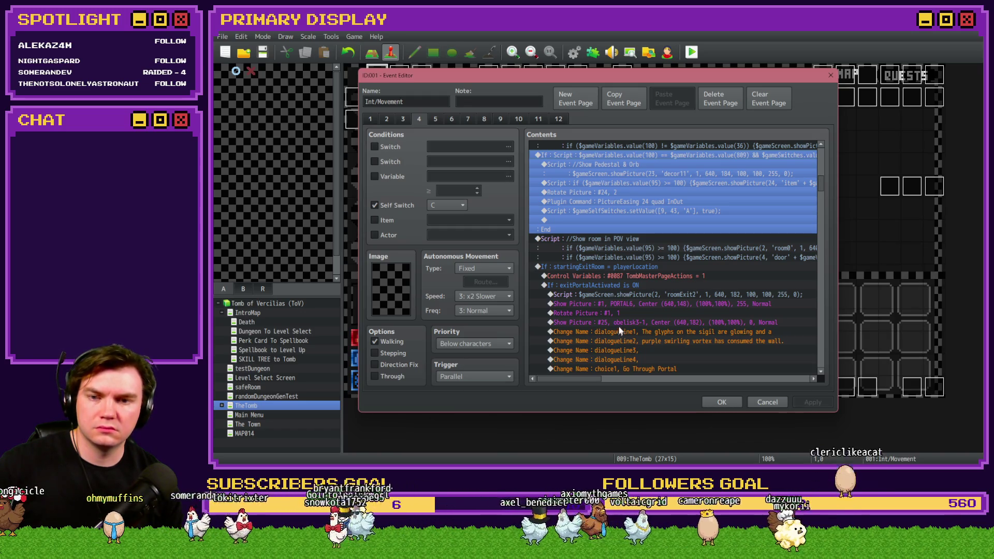
scroll(638, 287, "down", 2)
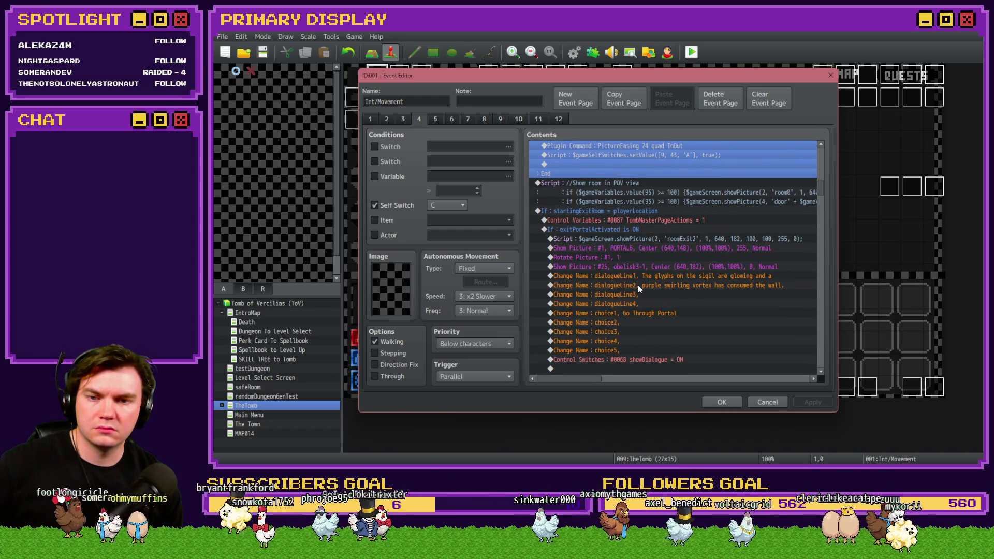
double_click(644, 267)
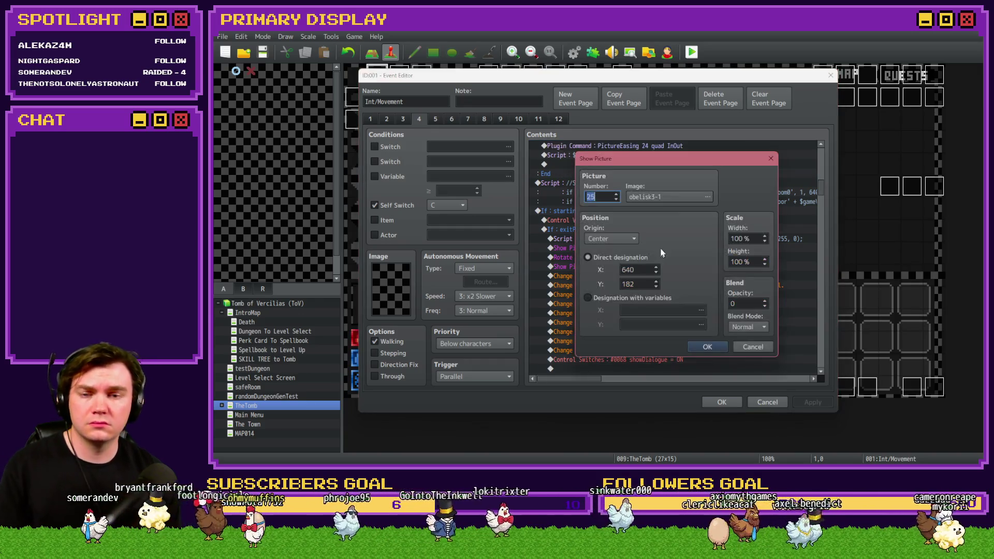
left_click(666, 201)
key("Escape")
key("Escape")
key("Escape")
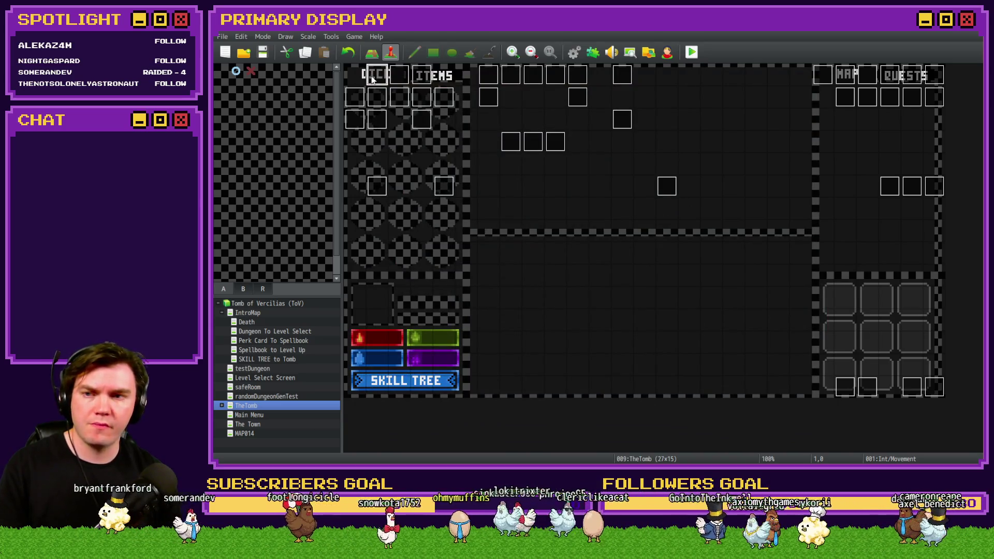
Reopen event 001 Int/Movement and scroll down to the fightingMiniboss block with the roomMB picture
double_click(372, 78)
scroll(594, 279, "down", 10)
scroll(595, 278, "down", 4)
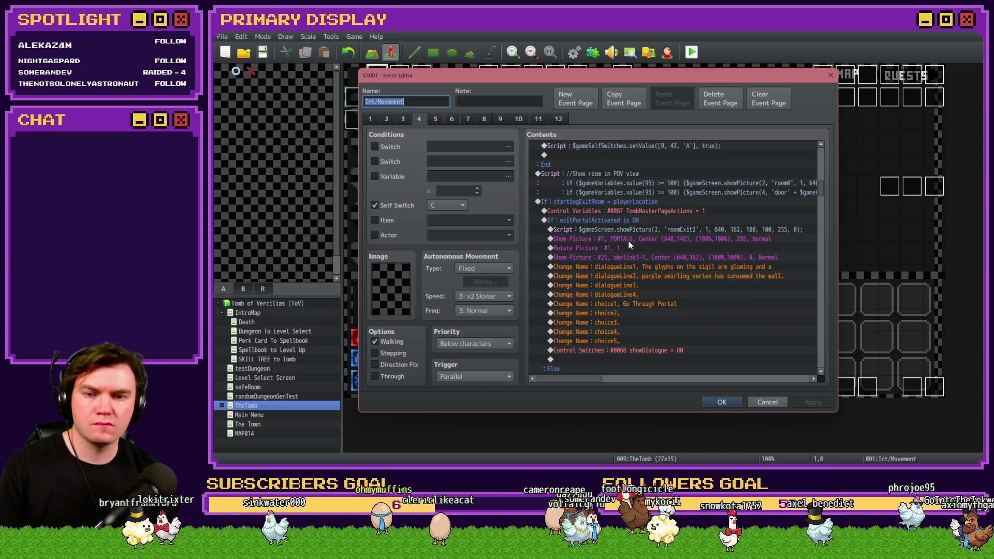
scroll(629, 241, "down", 5)
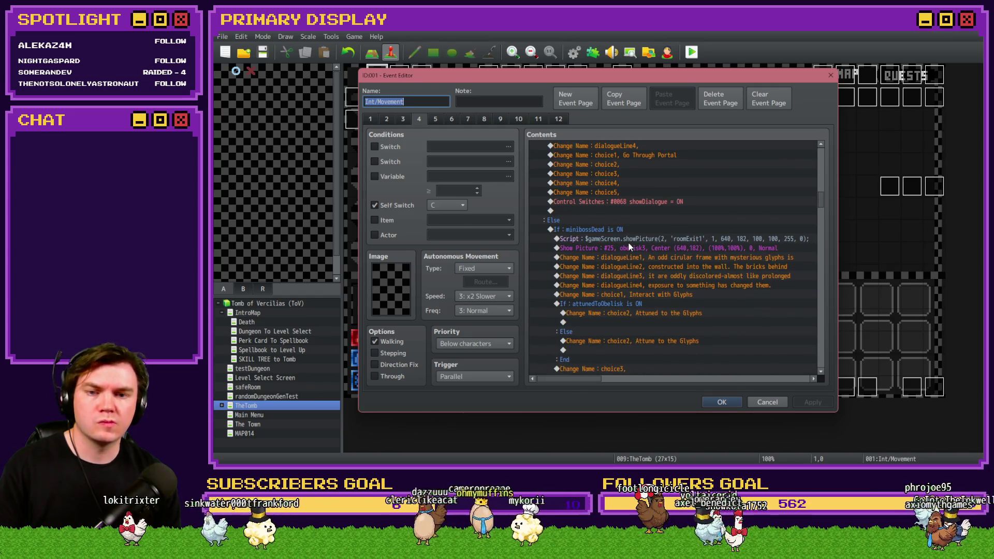
scroll(629, 244, "down", 7)
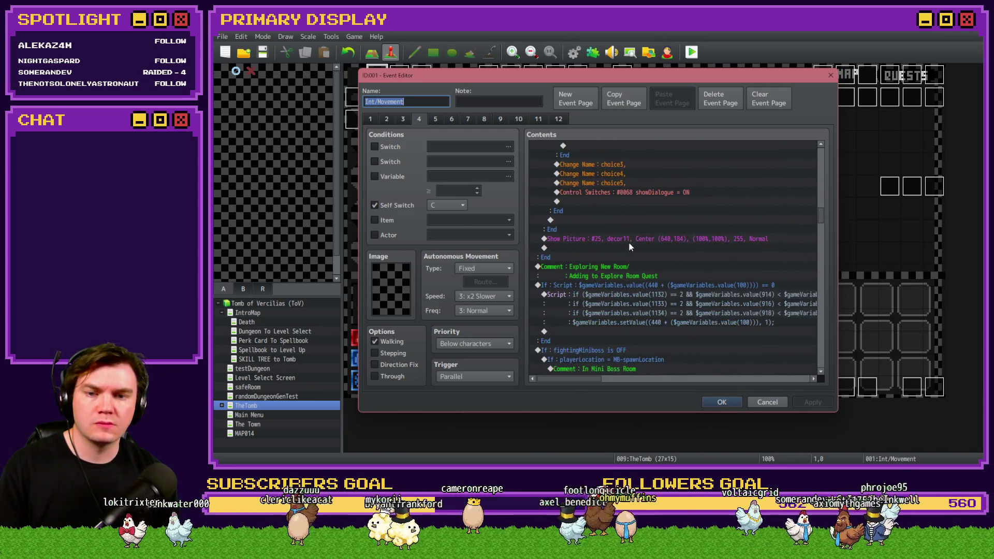
scroll(629, 247, "down", 1)
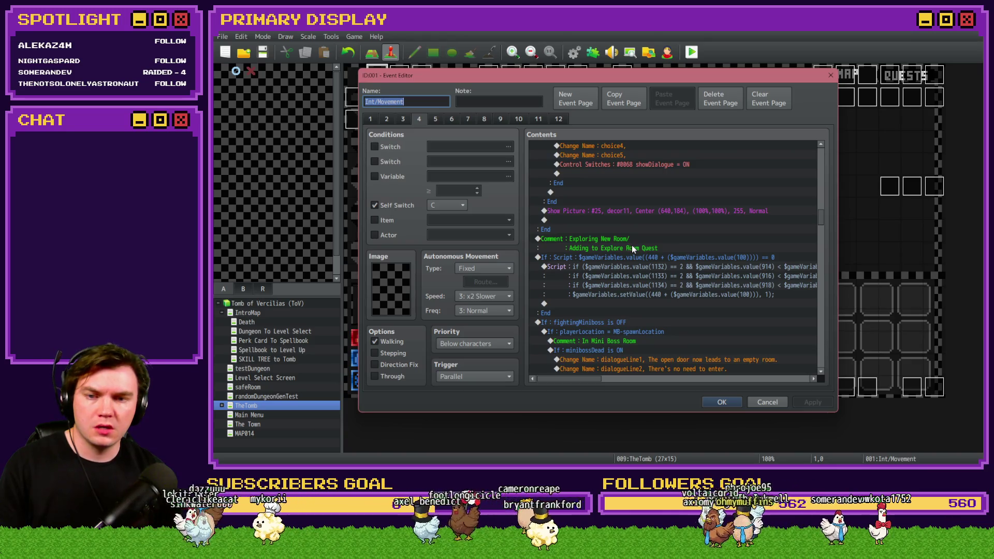
scroll(633, 261, "down", 4)
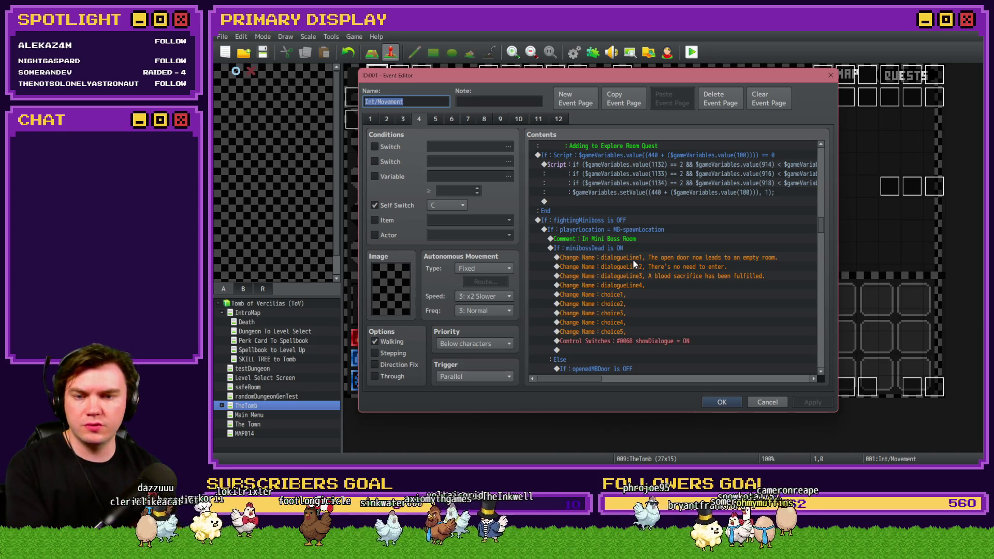
scroll(633, 260, "down", 4)
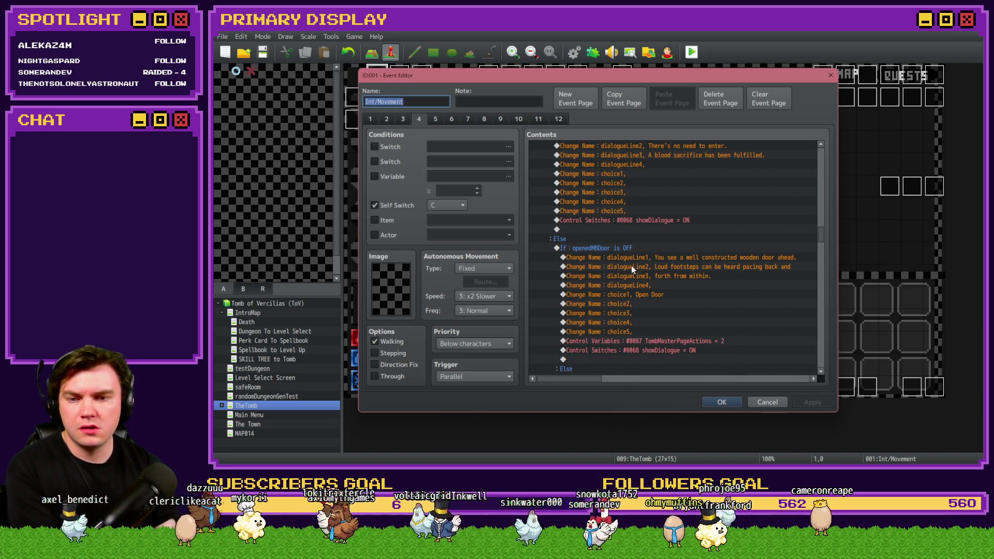
scroll(632, 265, "down", 8)
scroll(632, 268, "down", 2)
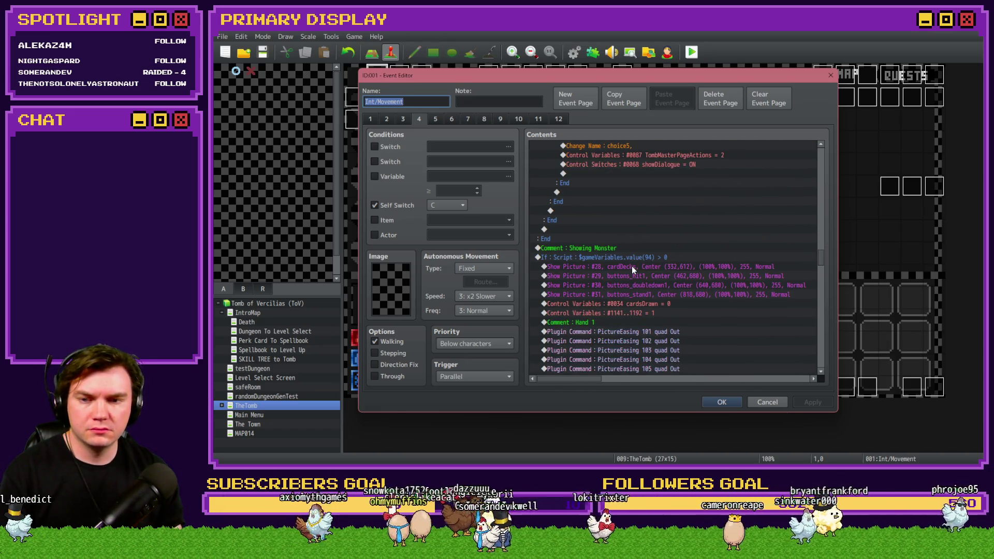
scroll(684, 271, "down", 12)
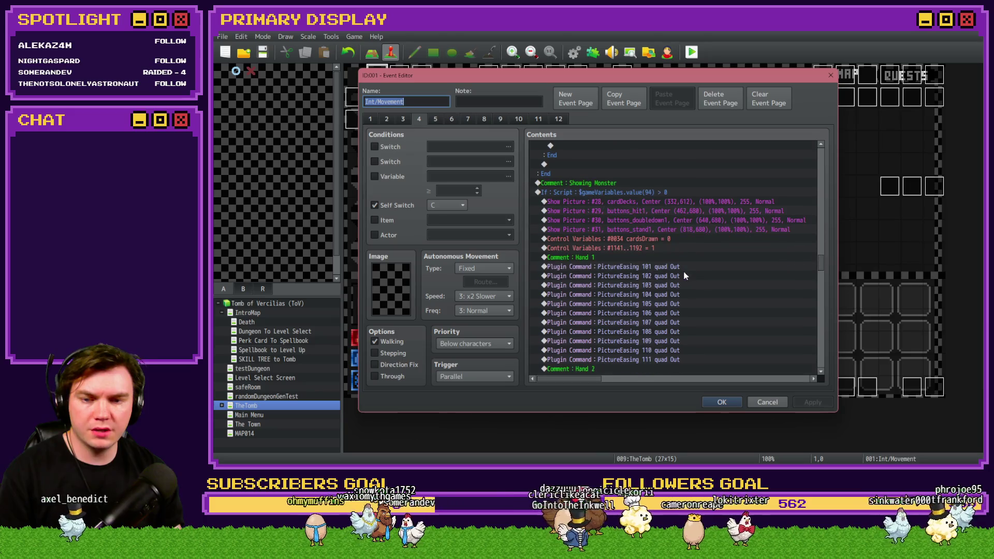
scroll(682, 276, "down", 3)
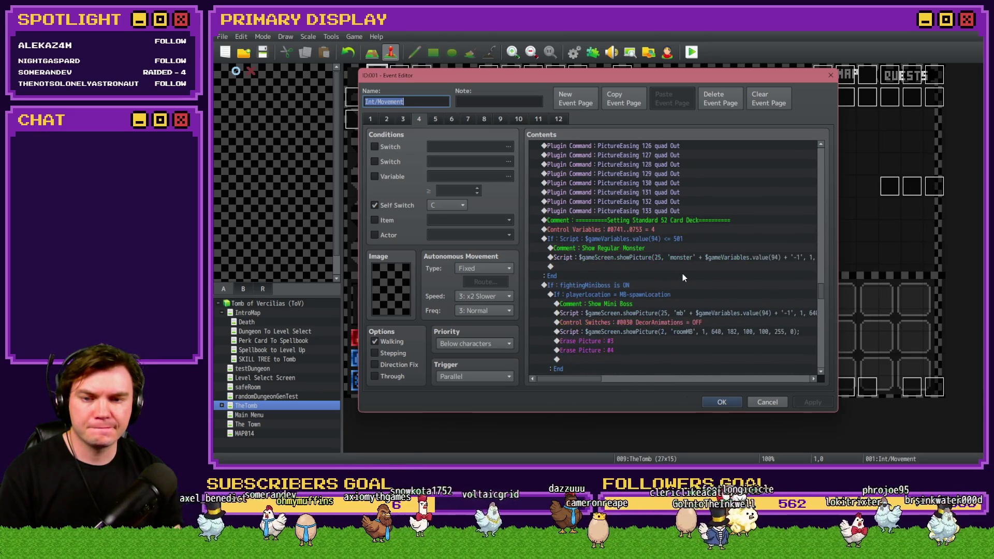
scroll(683, 273, "down", 2)
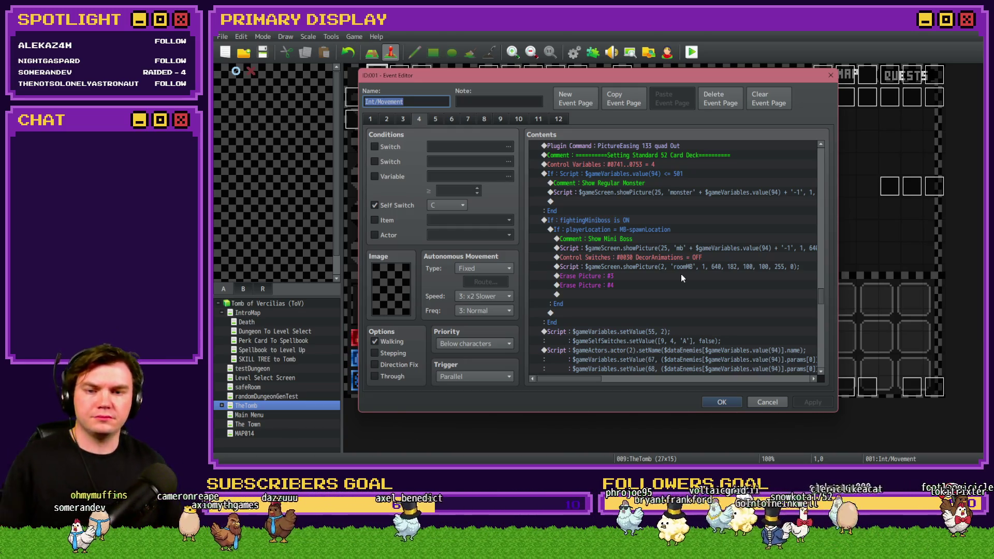
key("alt+Tab")
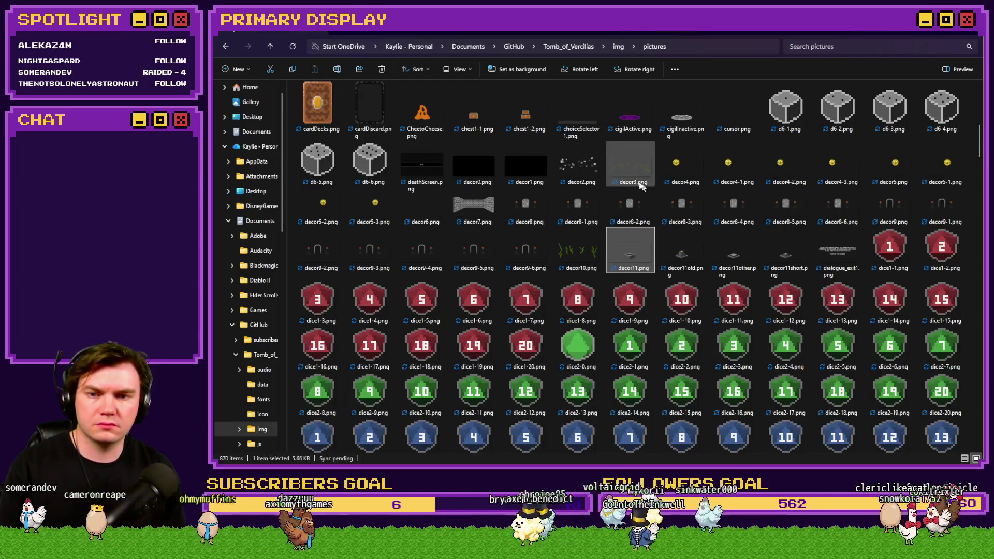
Search the pictures folder for 'mb' and 'room' images and step through them
left_click(633, 192)
type("mb")
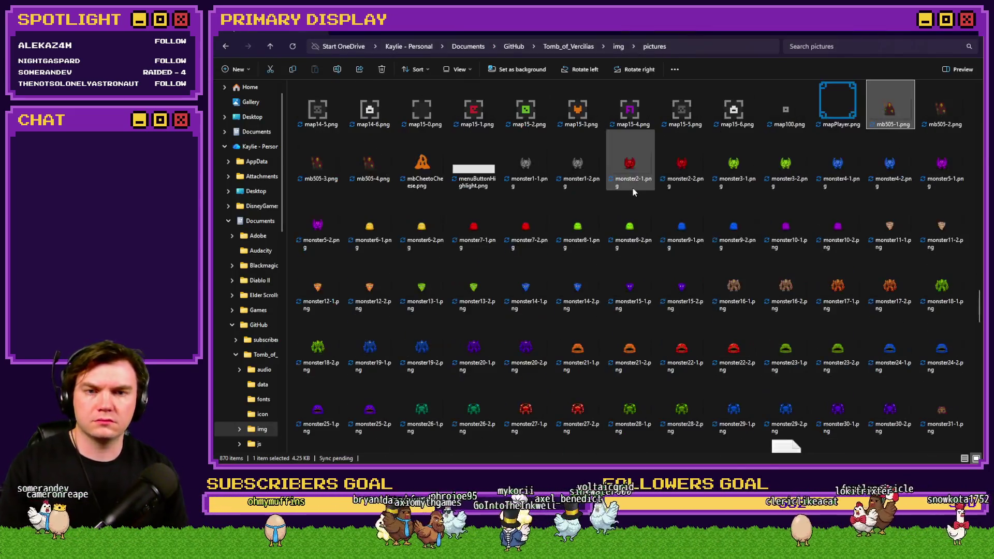
key("alt+Tab")
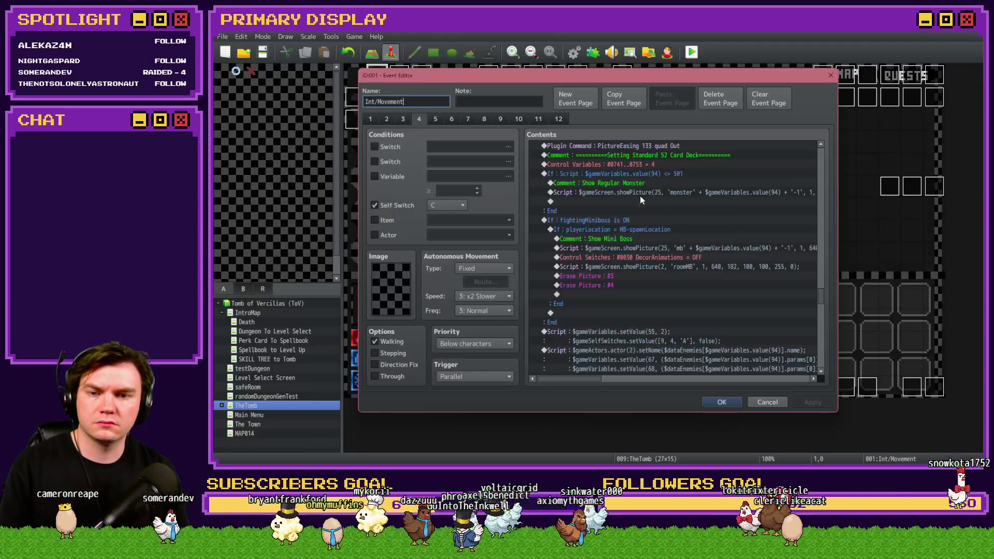
key("alt+Tab")
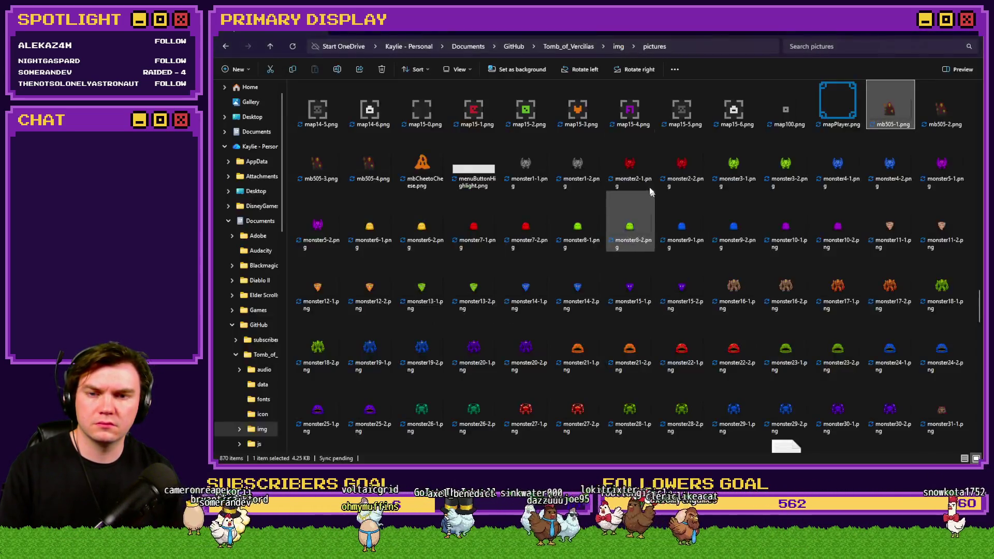
type("room")
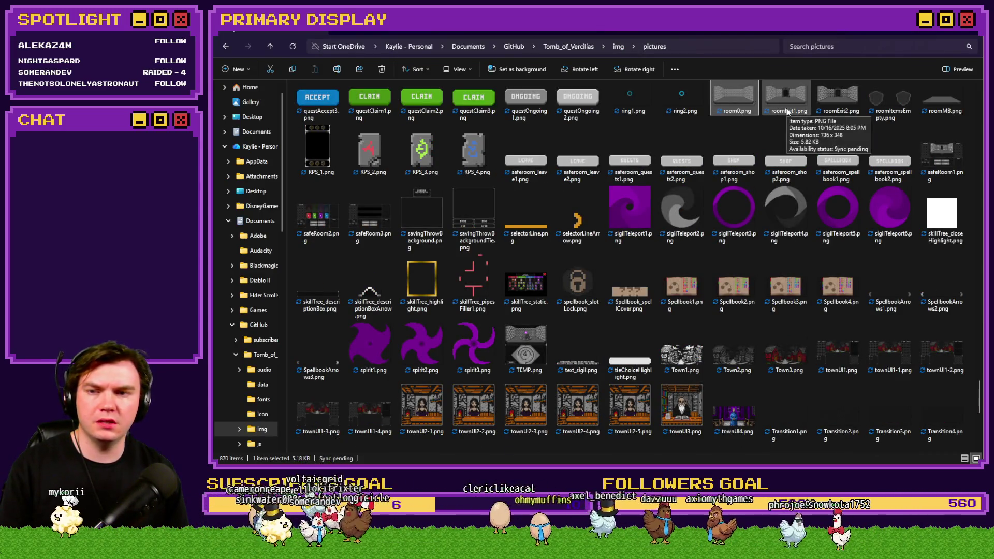
key("Right")
key("Right")
key("Right")
key("Right")
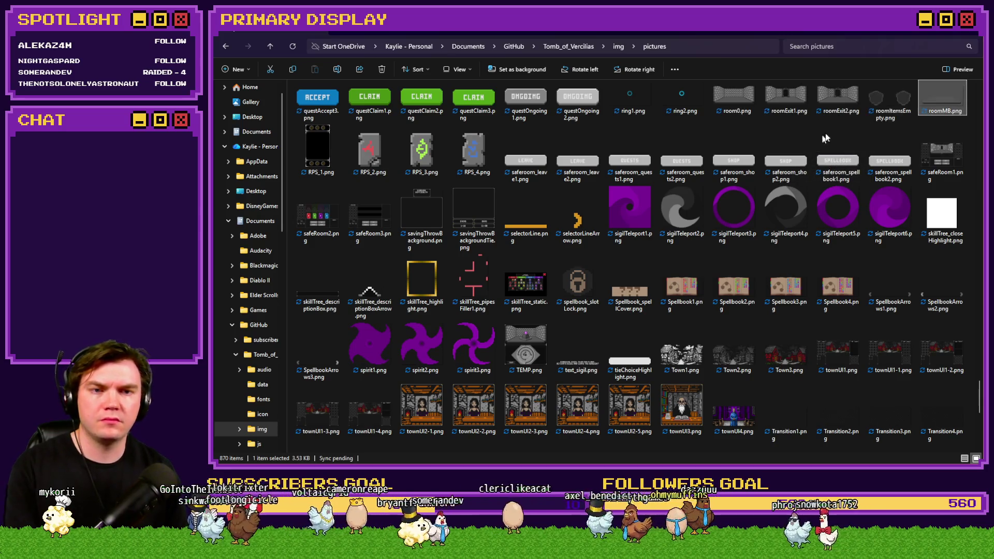
key("alt+Tab")
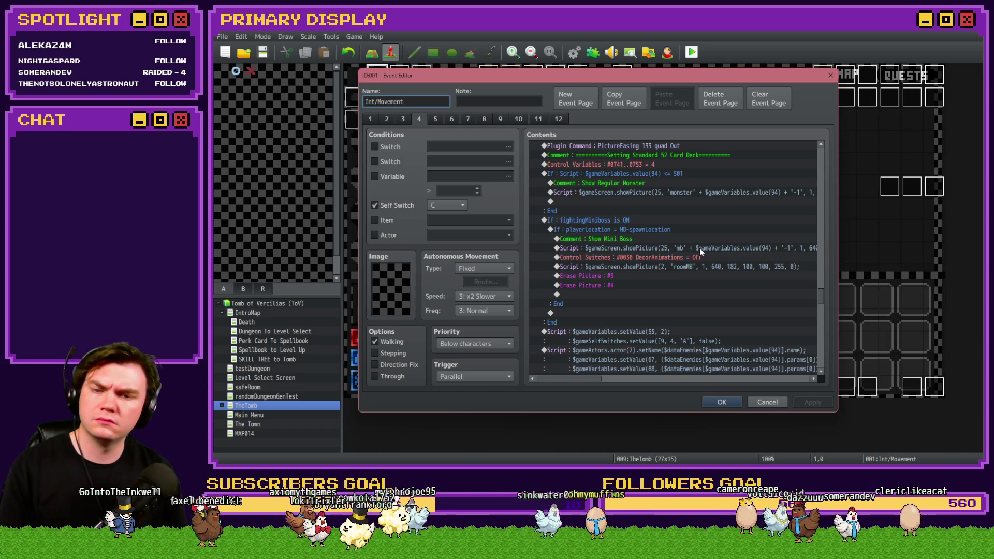
Make the inner miniboss branch compare playerLocation with variable 0036 startingExitRoom, and apply
left_click(644, 241)
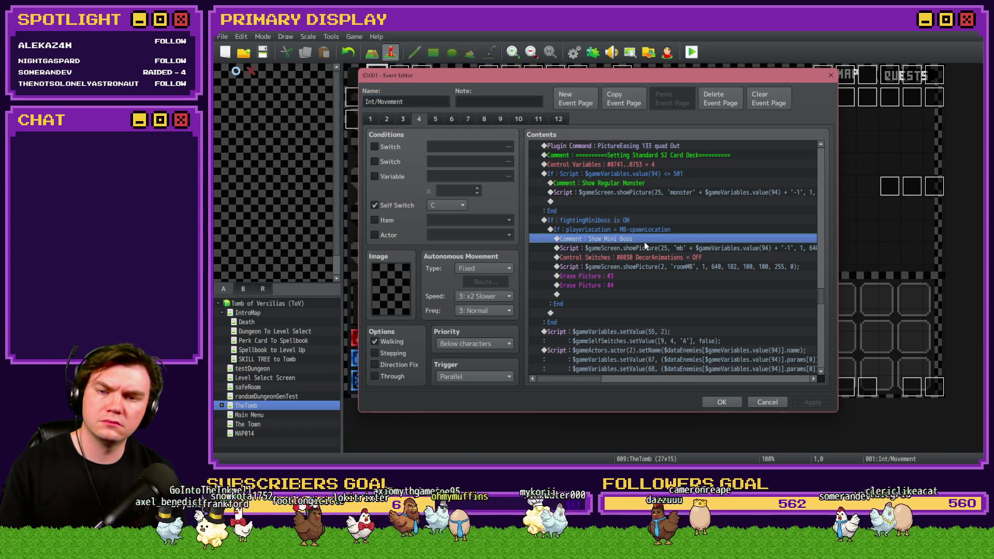
left_click(635, 229)
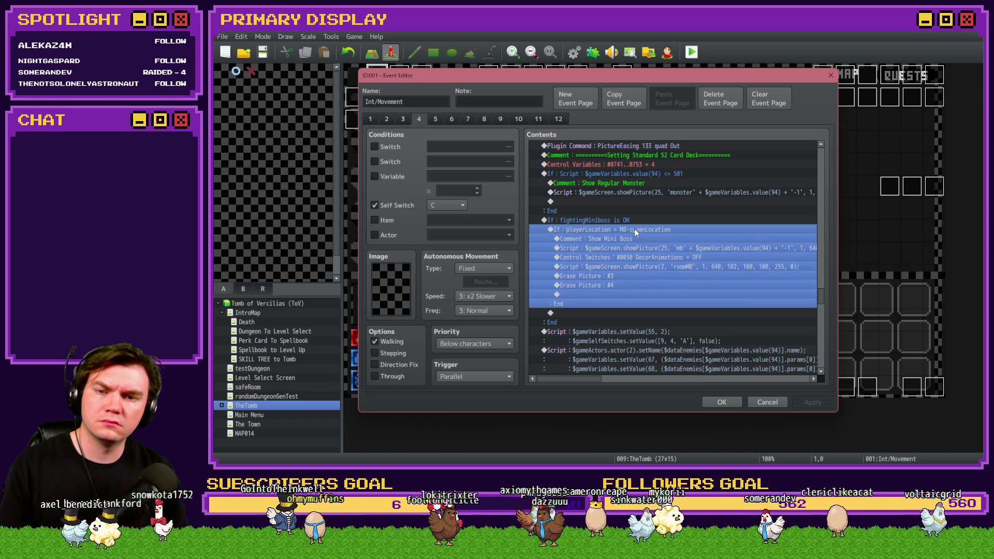
double_click(635, 233)
key("Escape")
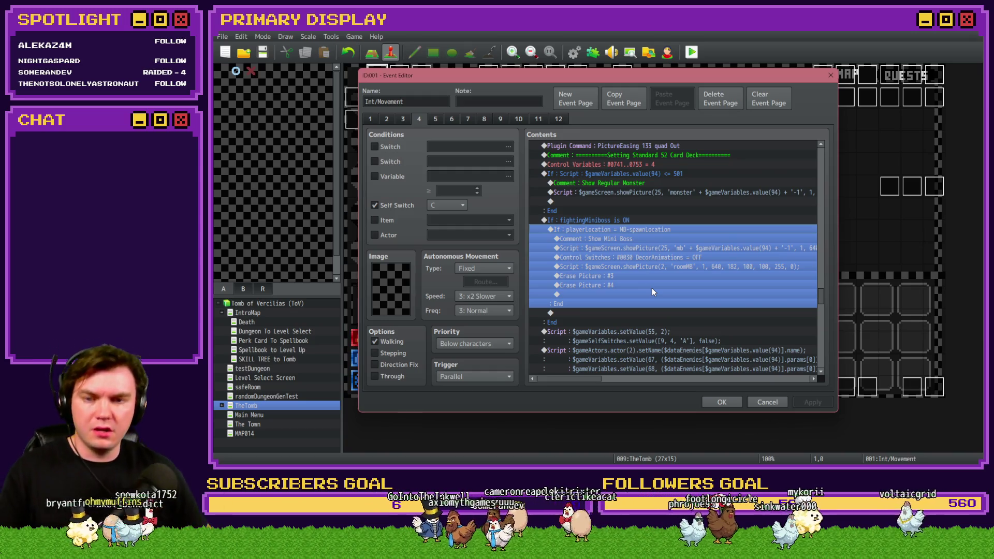
key("space")
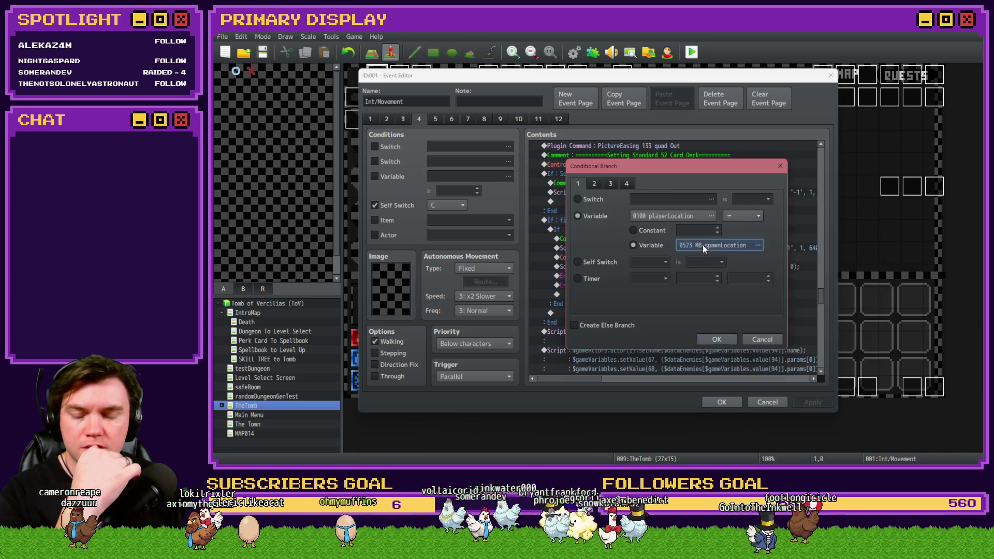
left_click(703, 244)
left_click(632, 182)
left_click(701, 296)
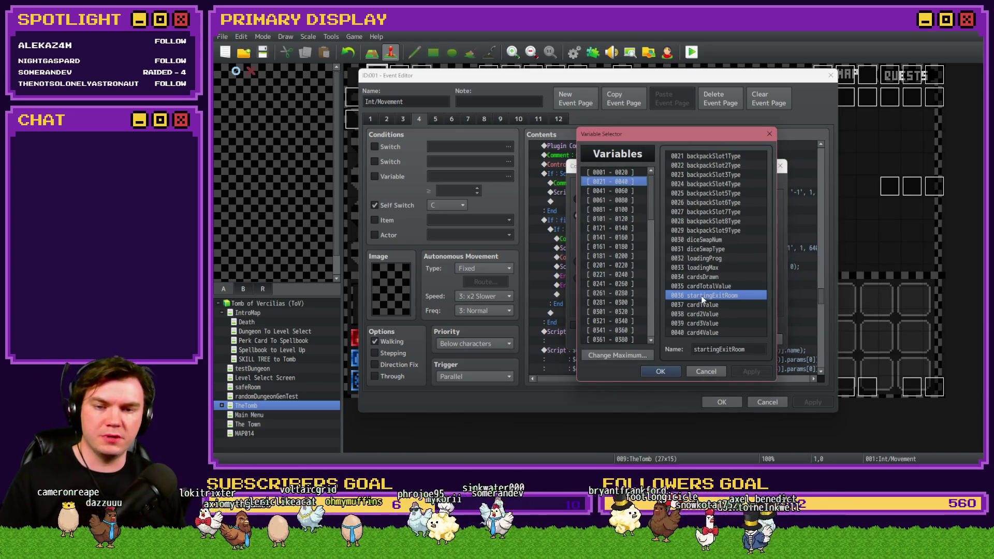
double_click(703, 297)
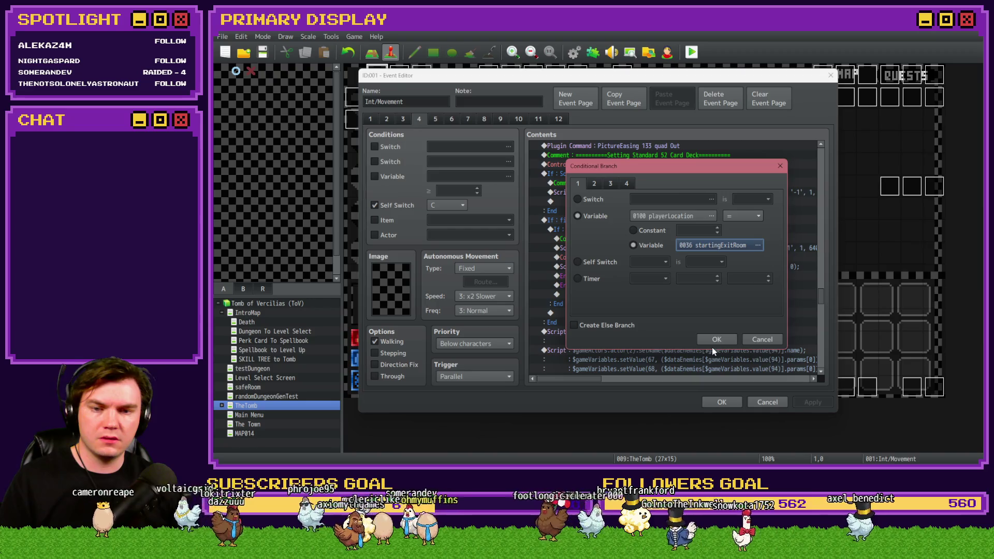
left_click(714, 340)
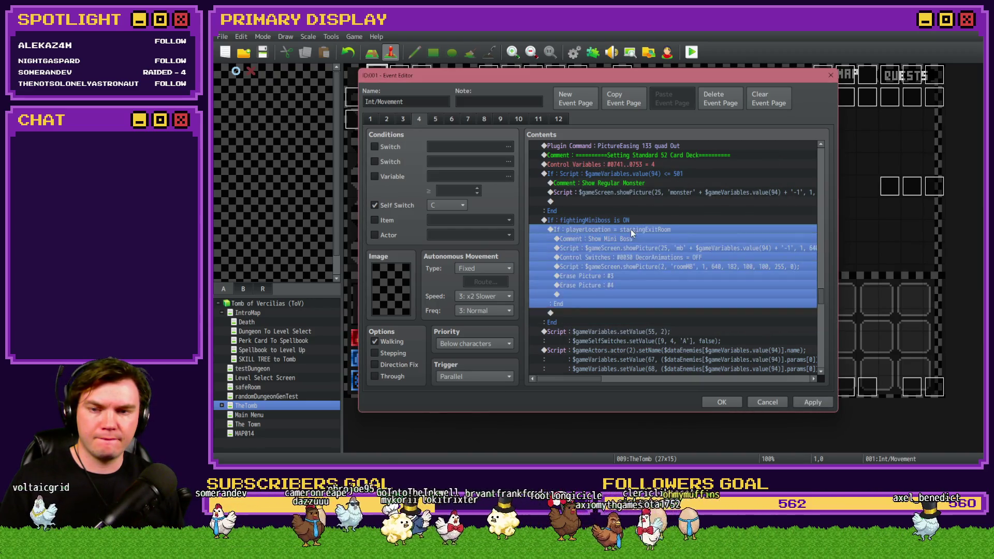
left_click(632, 221)
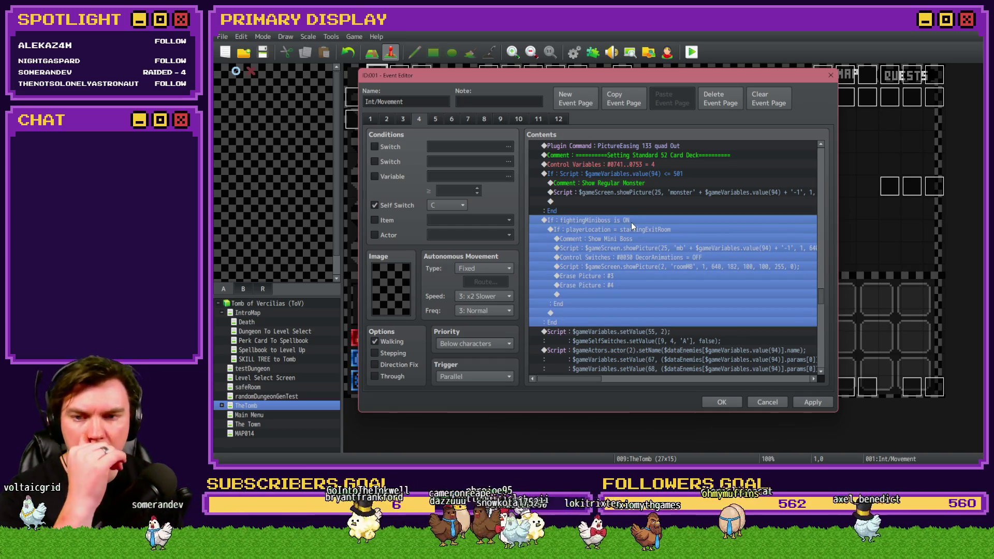
left_click(636, 231)
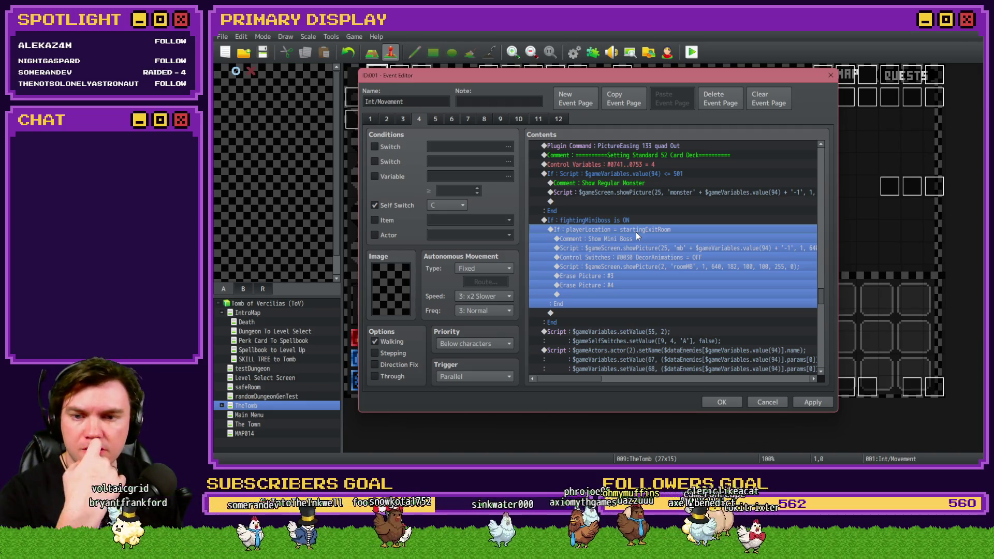
left_click(815, 407)
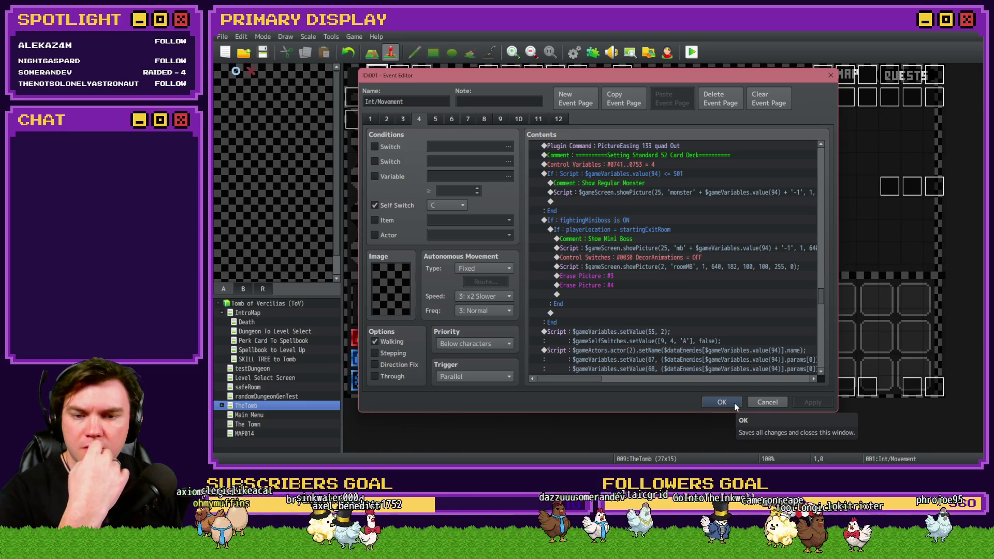
Delete the TRANSITION PT2 block erasing pictures #2–#4, then close the editor and playtest
left_click_drag(823, 301, 823, 147)
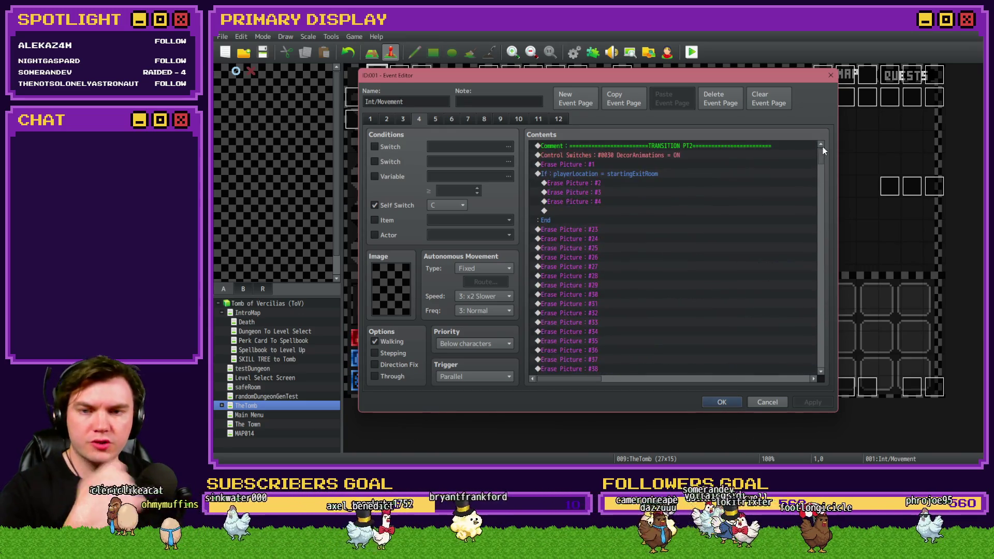
left_click(644, 174)
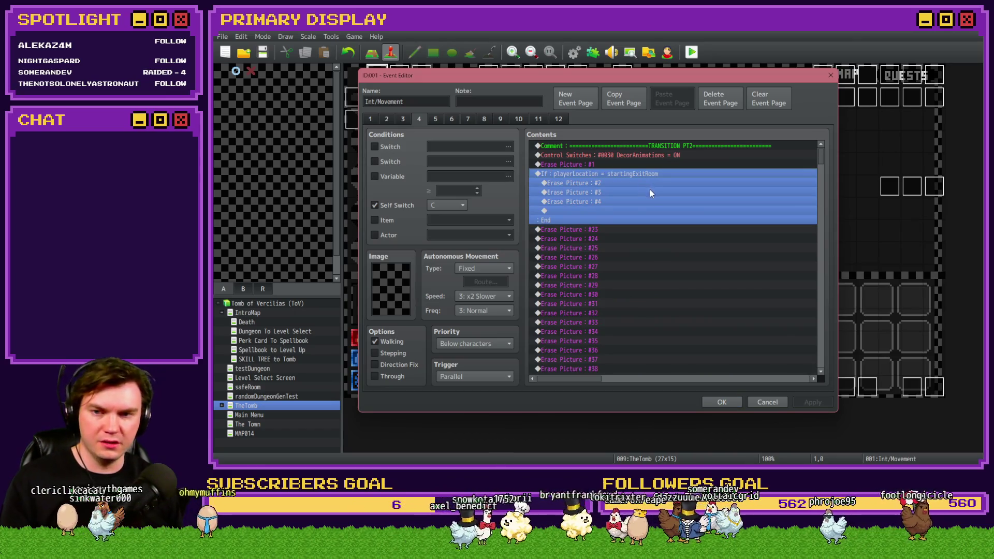
key("Delete")
left_click(740, 401)
left_click(692, 52)
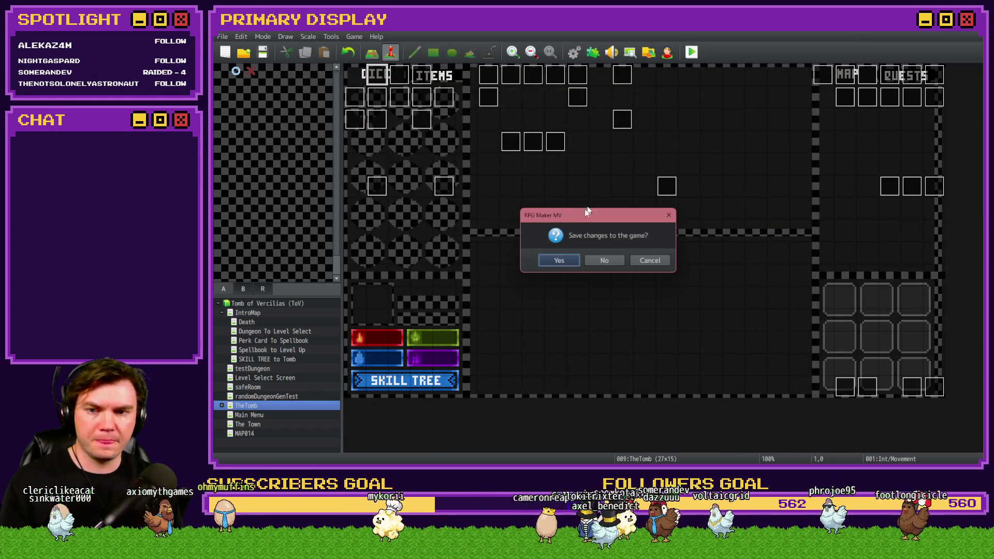
Save the project, walk three cells forward into the next room, then close the playtest
left_click(570, 259)
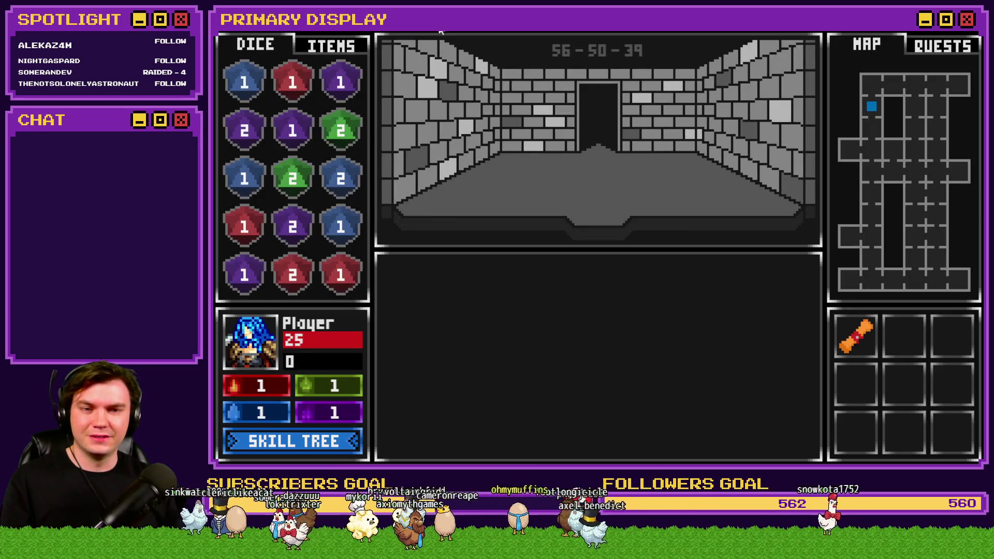
key("w")
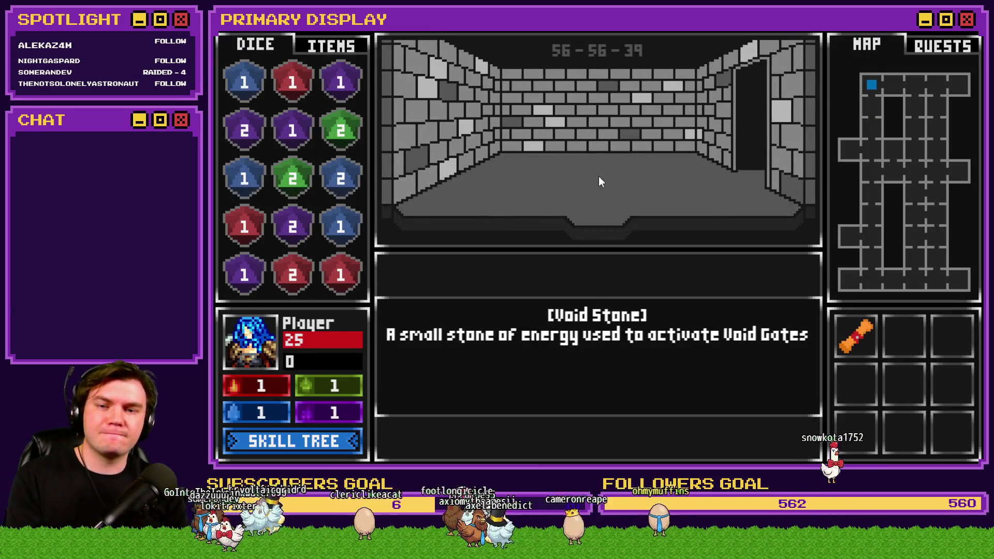
key("w")
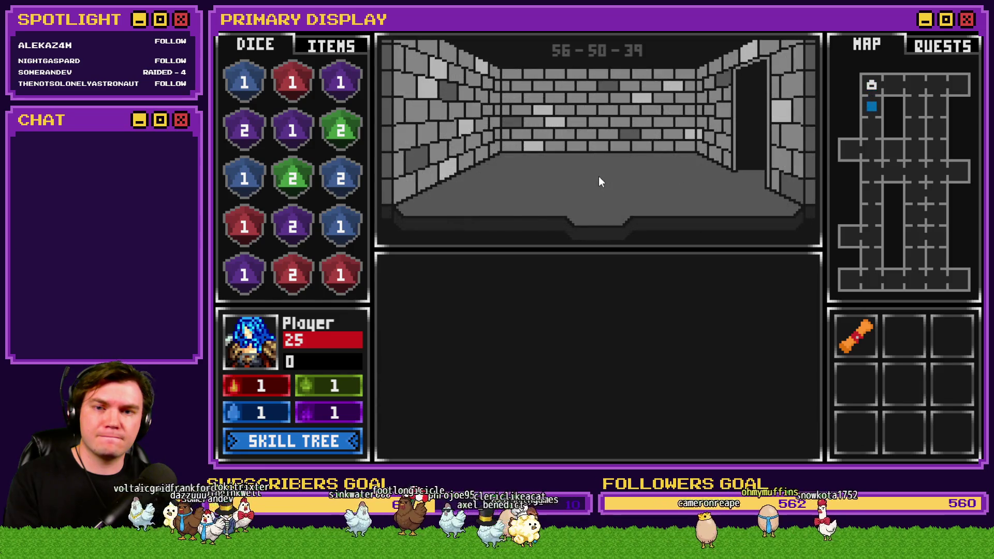
key("w")
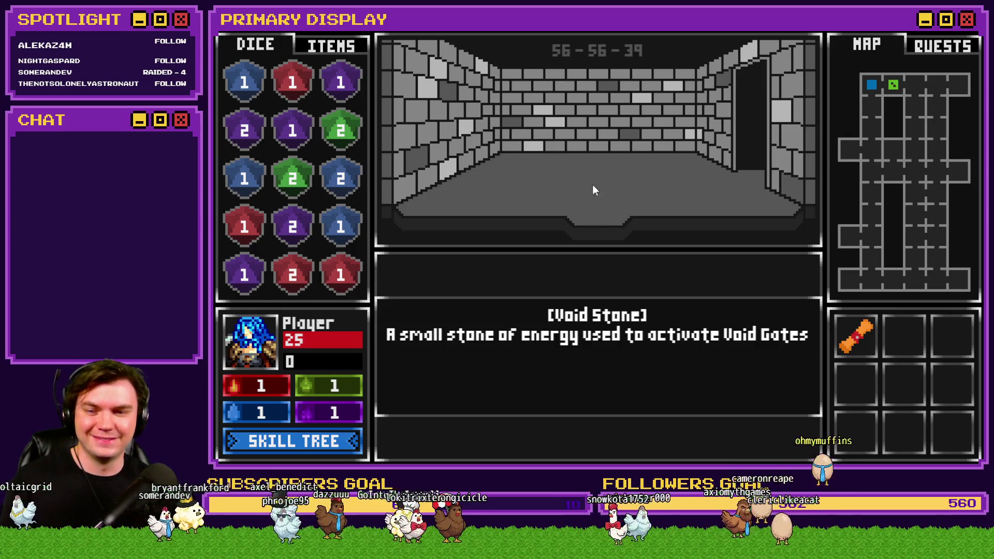
key("alt+F4")
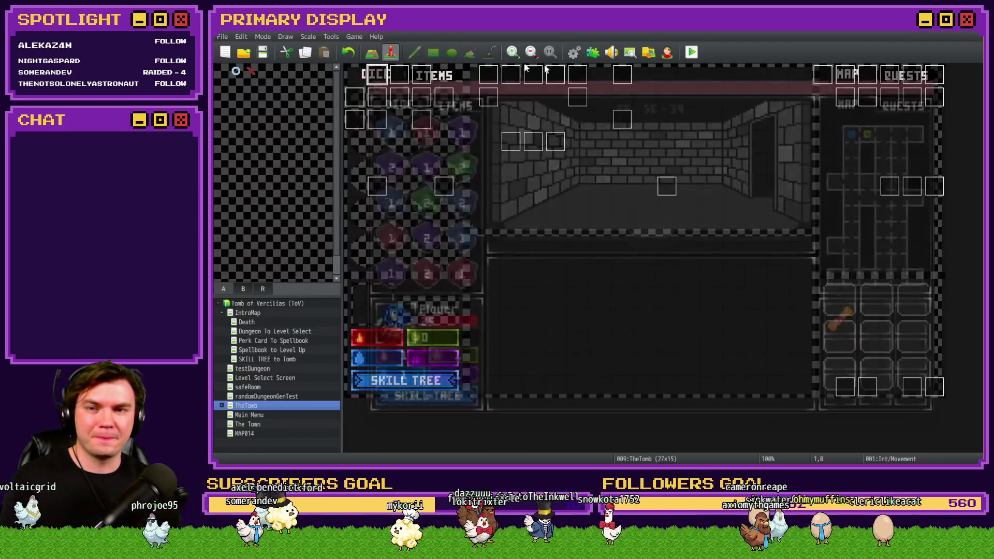
Remove '&& $gameSwitches.value(72) === true' from the If : Script condition, then save and playtest
double_click(384, 79)
scroll(602, 229, "down", 5)
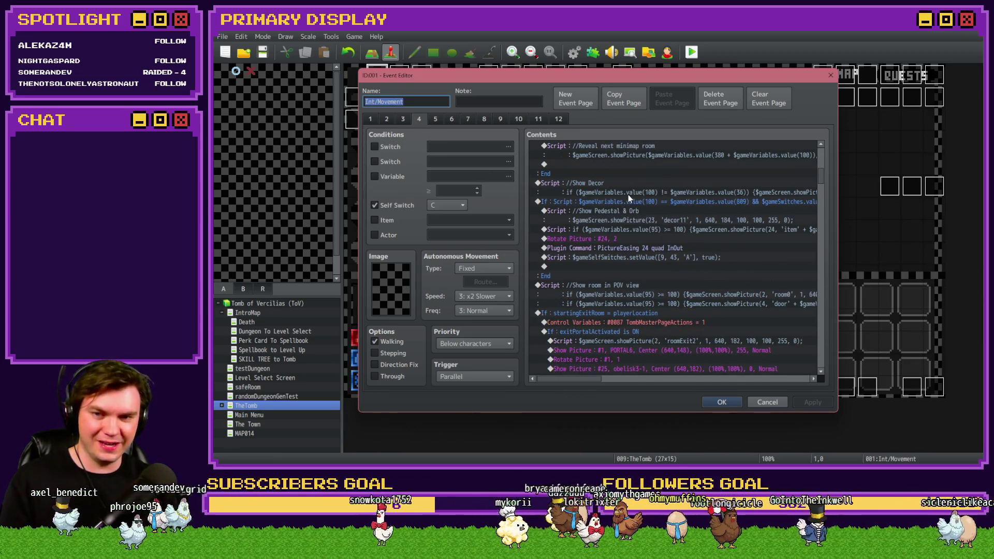
double_click(628, 203)
left_click(733, 302)
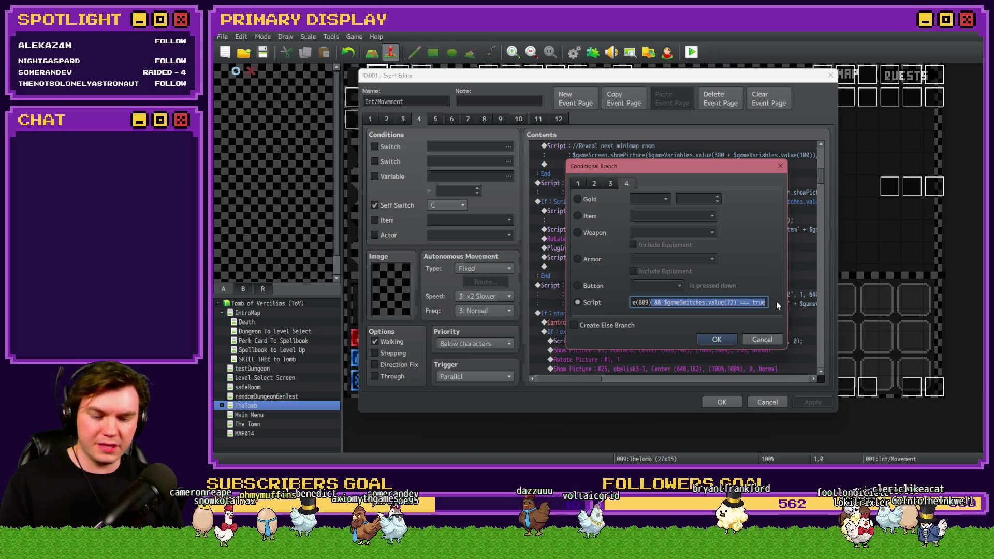
key("BackSpace")
left_click(718, 341)
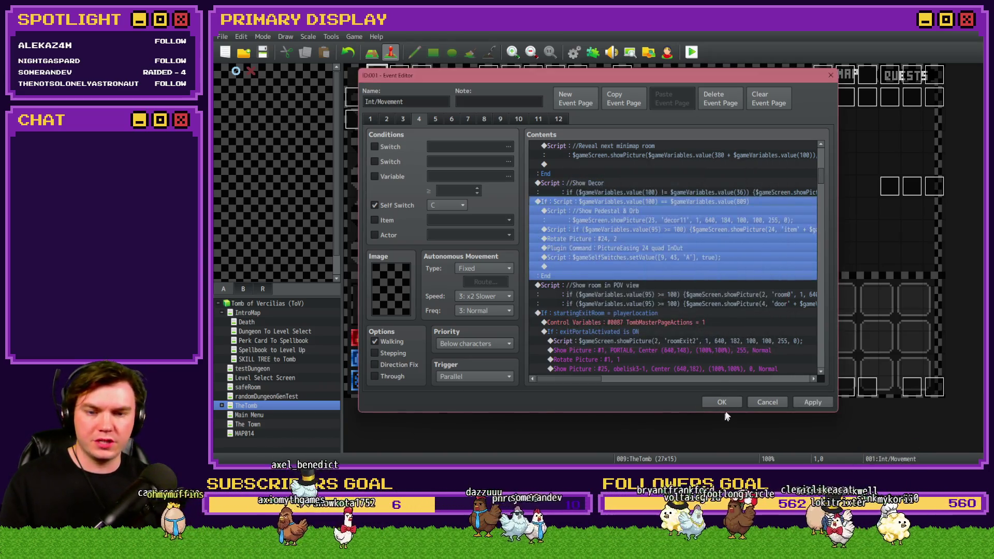
left_click(725, 401)
left_click(696, 58)
left_click(566, 259)
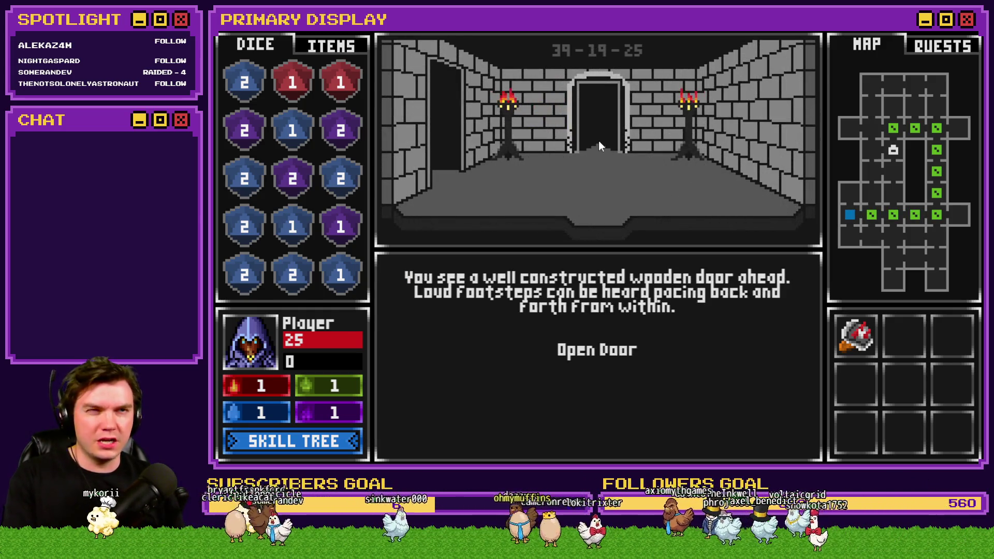
Open the wooden door, enter the miniboss room and play through the Danathar fight
left_click(611, 346)
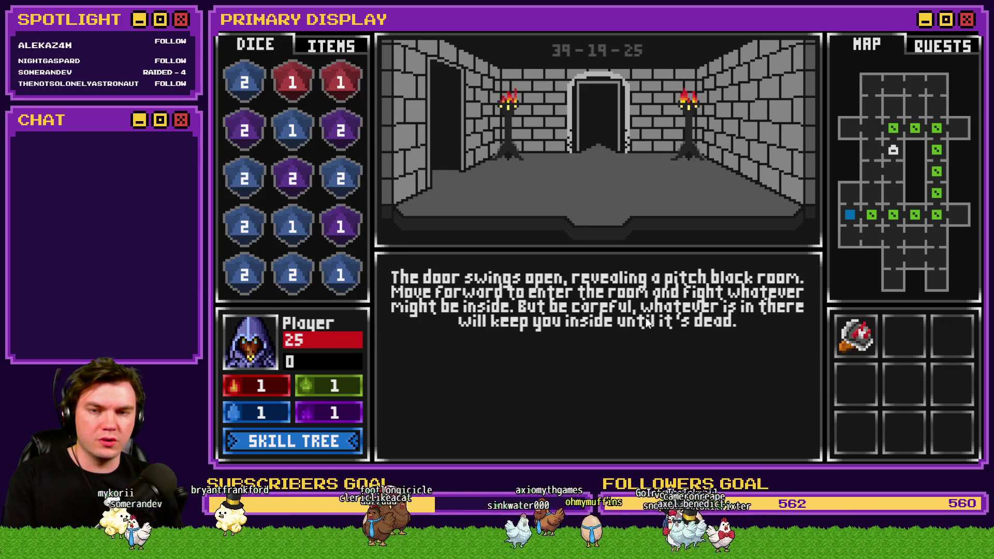
key("w")
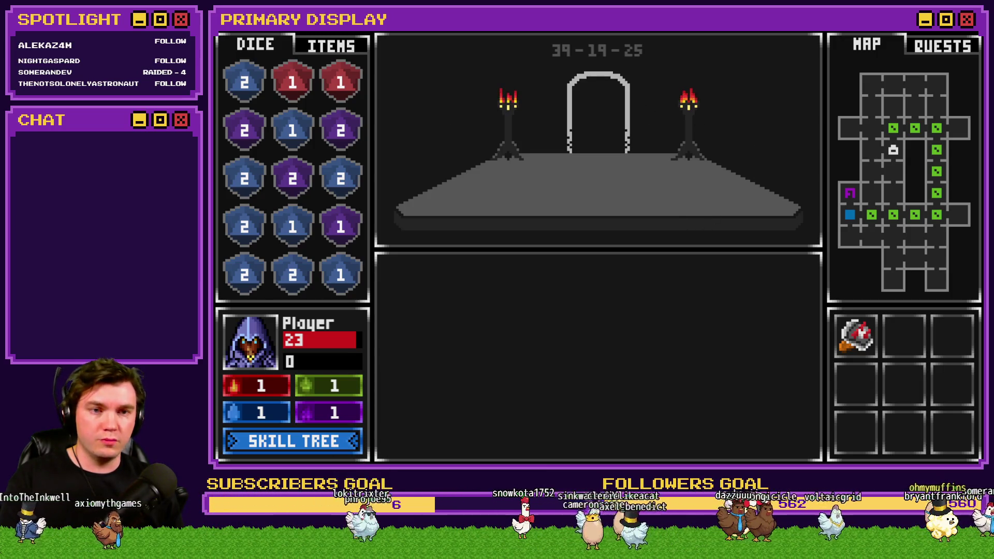
key("alt+F4")
Open the tomb's Int/Movement event editor and switch to its page 4
double_click(383, 81)
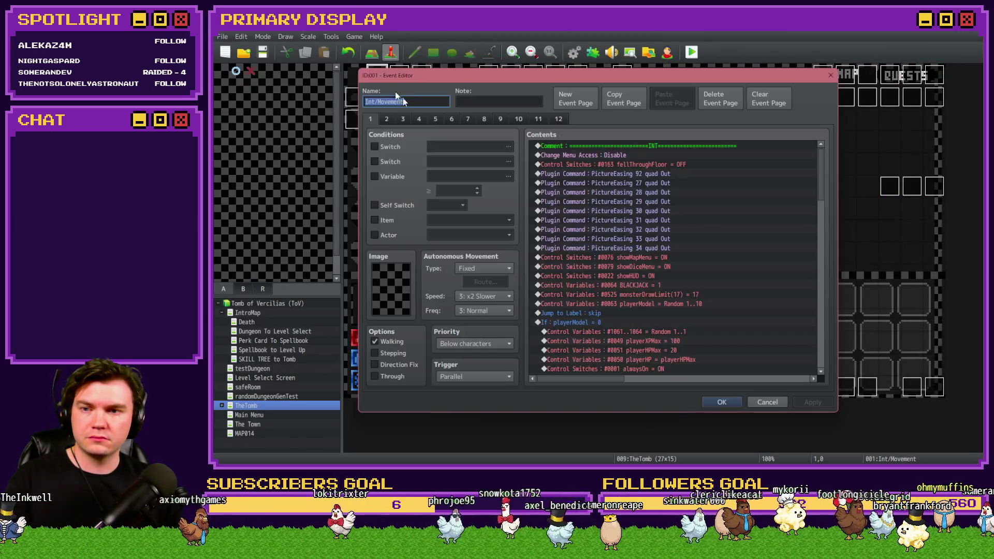
left_click(390, 121)
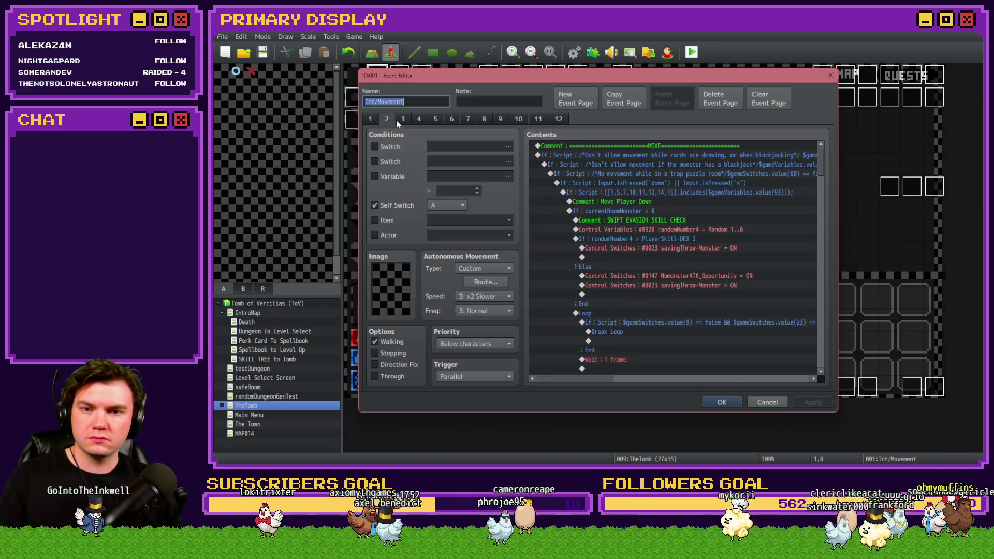
key("Escape")
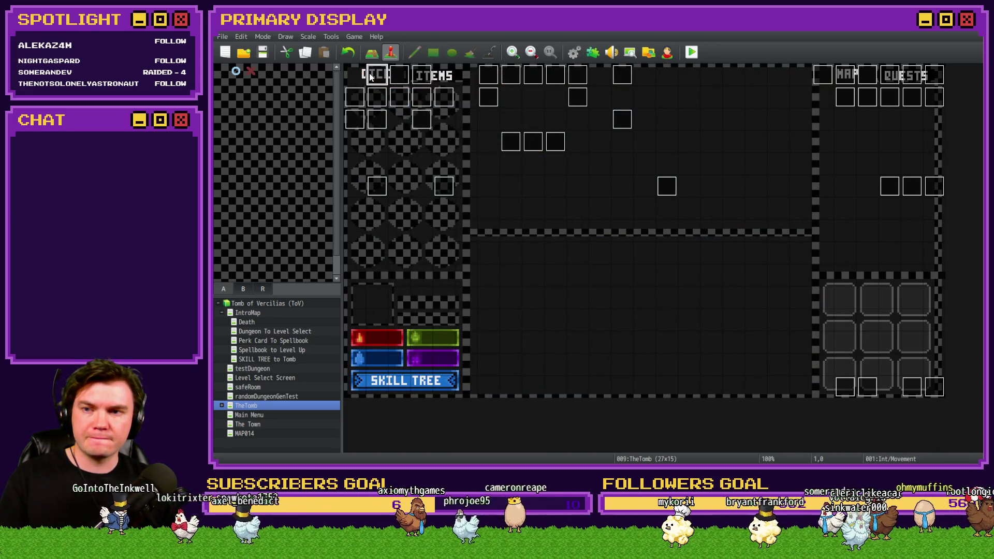
double_click(382, 78)
left_click(409, 120)
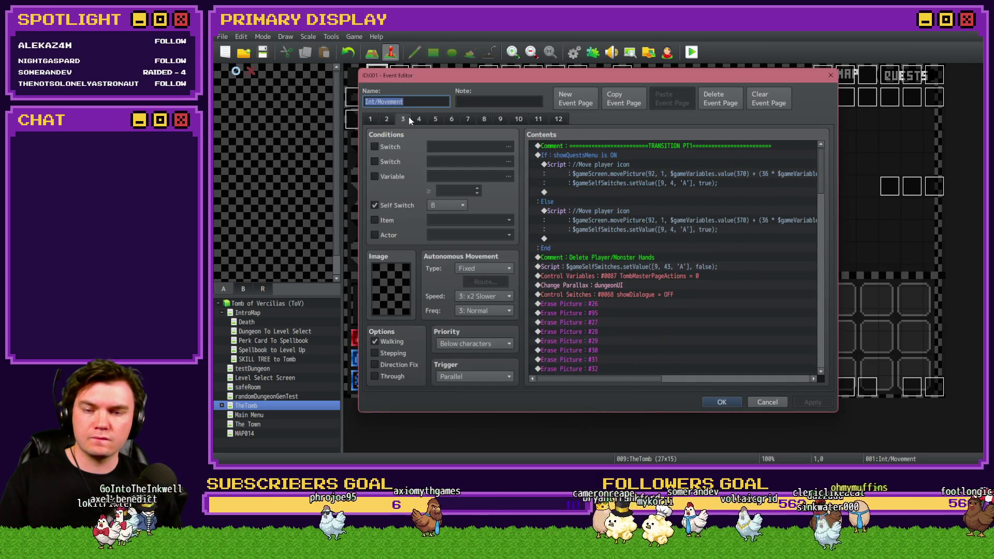
left_click(419, 119)
Scroll page 4's contents down to the 'Show room in POV view' script and select it
scroll(619, 199, "down", 5)
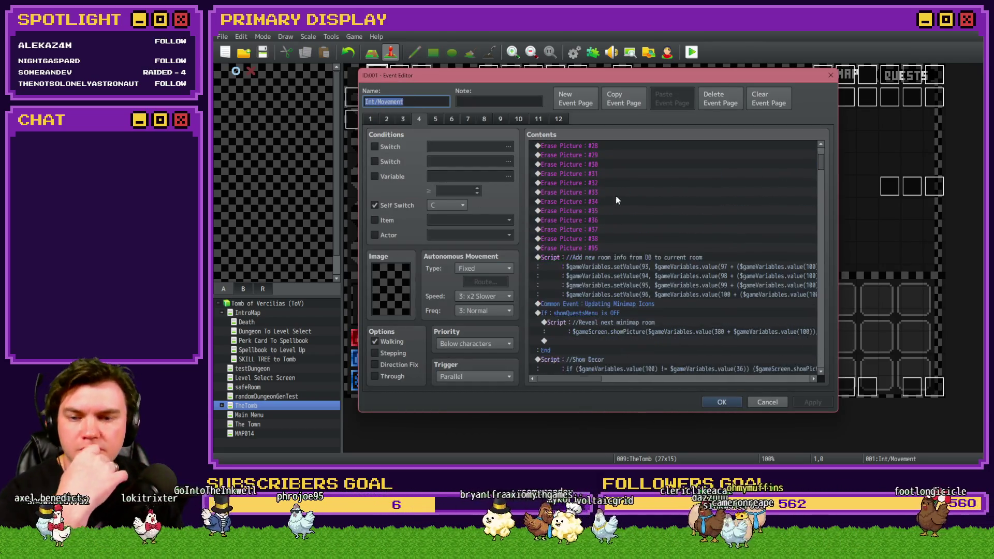
scroll(621, 200, "down", 2)
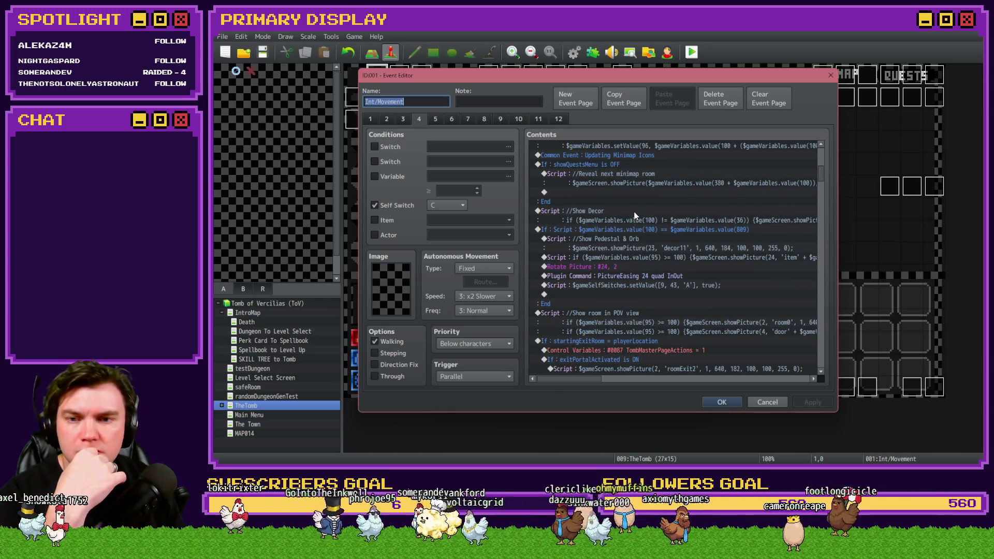
scroll(634, 215, "down", 2)
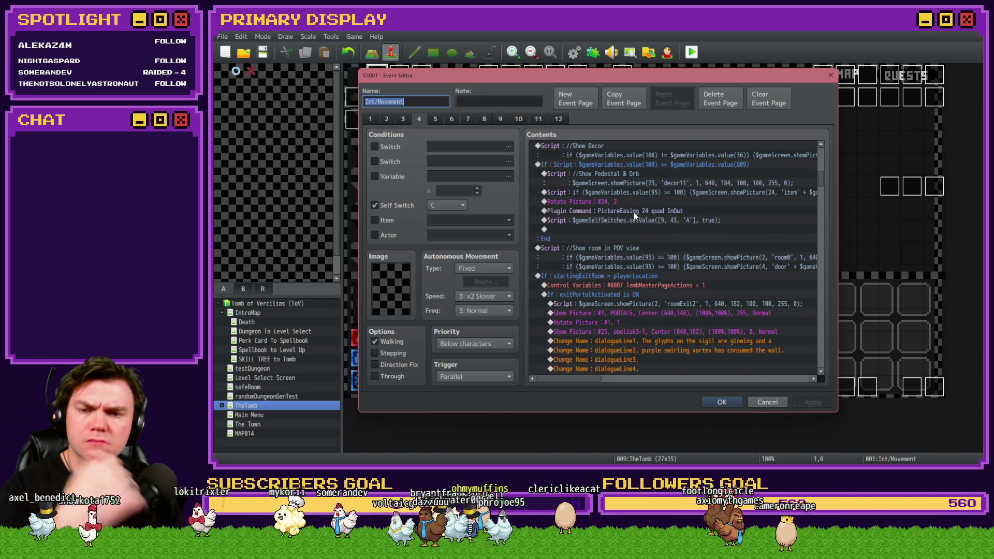
key("alt+Tab")
key("alt+Tab")
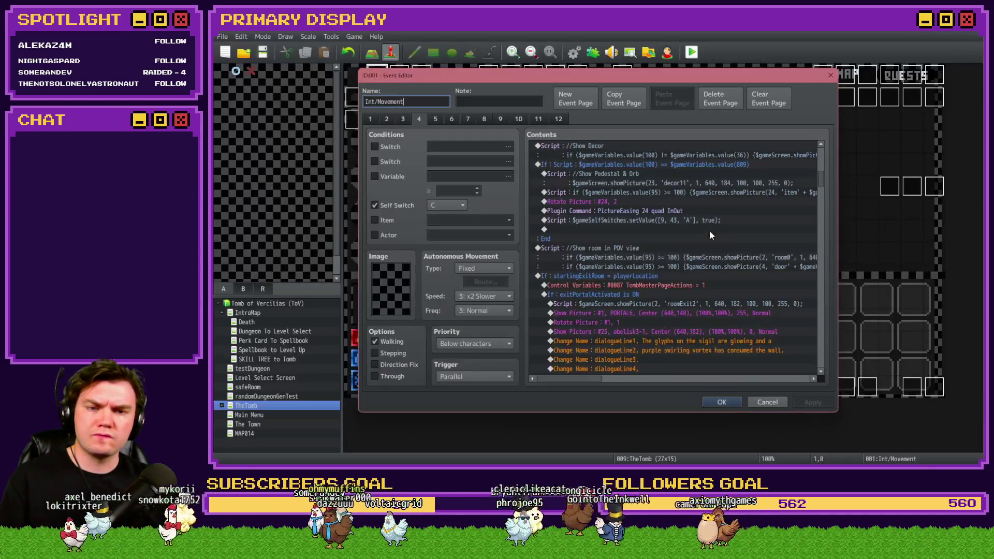
left_click(727, 260)
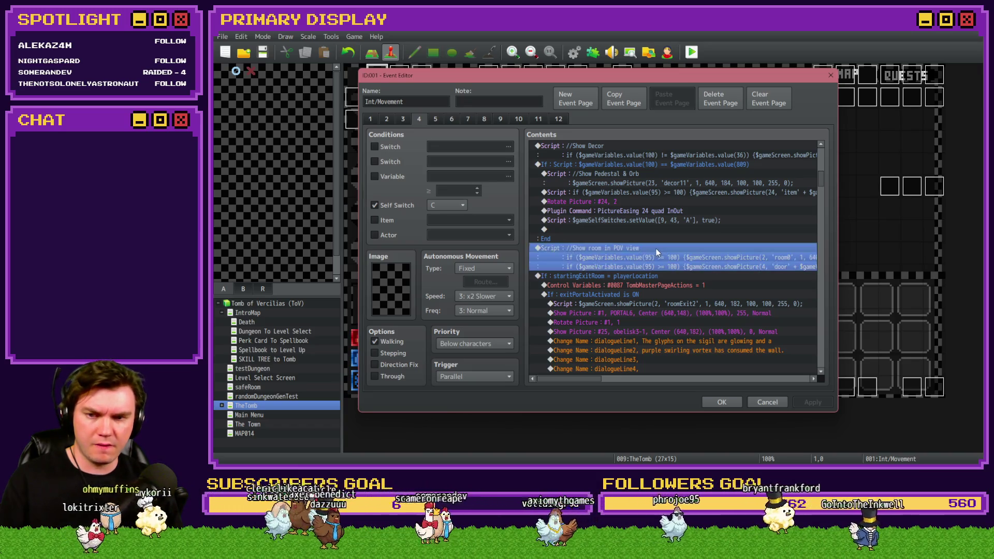
Review the pedestal and orb block, reselect the POV script, and open the Event Commands list
scroll(612, 166, "up", 6)
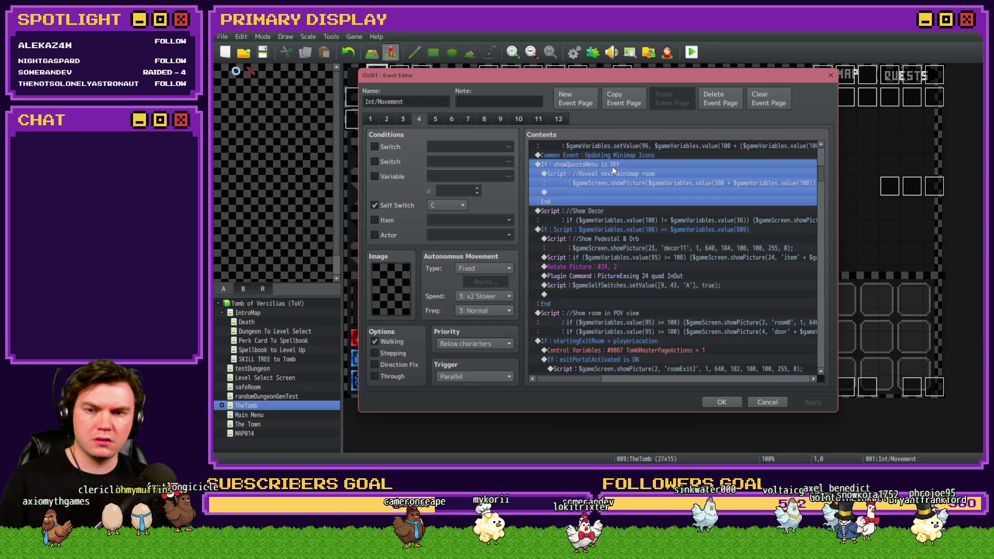
scroll(606, 228, "up", 2)
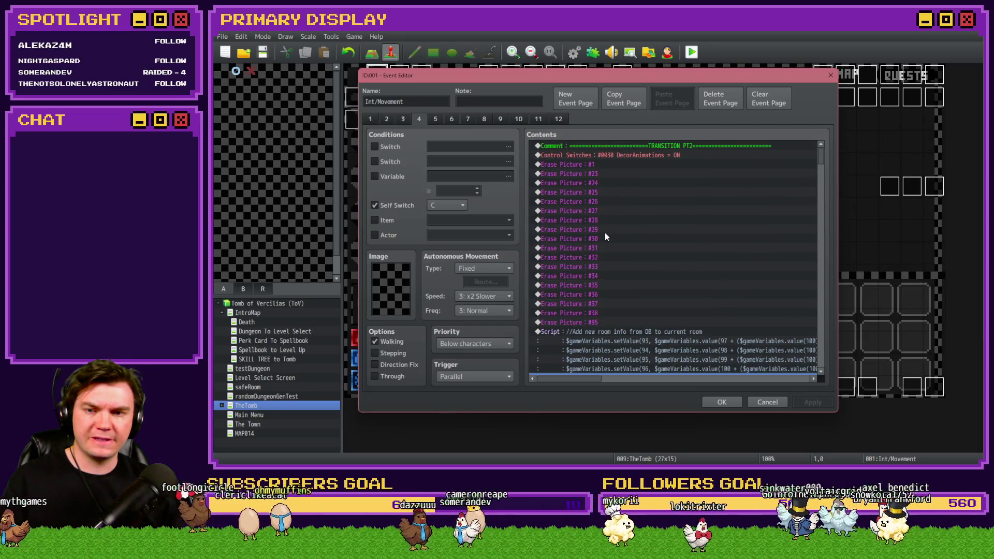
scroll(601, 239, "down", 5)
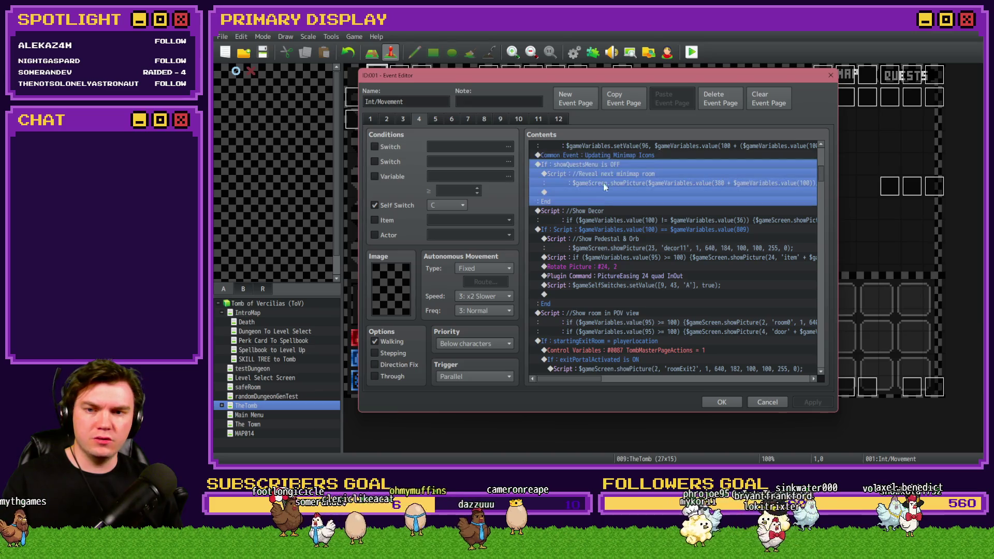
left_click(595, 229)
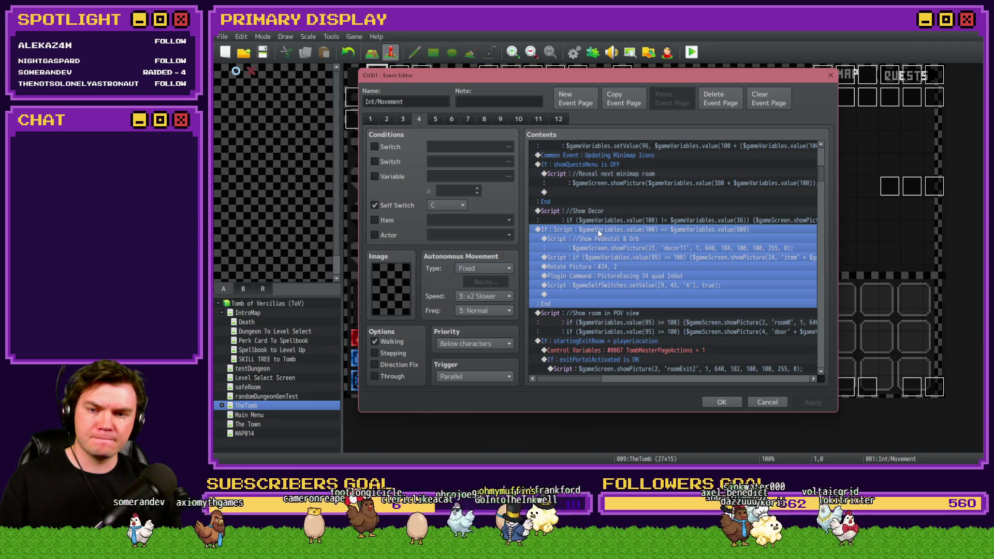
scroll(598, 231, "down", 2)
left_click(599, 253)
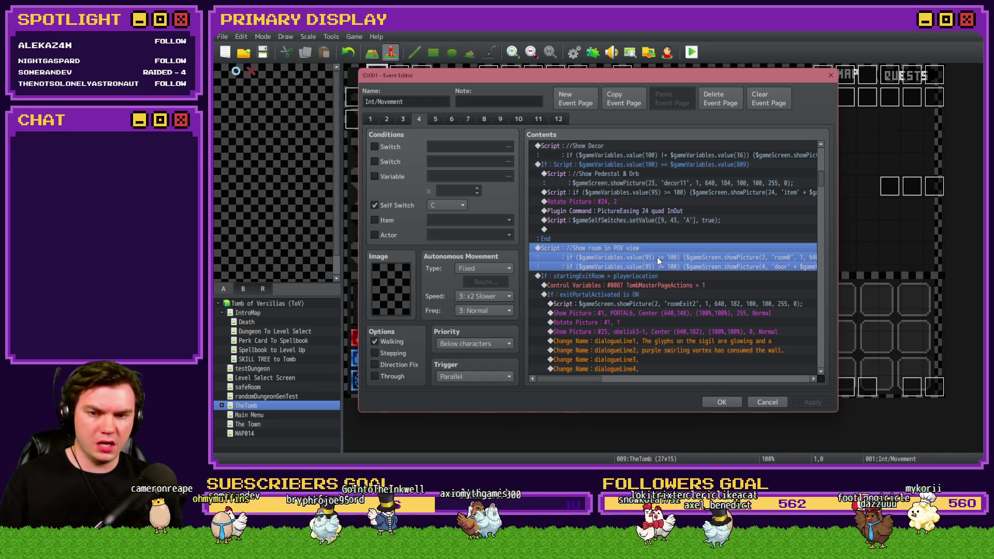
key("Insert")
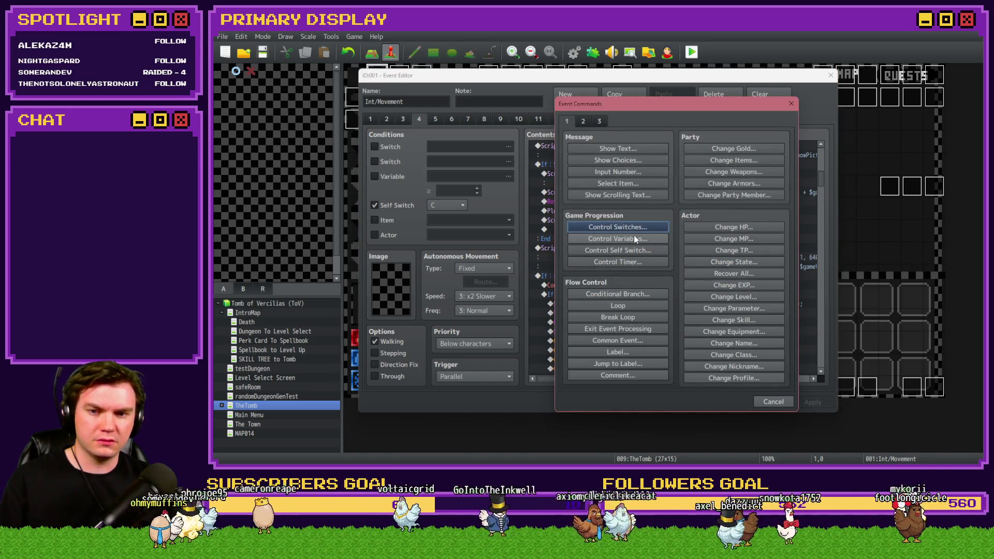
Check in Control Variables' 0081-0100 group that 0095 is currentRoomItem1, adding nothing
left_click(631, 239)
left_click(713, 188)
left_click(624, 190)
key("Down")
key("Down")
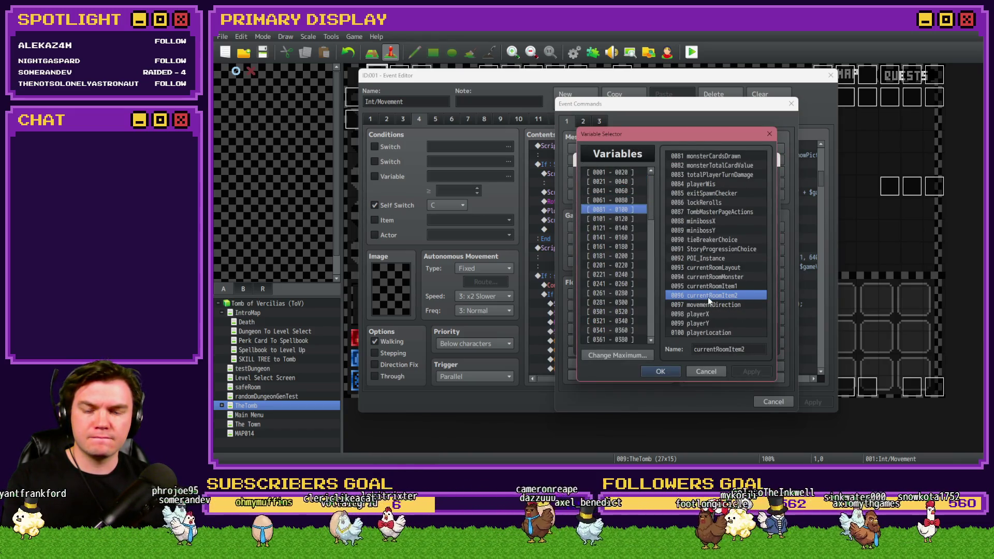
left_click(708, 288)
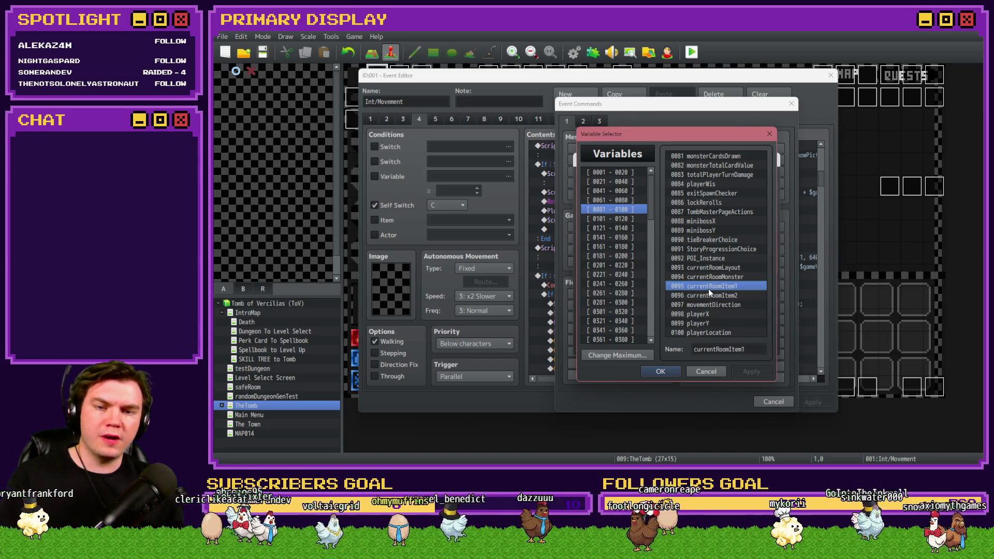
key("Return")
key("Escape")
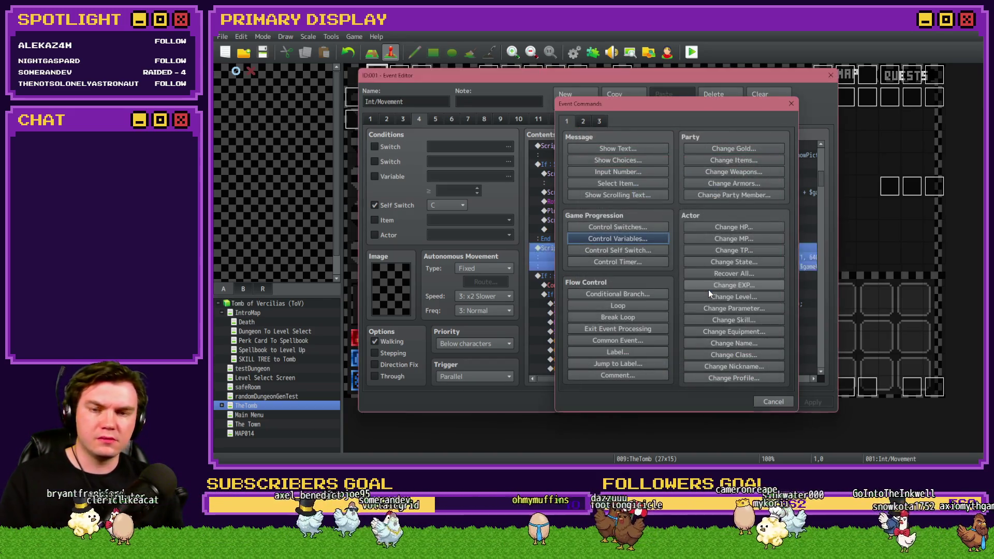
key("Escape")
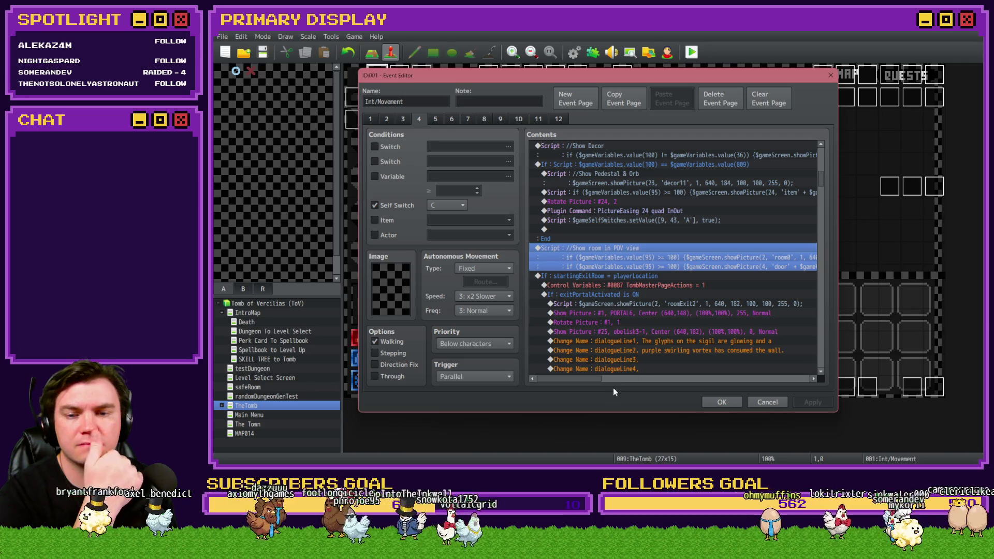
Edit the room0 and door showPicture lines in 'Show room in POV view', then OK and Apply
mouse_move(598, 379)
left_mouse_down()
mouse_move(650, 380)
mouse_move(584, 383)
left_mouse_up()
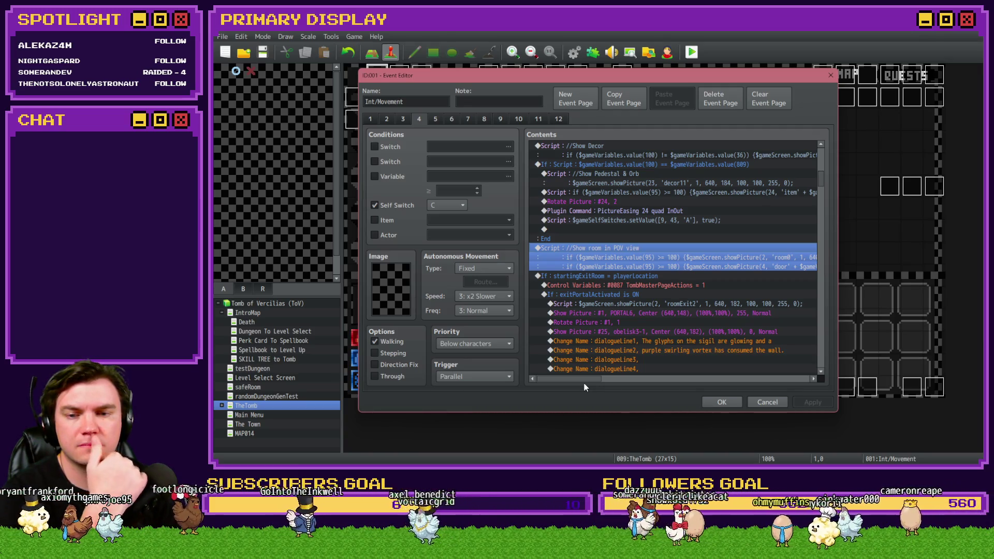
left_click_drag(584, 383, 626, 388)
key("Return")
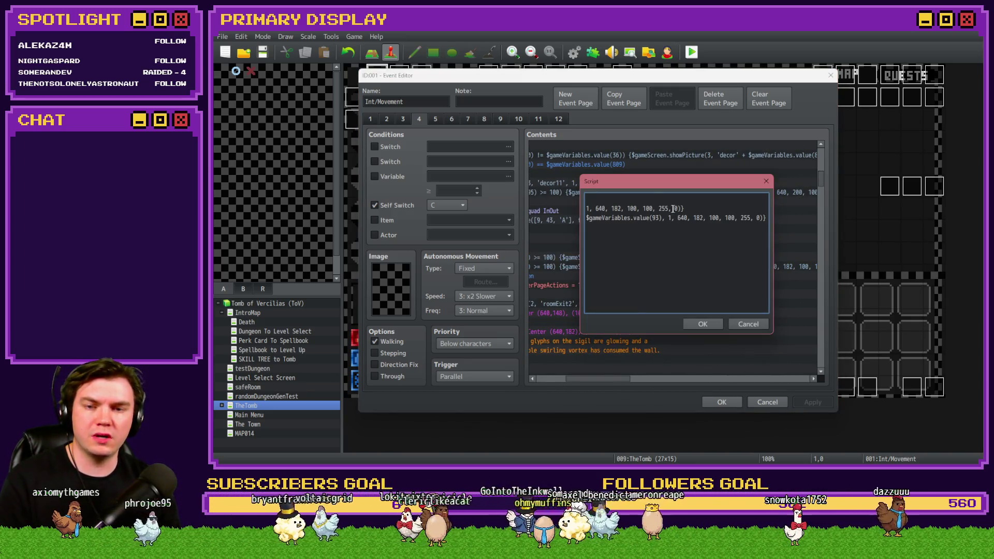
mouse_move(683, 208)
left_mouse_down()
mouse_move(576, 209)
mouse_move(687, 208)
left_mouse_up()
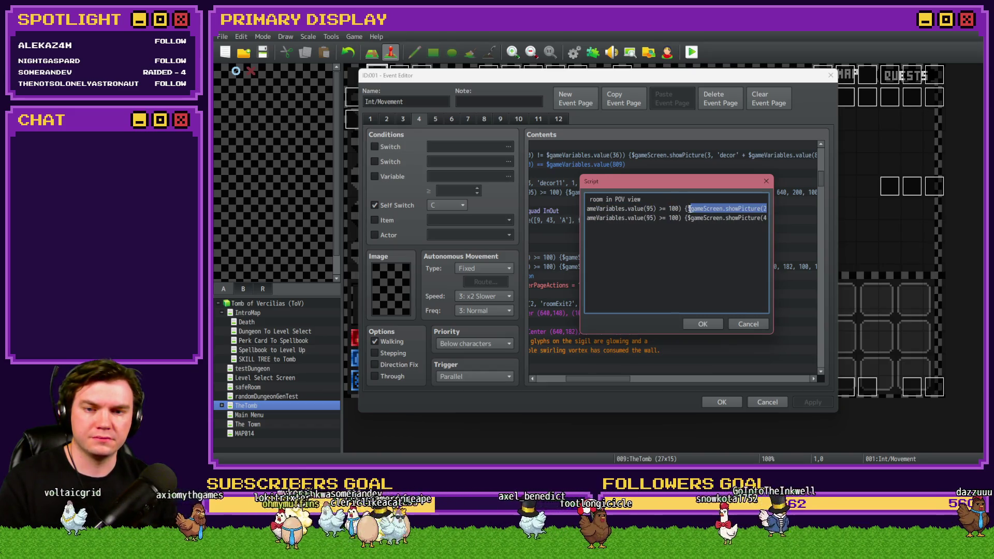
left_click(713, 325)
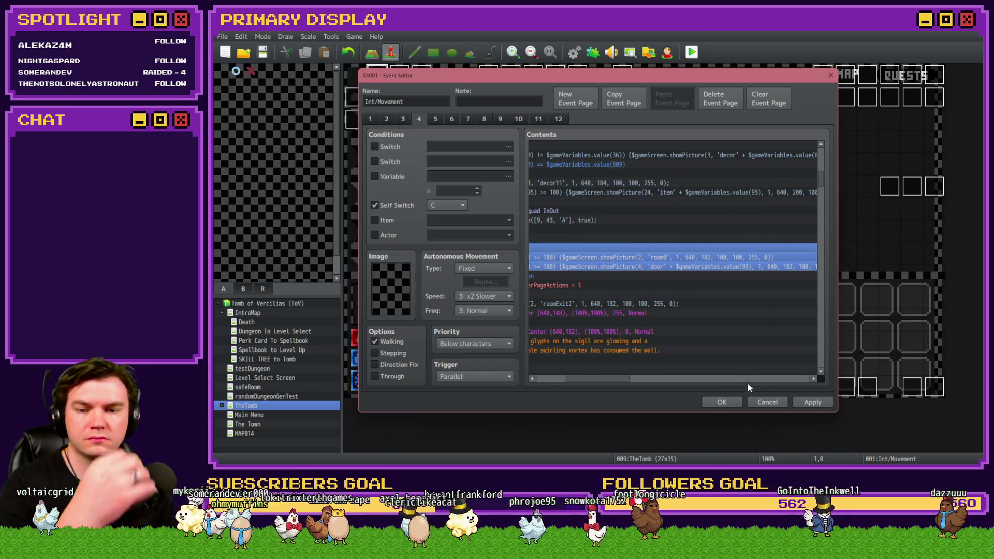
left_click(805, 402)
left_click(804, 402)
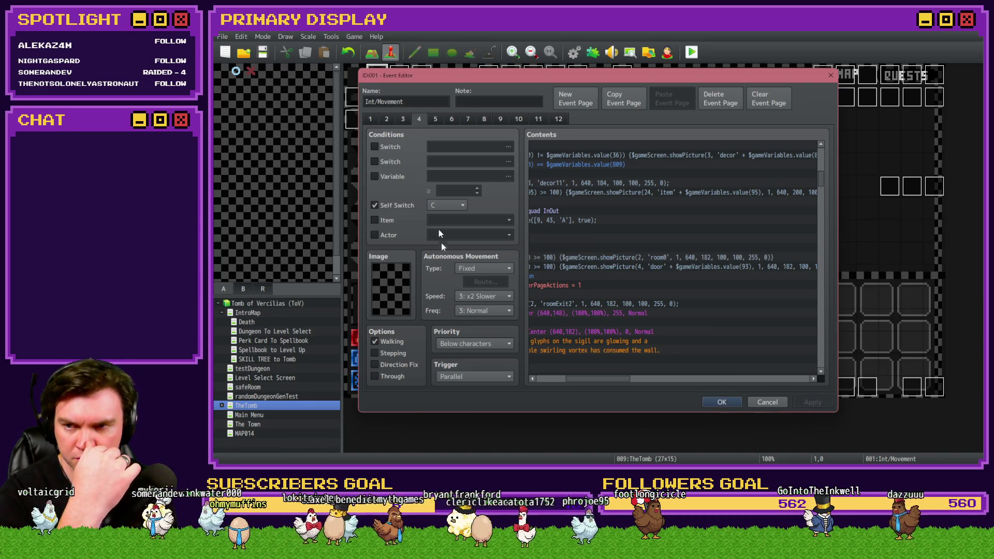
left_click(392, 119)
left_click(546, 380)
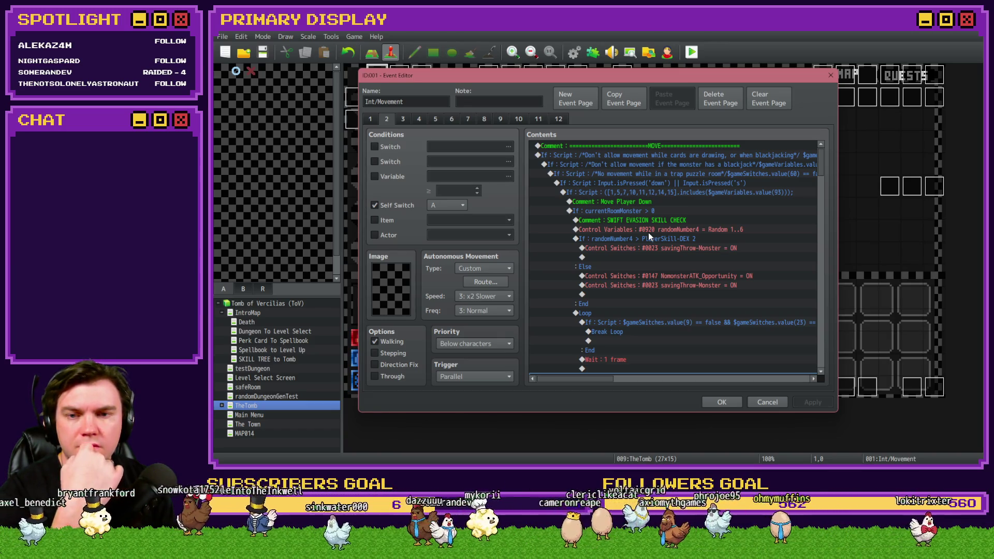
left_click(402, 119)
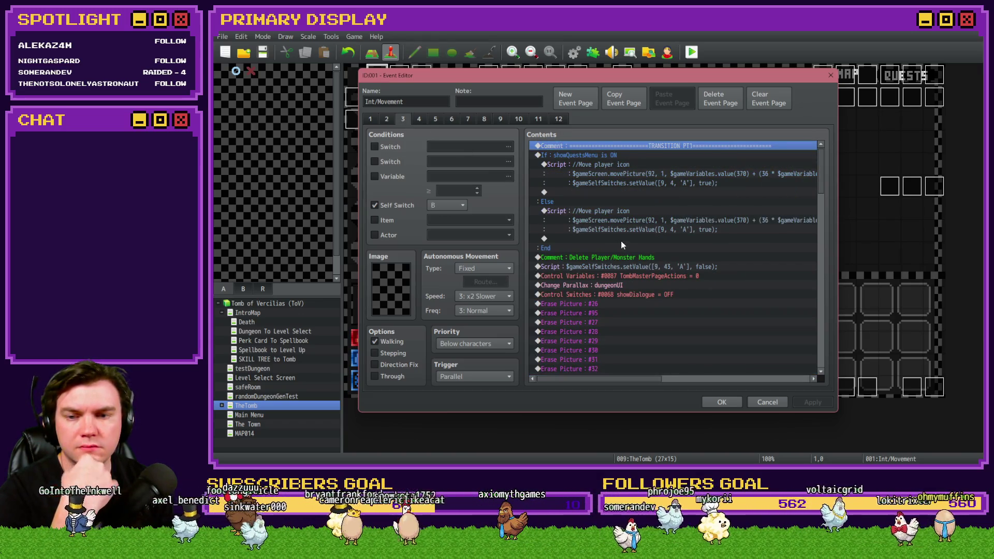
left_click(419, 120)
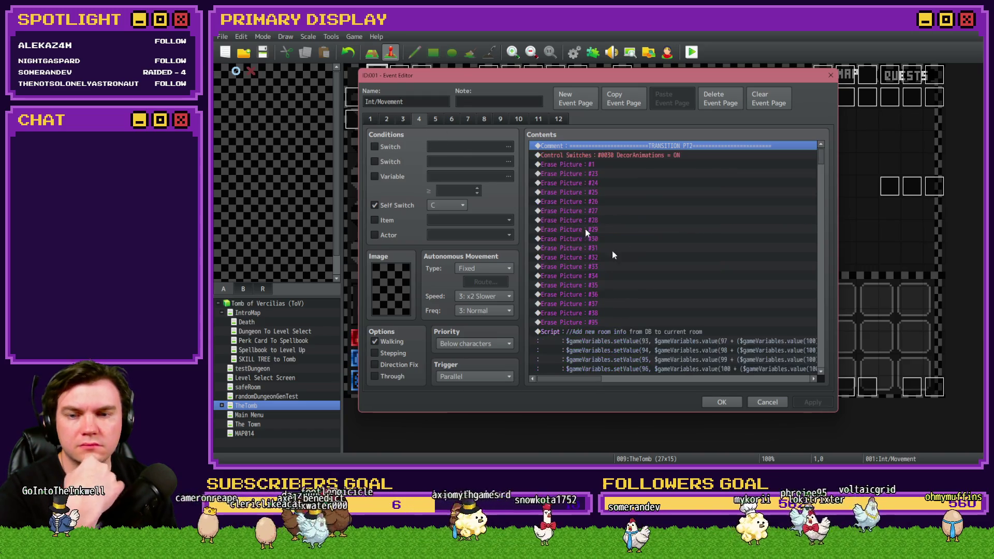
scroll(726, 337, "down", 5)
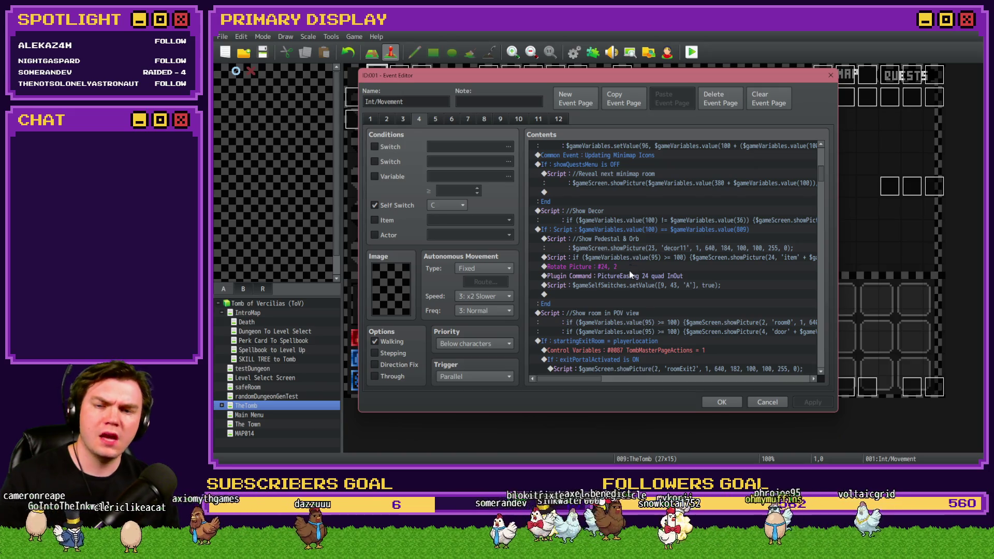
scroll(630, 267, "down", 2)
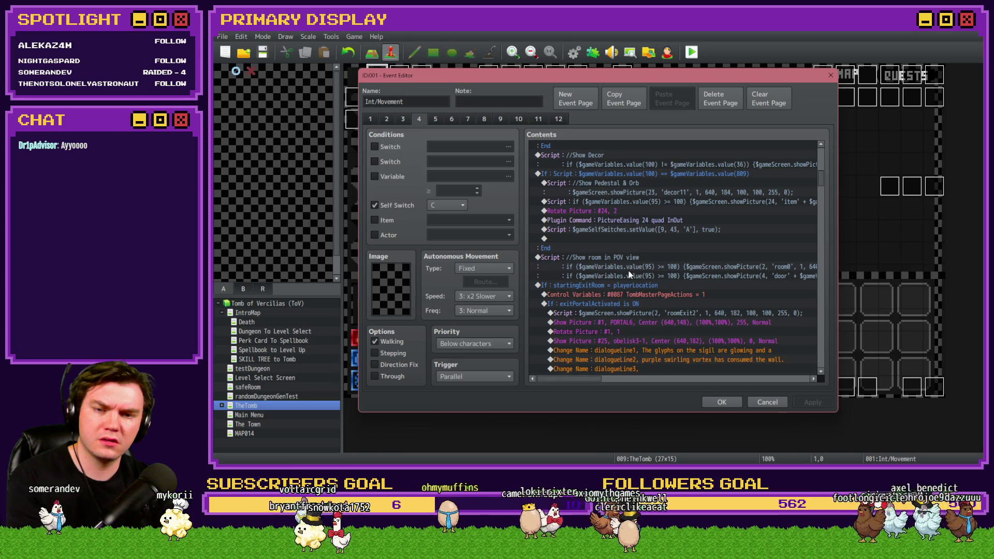
left_click(620, 252)
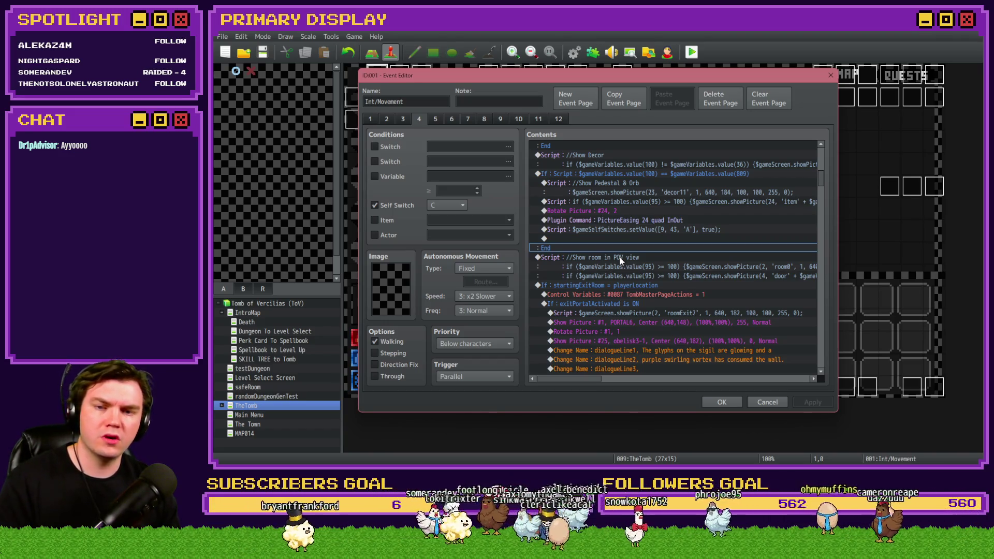
left_click(619, 258)
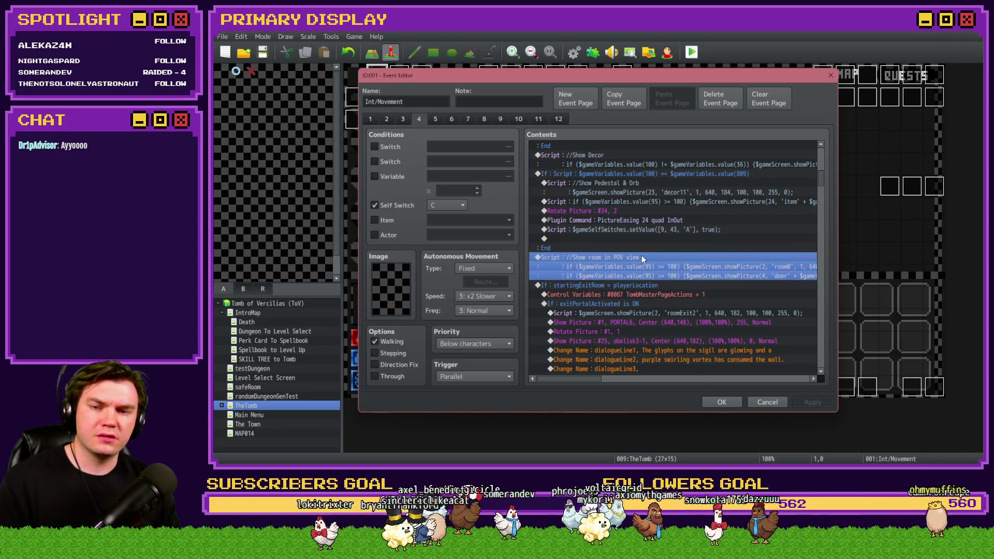
key("Insert")
left_click(623, 236)
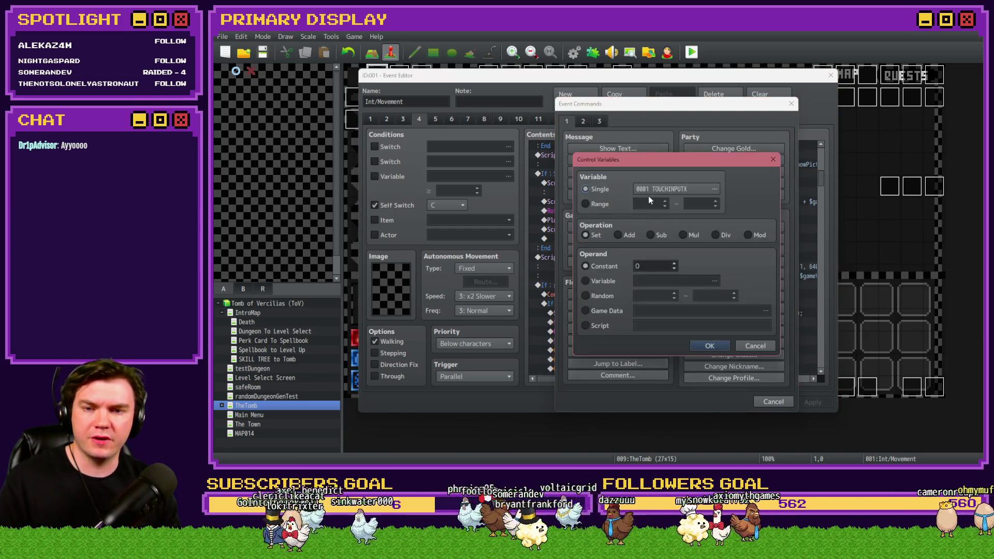
left_click(647, 191)
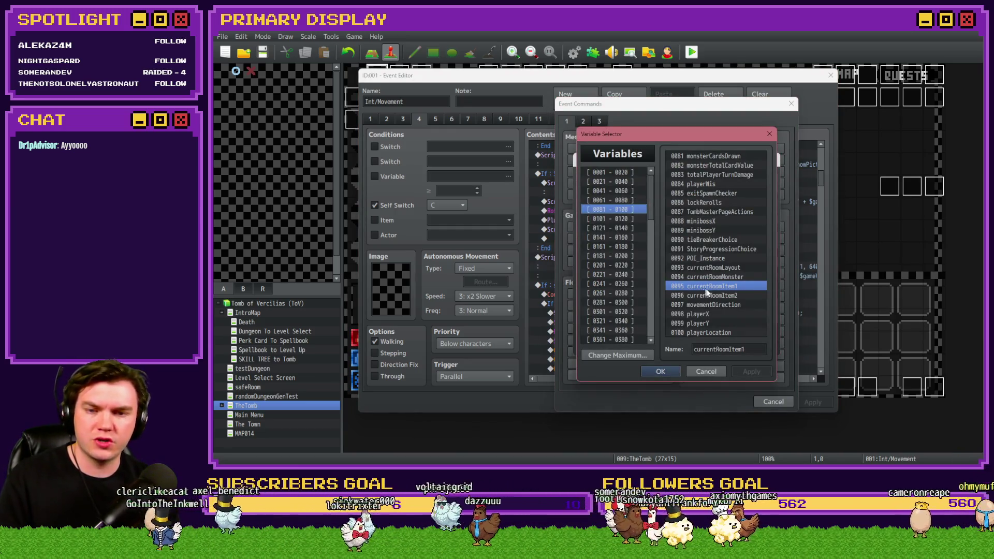
key("Escape")
key("Escape")
key("Escape")
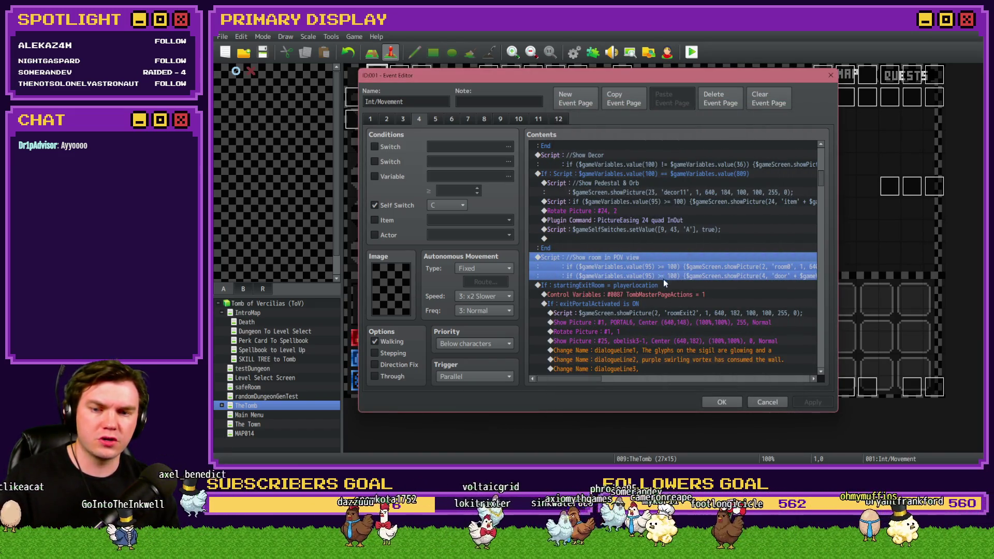
left_click(713, 402)
key("alt+Tab")
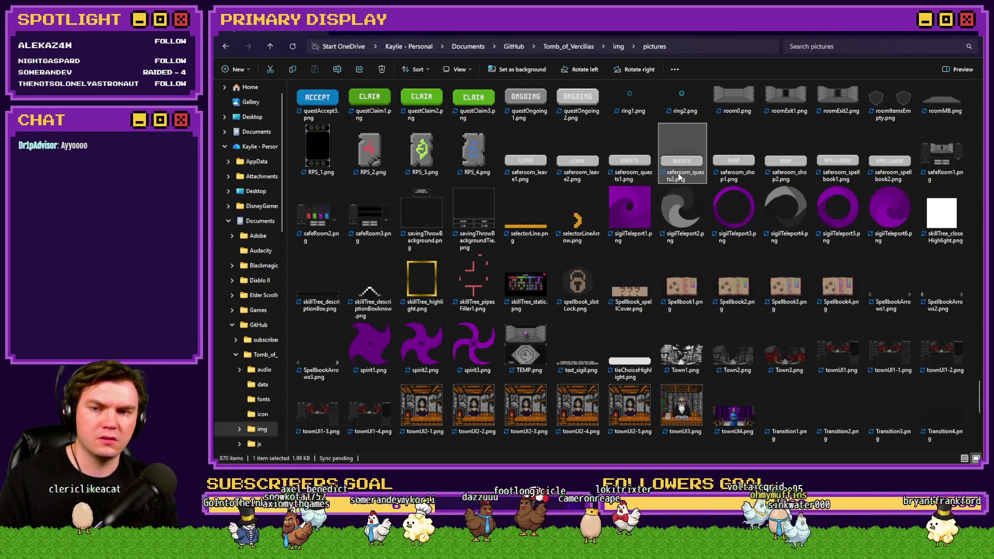
Browse the 'item' sprites in the pictures folder, then reopen the Tomb event's POV view script
type("item")
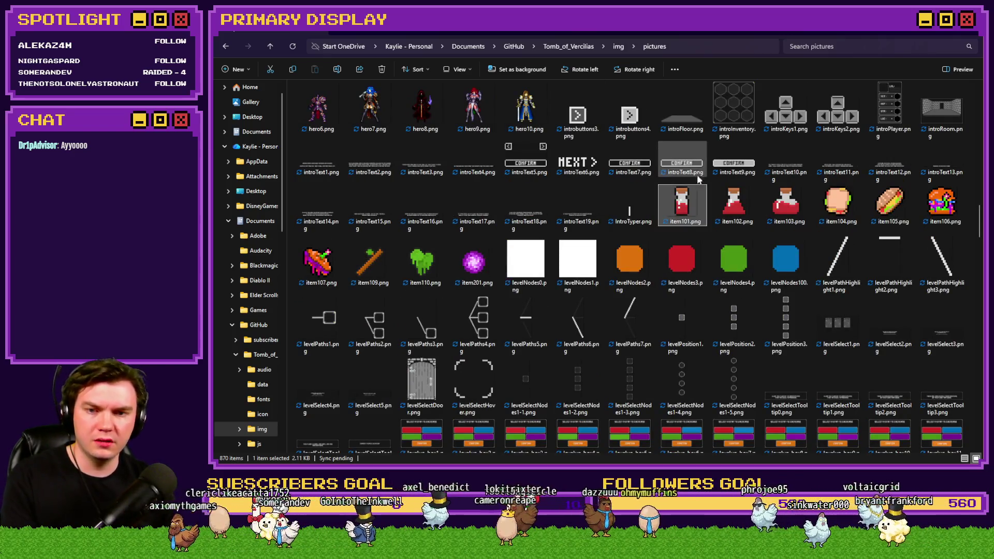
mouse_move(685, 208)
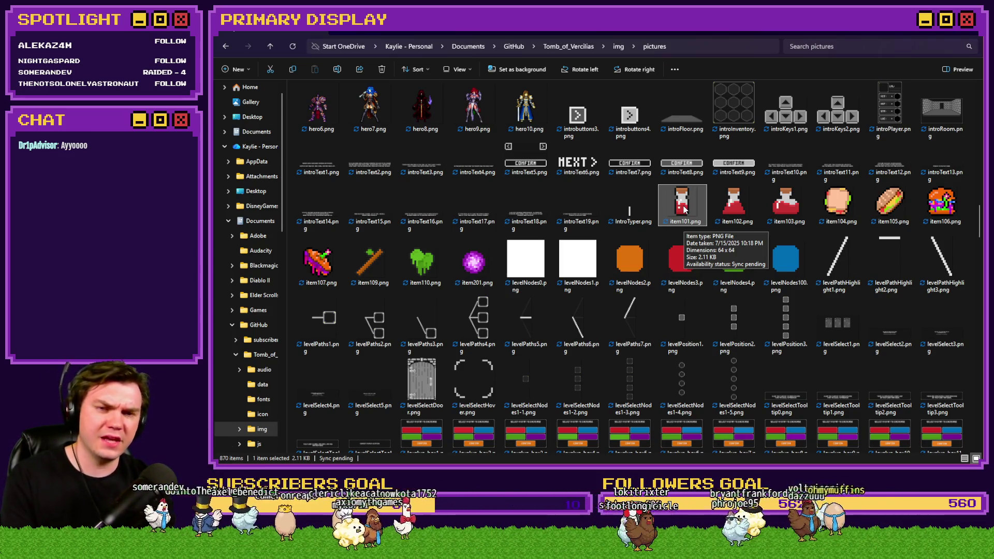
key("alt+Tab")
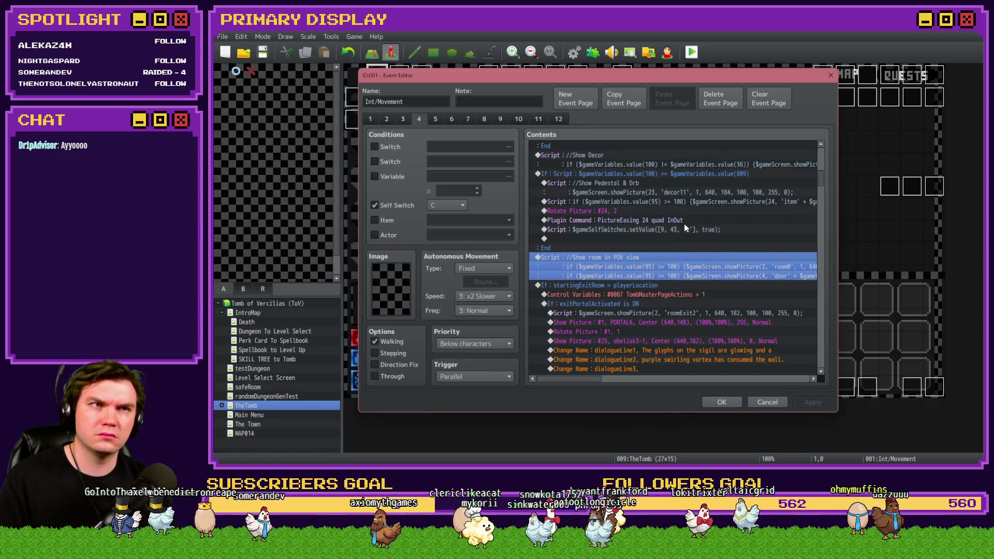
key("alt+Tab")
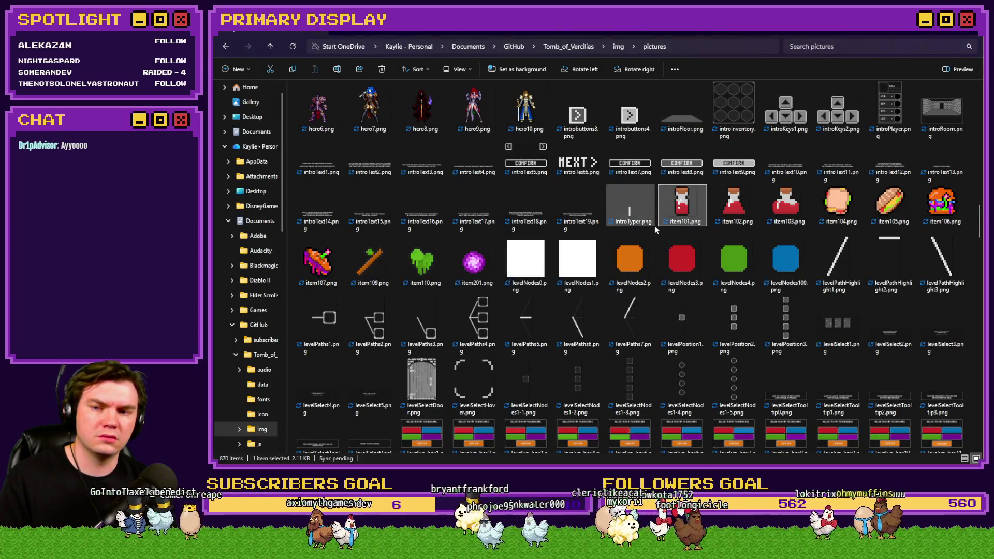
mouse_move(475, 267)
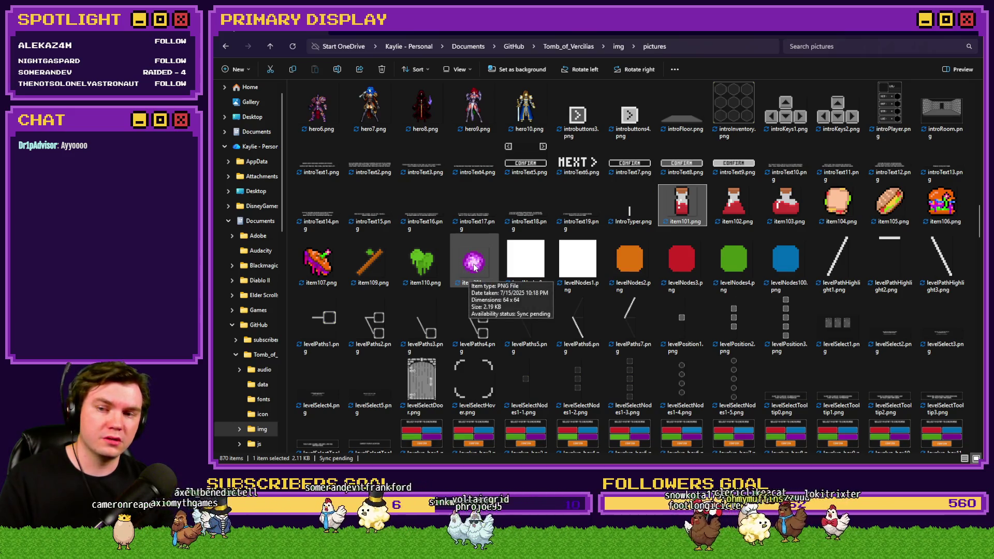
key("alt+Tab")
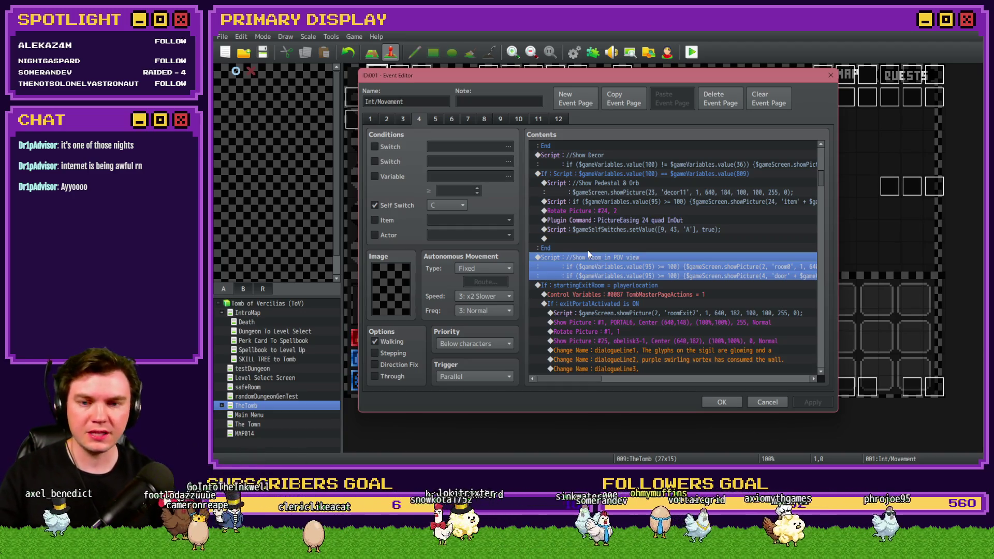
double_click(600, 257)
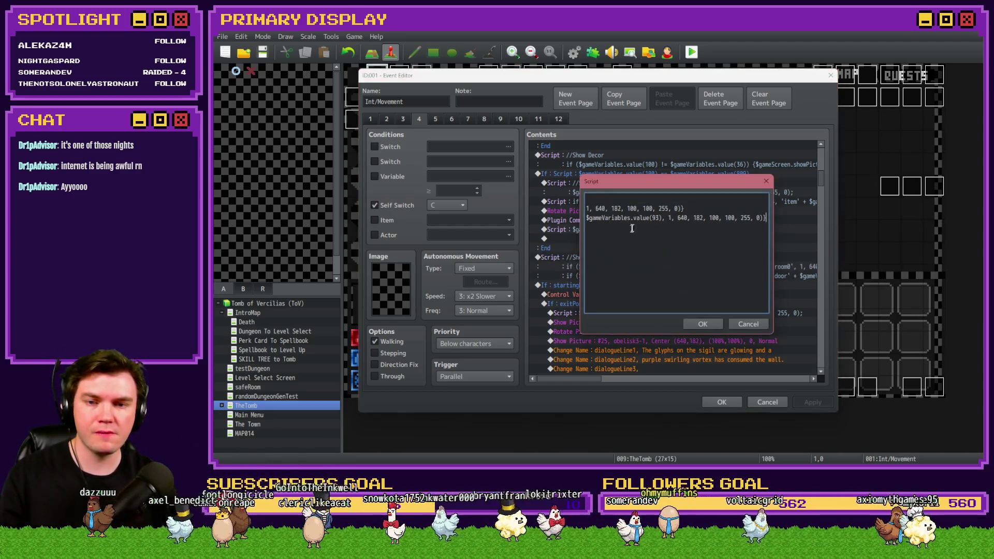
Confirm the script's first-line edit and look over event pages 2 and 4
mouse_move(640, 208)
left_mouse_down()
mouse_move(582, 210)
mouse_move(621, 209)
left_mouse_up()
left_click(694, 325)
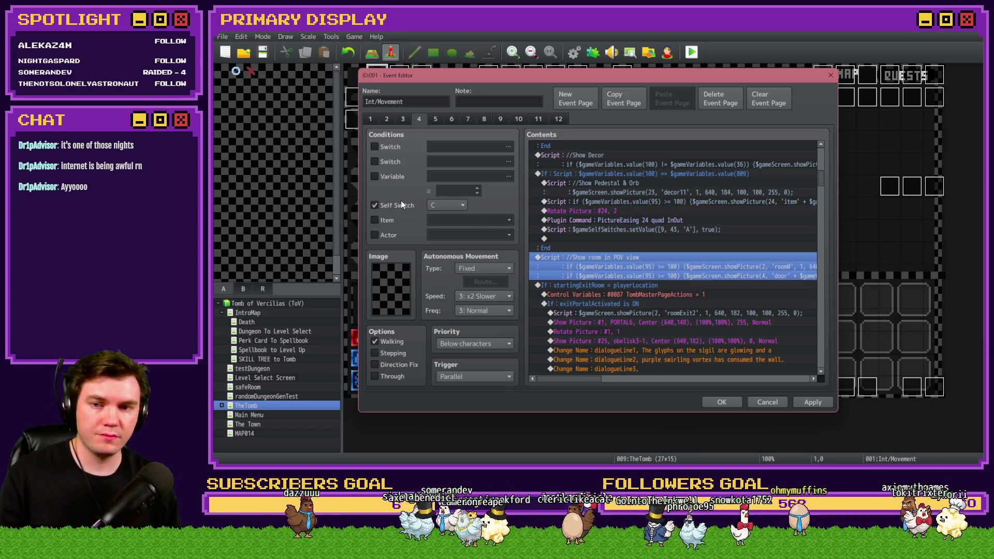
left_click(387, 119)
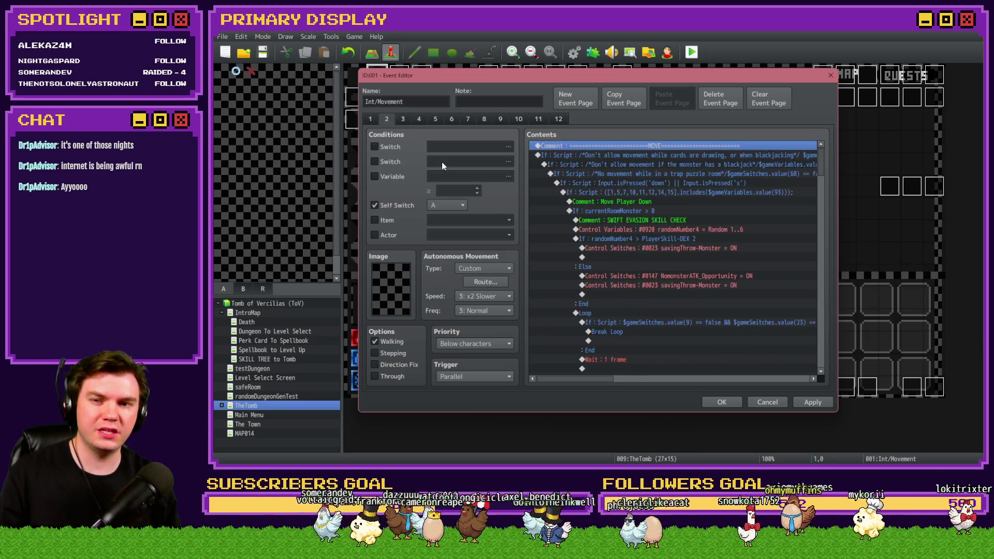
left_click(421, 120)
scroll(655, 253, "down", 5)
scroll(655, 253, "up", 5)
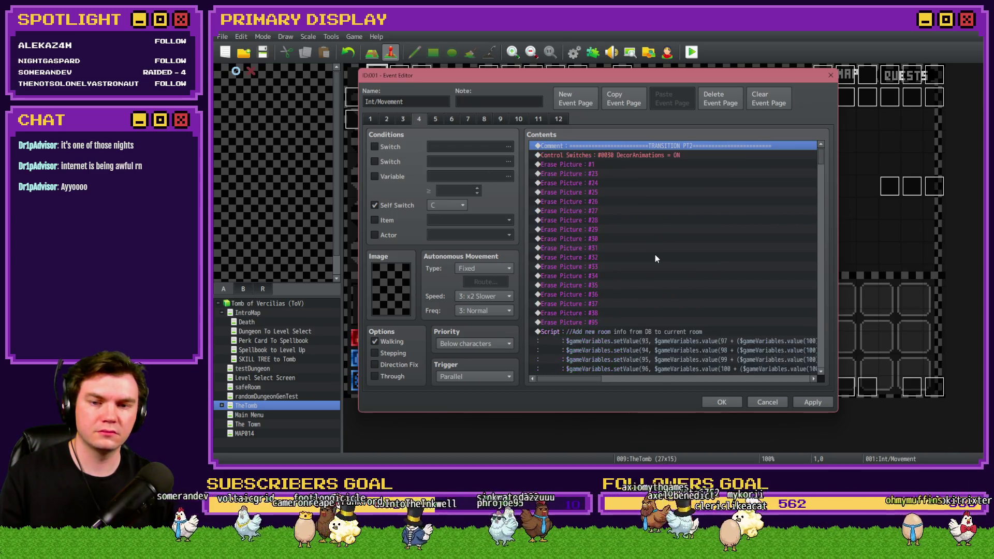
scroll(642, 311, "down", 2)
scroll(629, 347, "down", 4)
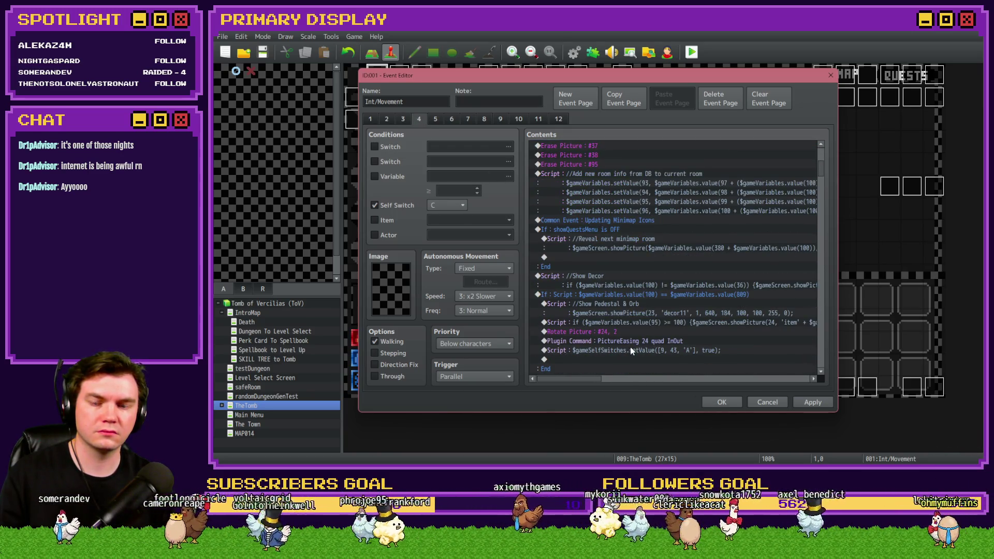
scroll(630, 346, "down", 4)
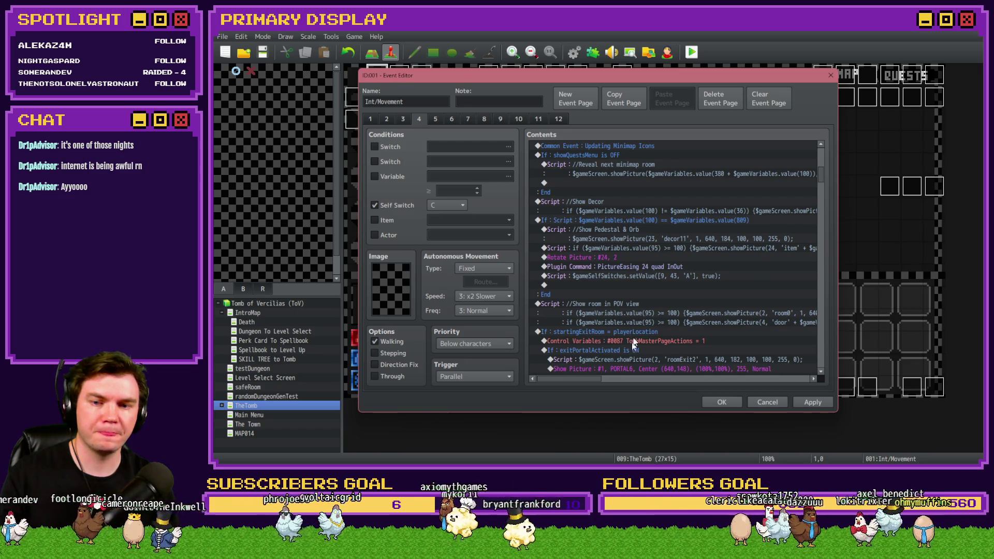
Reopen the 'Show room in POV view' script and read line 2's picture parameters
left_click(647, 303)
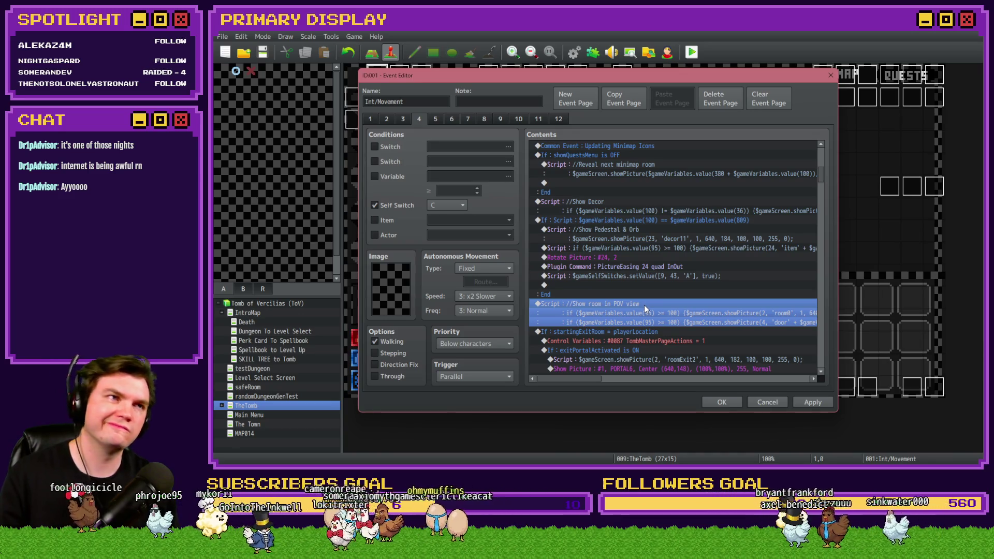
double_click(645, 305)
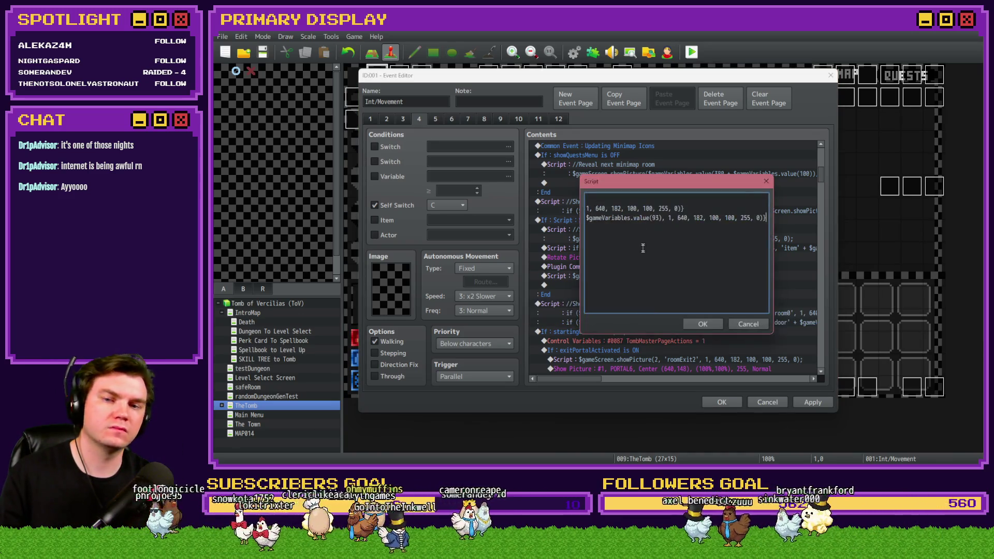
left_click_drag(588, 218, 505, 210)
left_click(656, 209)
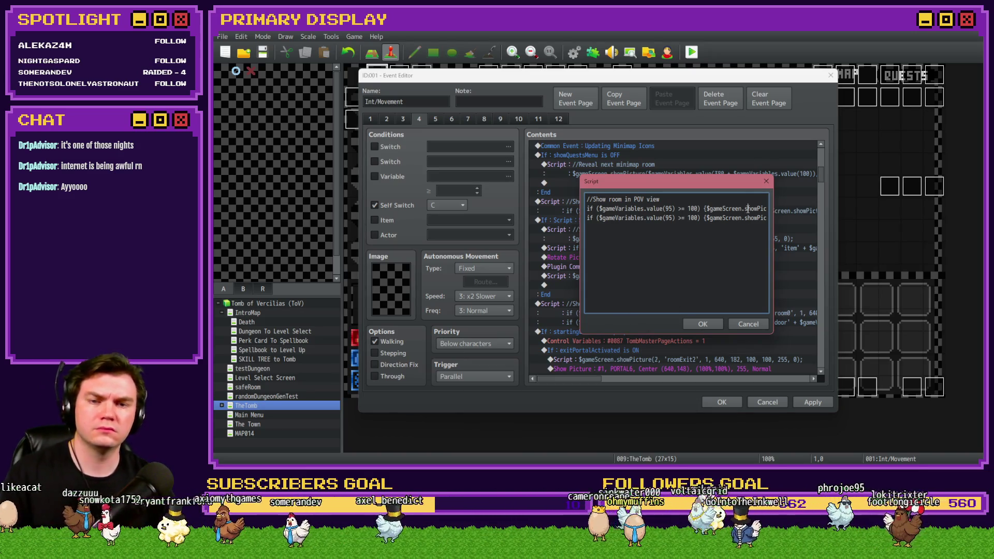
key("Right")
key("Right")
key("Right")
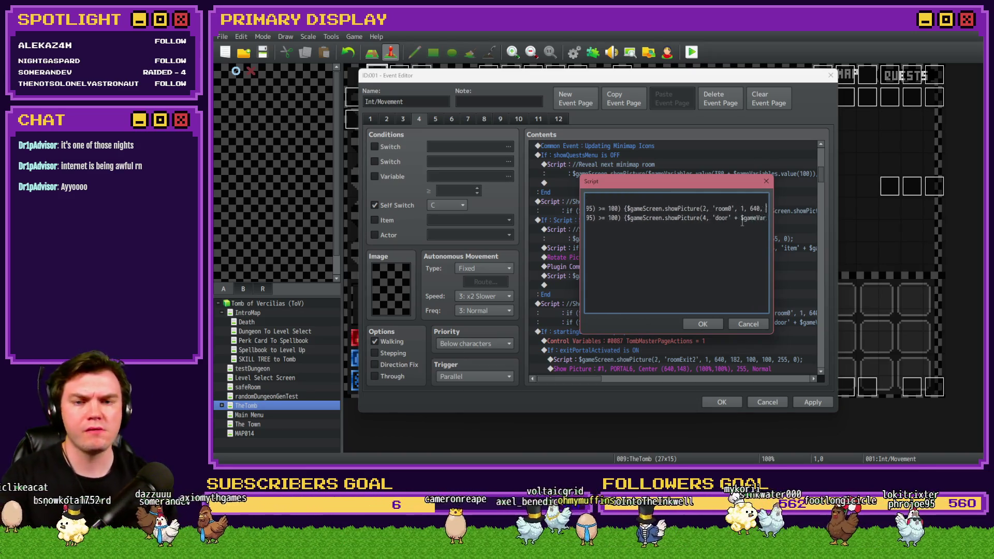
key("Right")
key("Right")
key("Right")
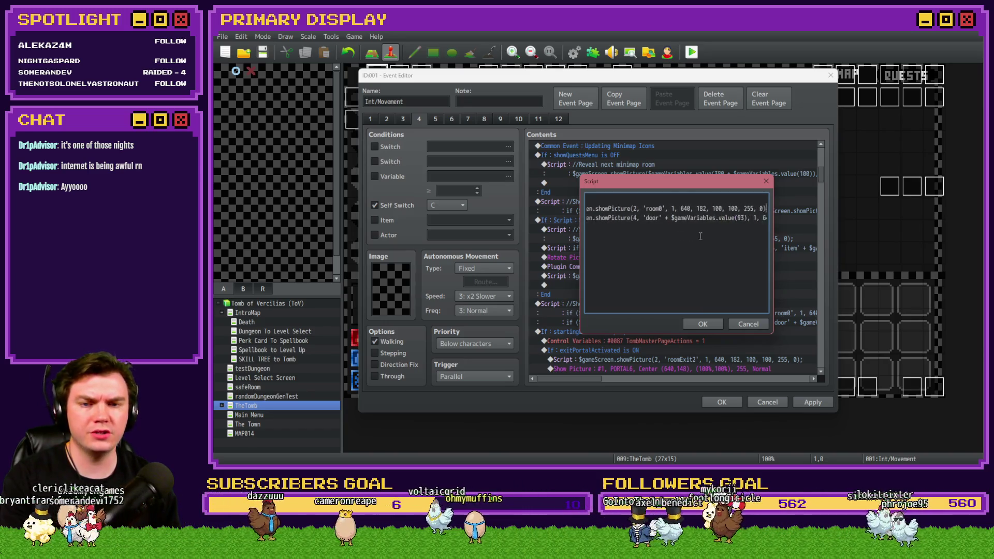
key("alt+Tab")
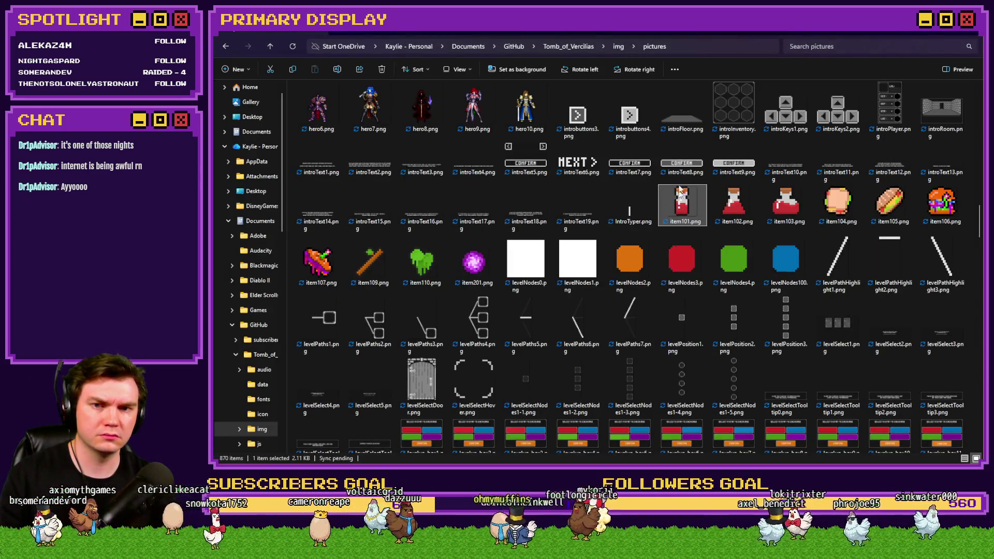
Confirm room0.png and the door images exist in the pictures folder
left_click(676, 142)
scroll(676, 141, "down", 15)
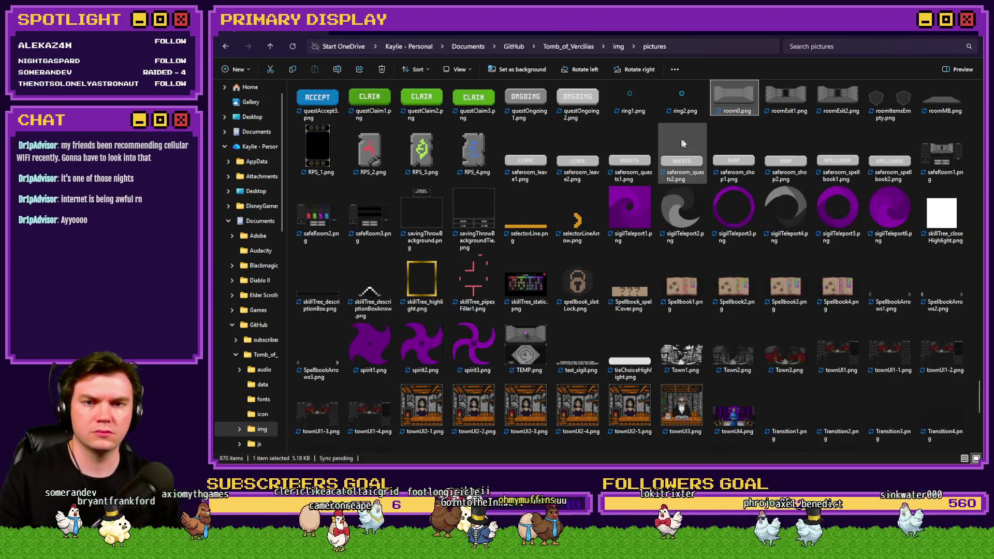
left_click(735, 93)
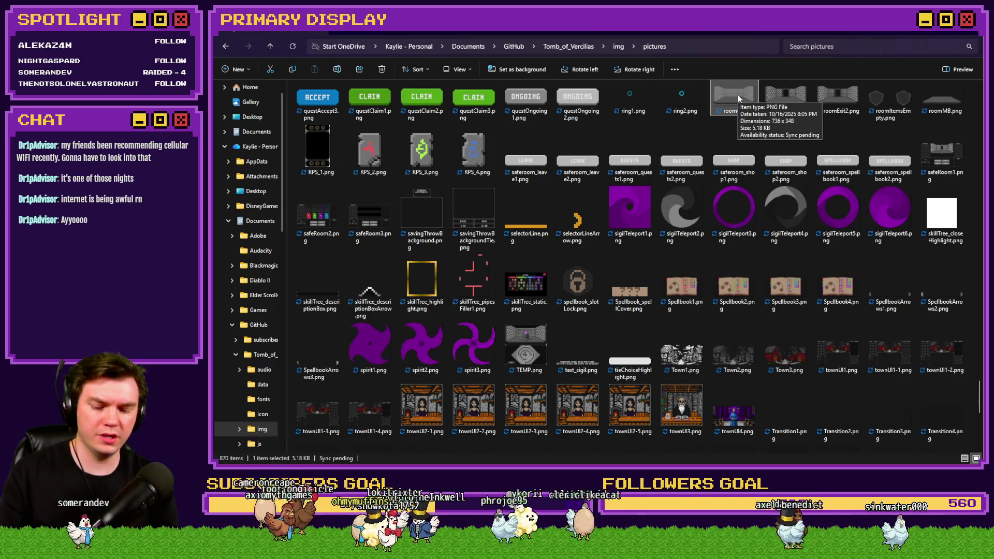
scroll(738, 96, "up", 15)
left_click(738, 94)
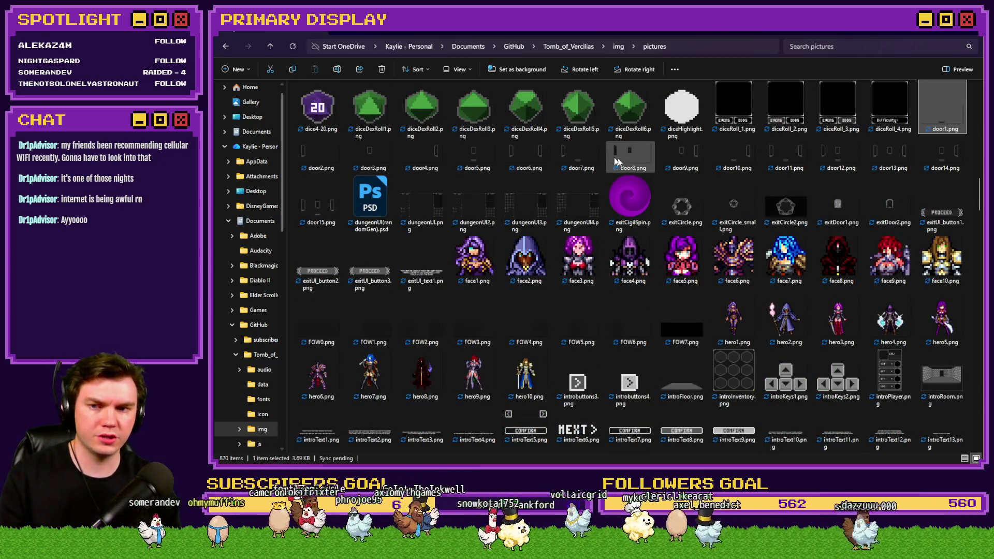
Confirm the edited POV view script, then save and close the event editor
key("alt+Tab")
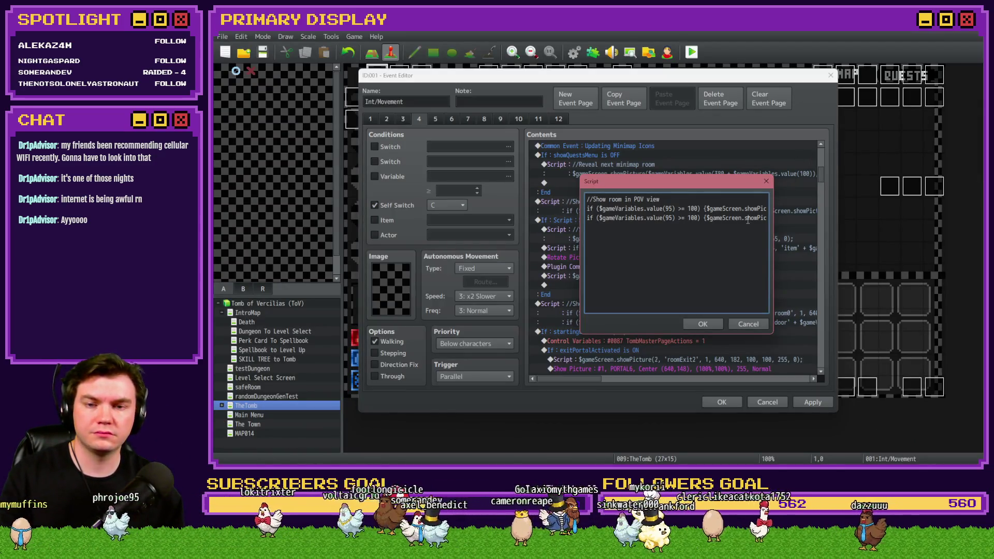
left_click(653, 218)
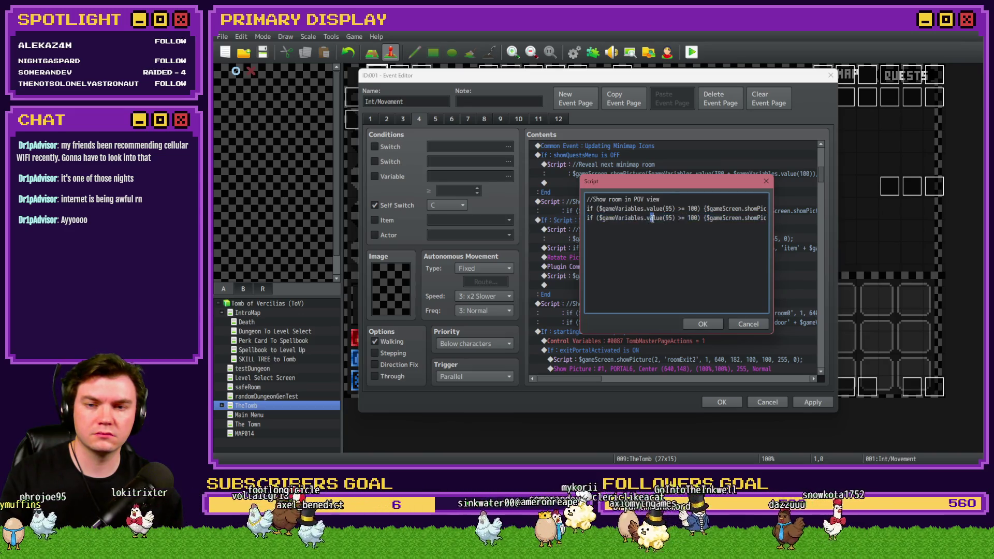
left_click(684, 325)
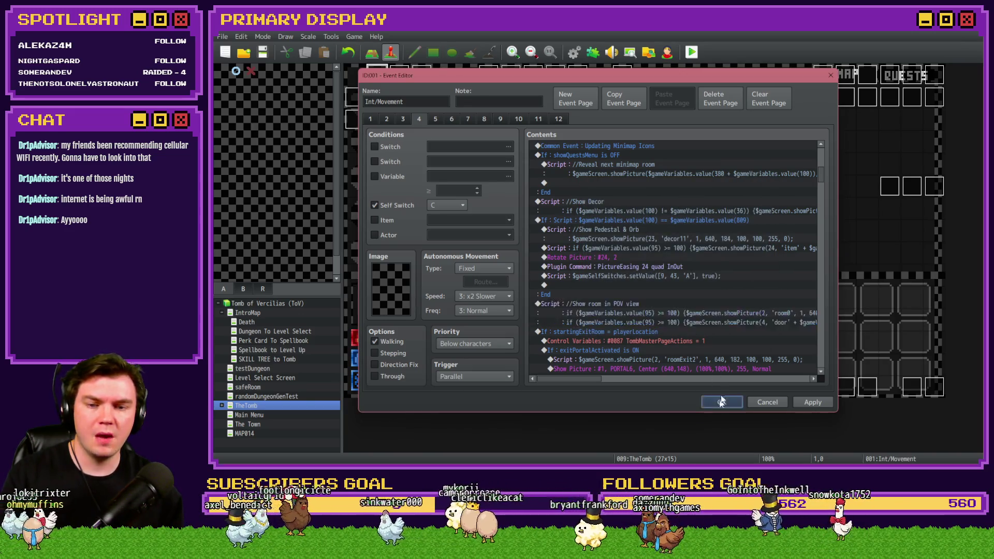
left_click(720, 403)
left_click(568, 260)
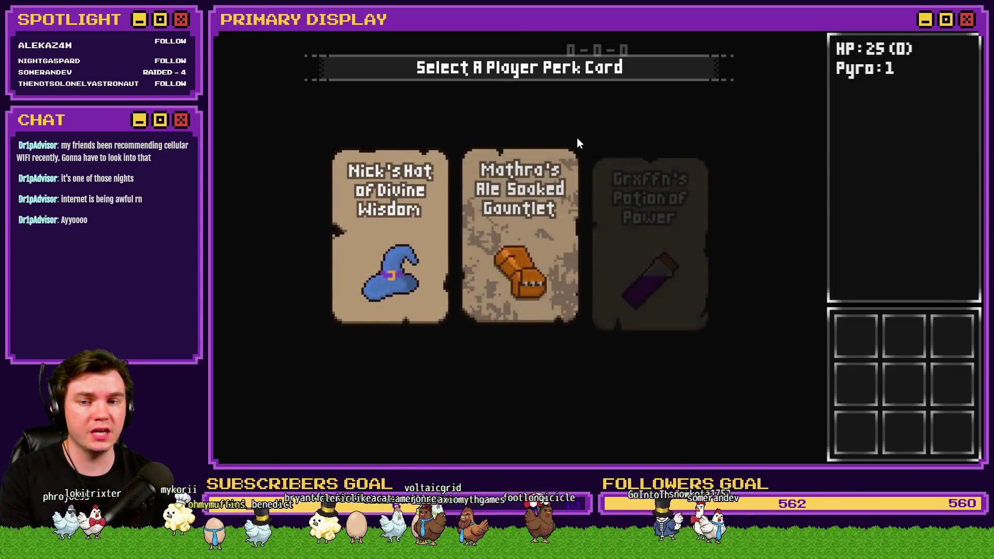
Take Mathra's Ale Soaked Gauntlet perk, walk up to the wooden door, and choose Open Door
left_click(549, 193)
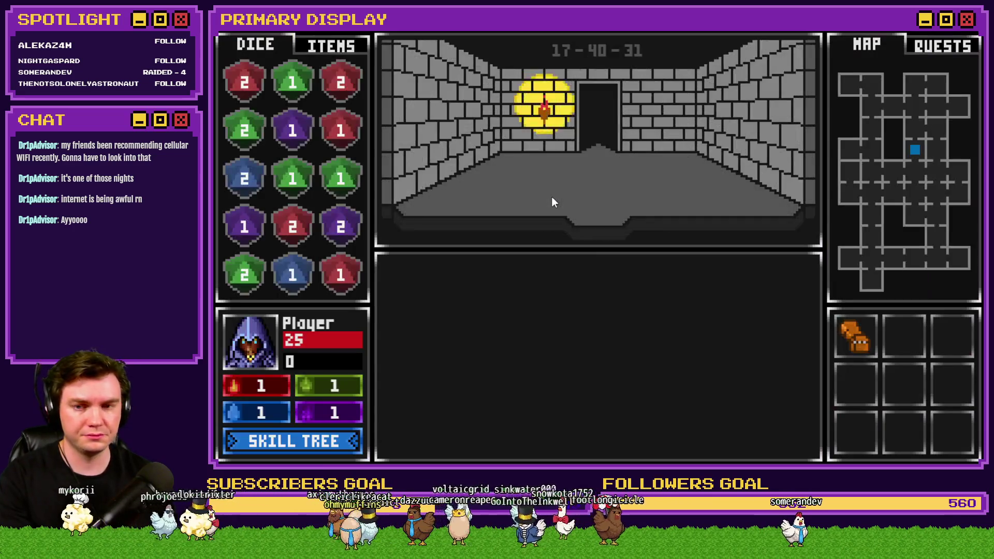
key("w")
key("w")
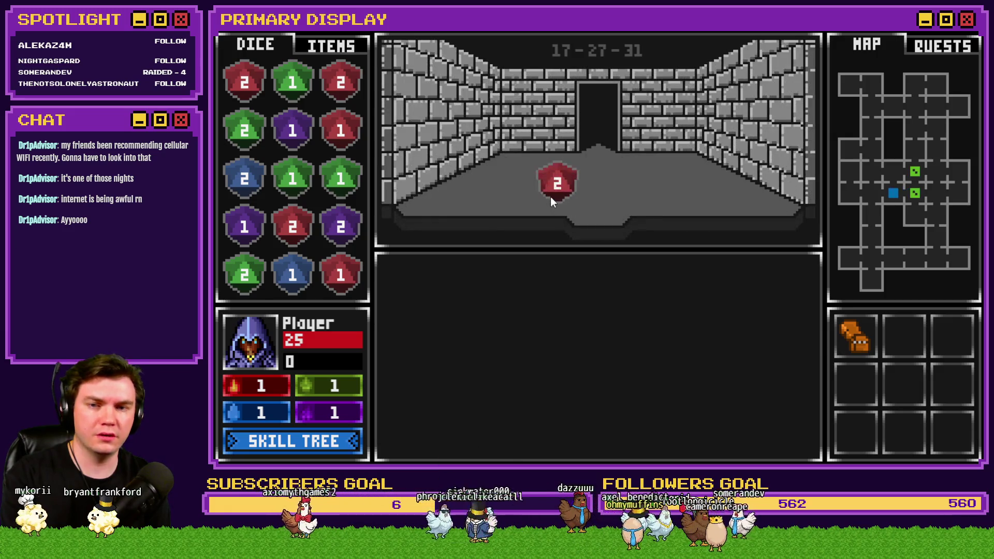
key("w")
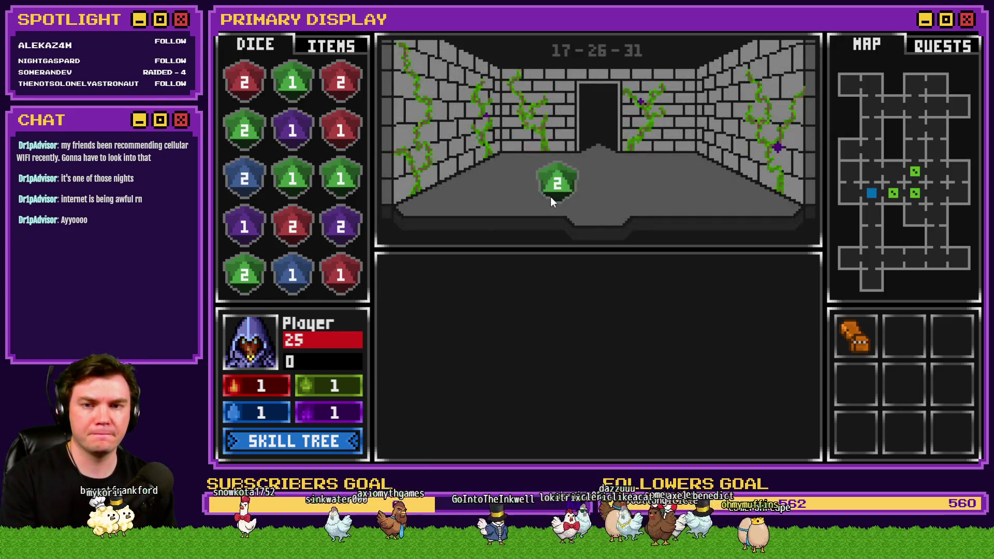
key("w")
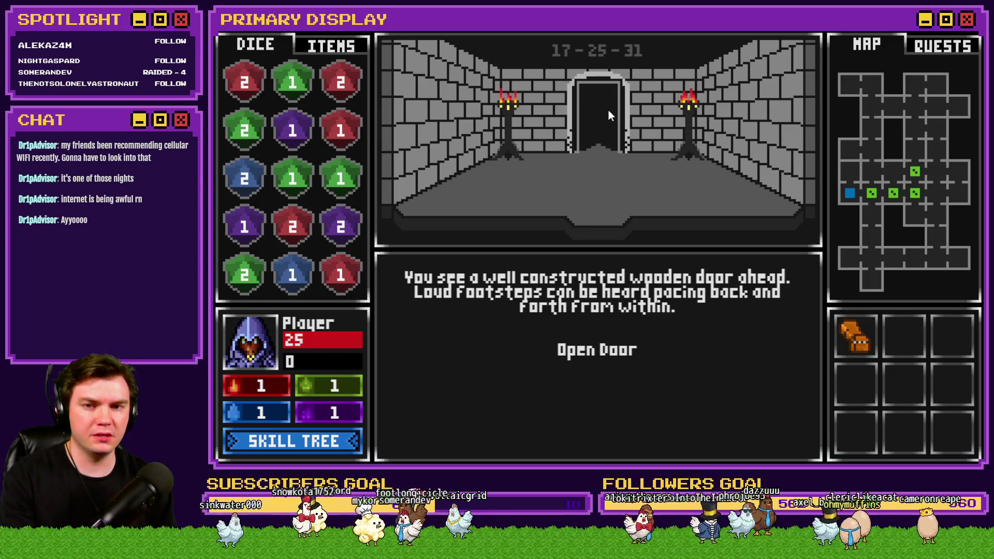
left_click(613, 338)
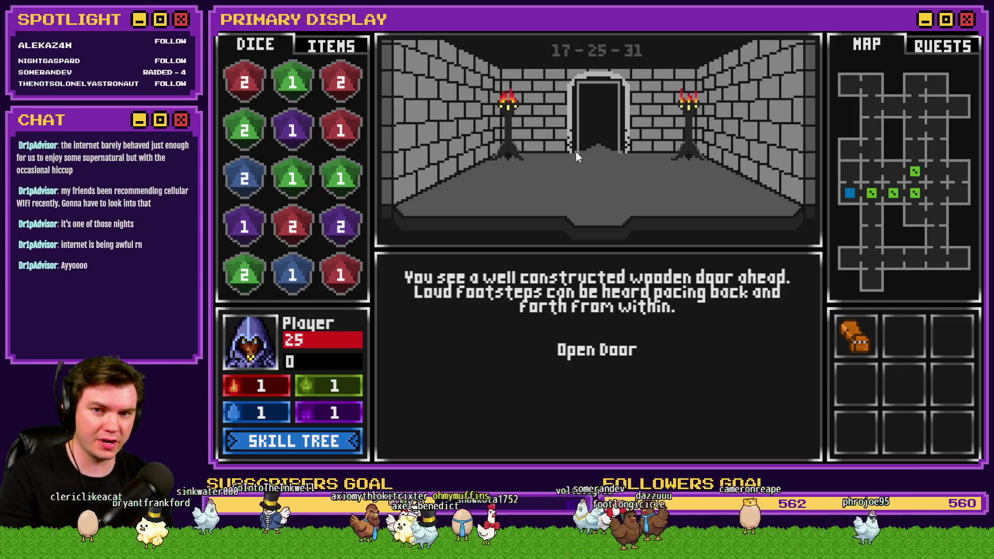
Inspect room variables 0191-0200 in the F9 debug viewer, then close the playtest
key("F9")
scroll(303, 338, "down", 5)
scroll(305, 338, "down", 10)
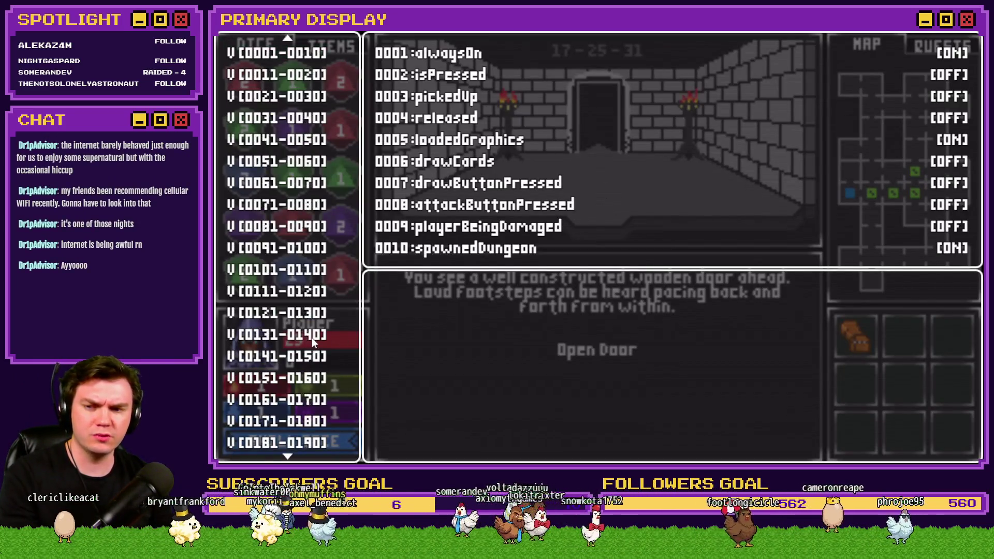
left_click(268, 357)
key("Up")
key("Up")
key("Up")
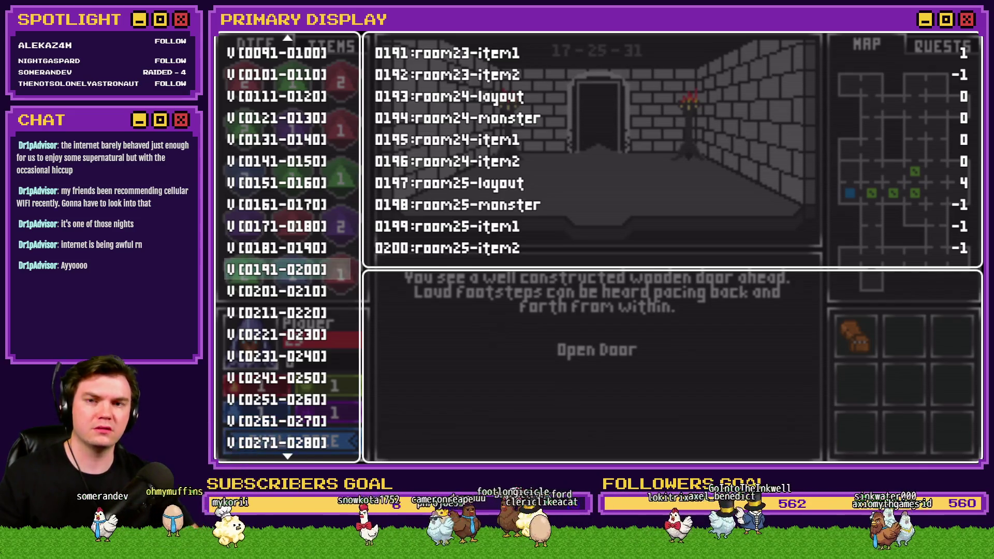
key("Escape")
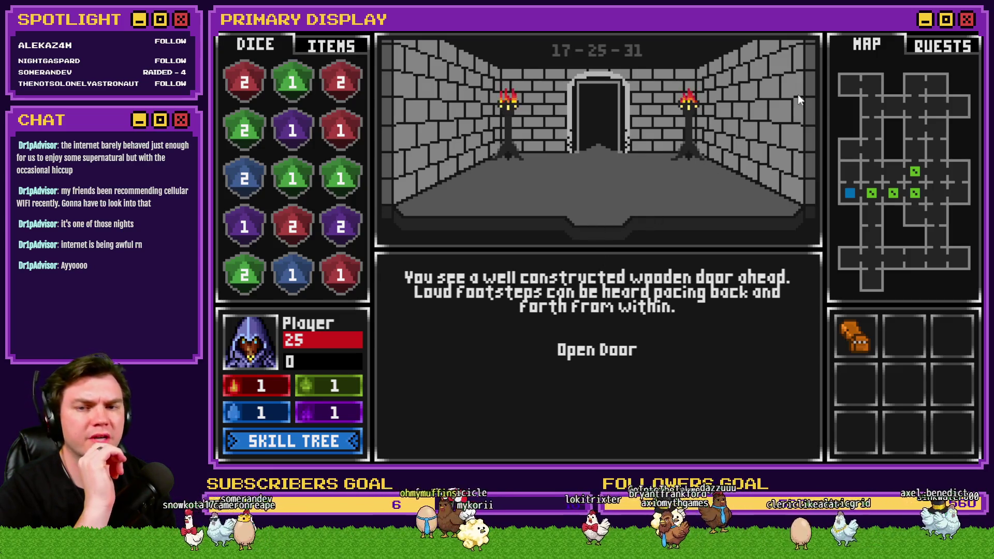
key("alt+F4")
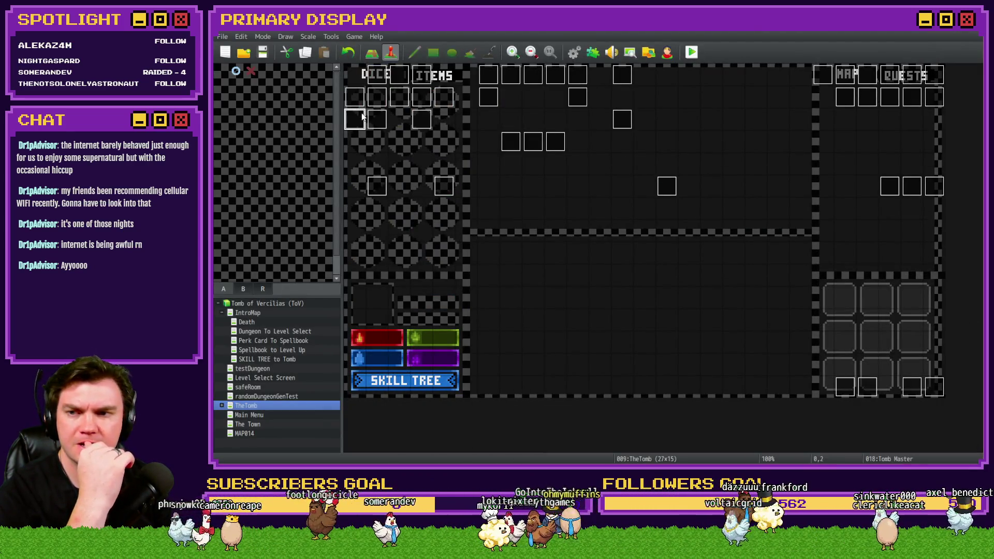
Glance at the Tomb Master event, then scroll through Int/Movement page 4's door branch unchanged
double_click(361, 117)
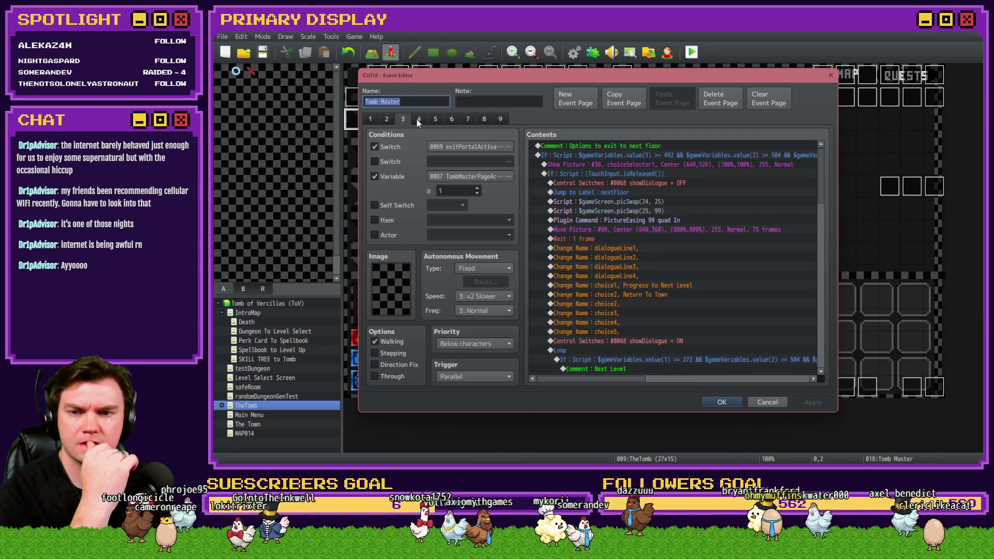
key("Escape")
double_click(384, 82)
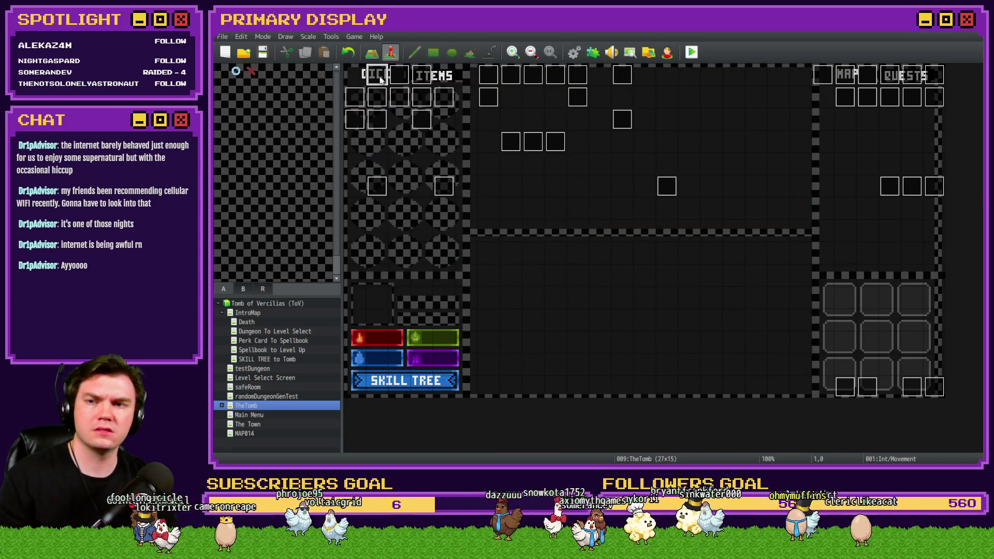
scroll(625, 212, "down", 10)
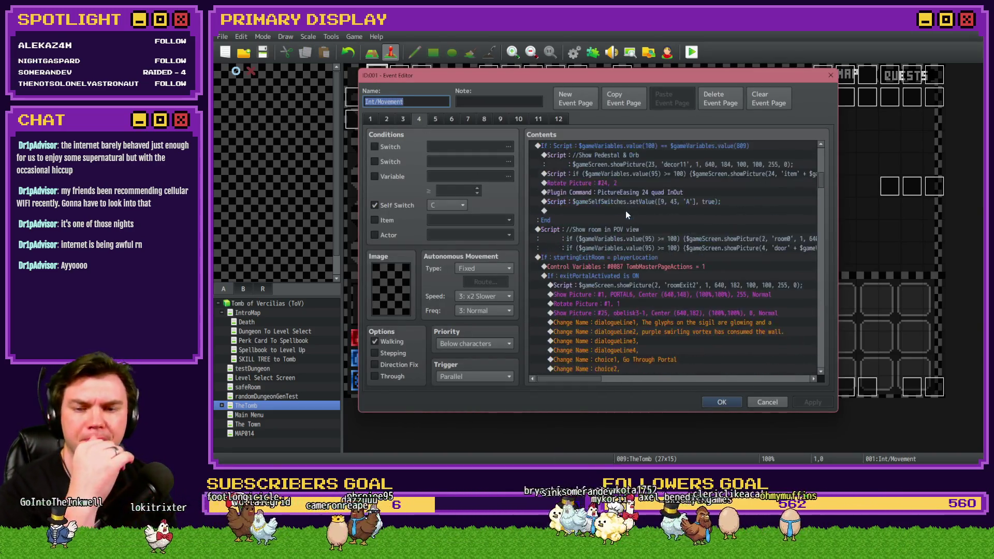
scroll(650, 275, "down", 10)
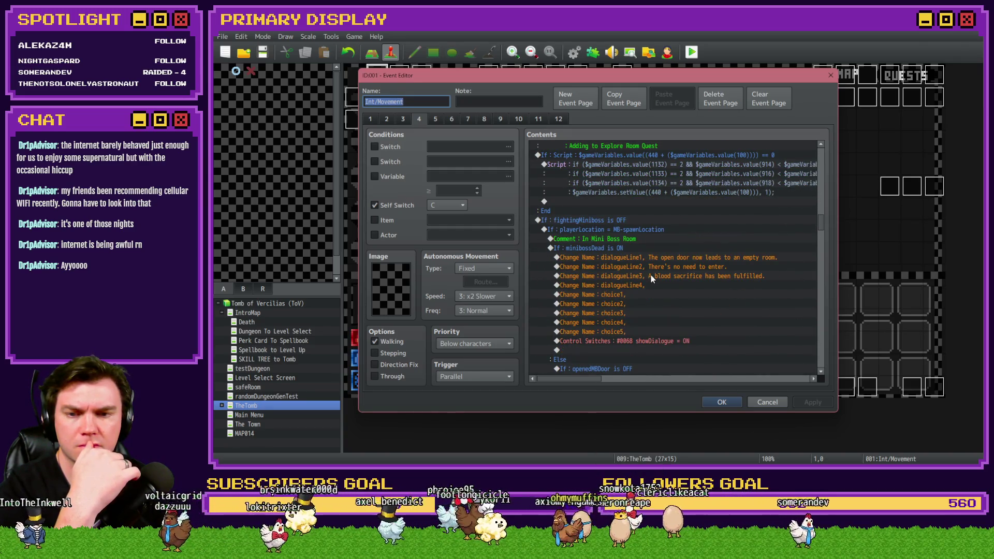
scroll(651, 275, "down", 5)
scroll(650, 277, "down", 2)
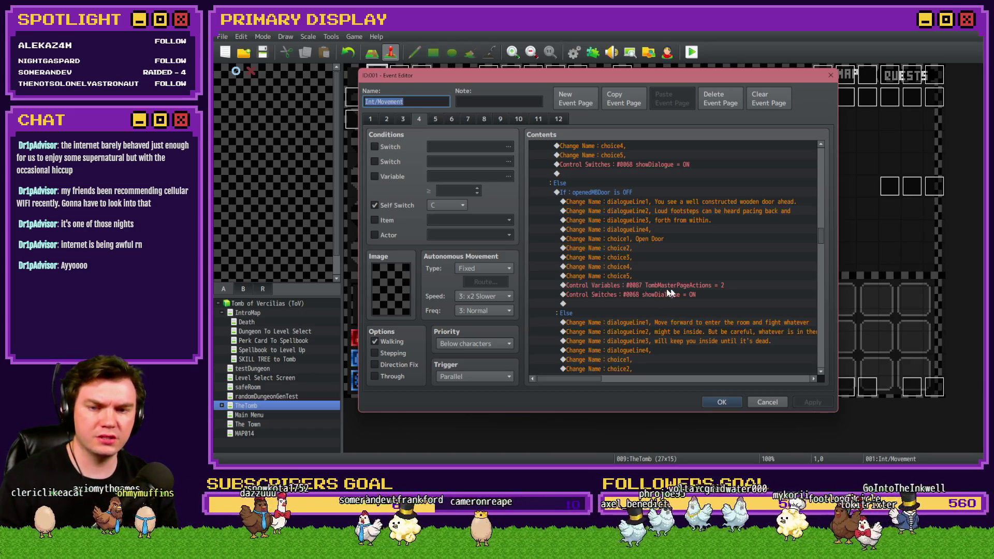
key("Escape")
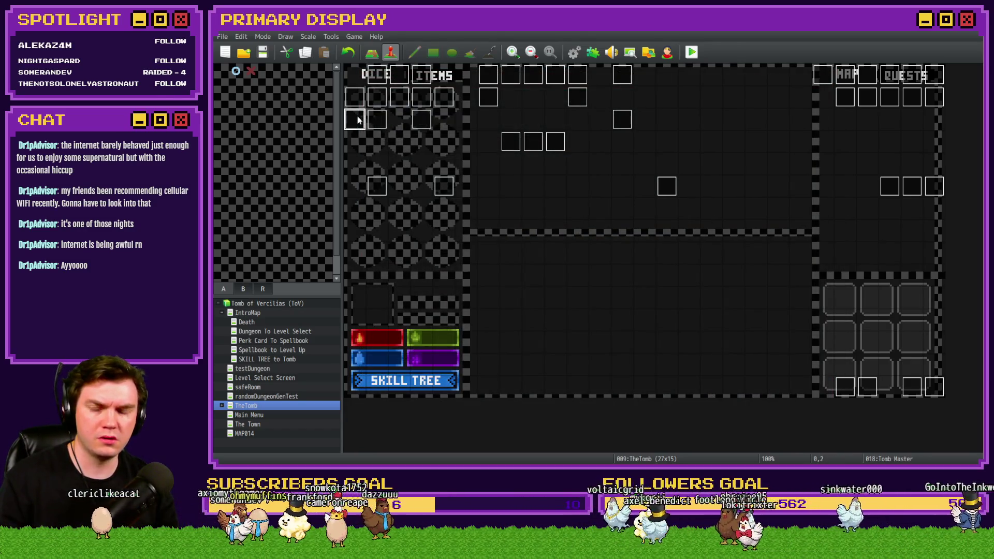
Open Tomb Master's page 4 and read through its miniboss room options
double_click(354, 118)
left_click(403, 119)
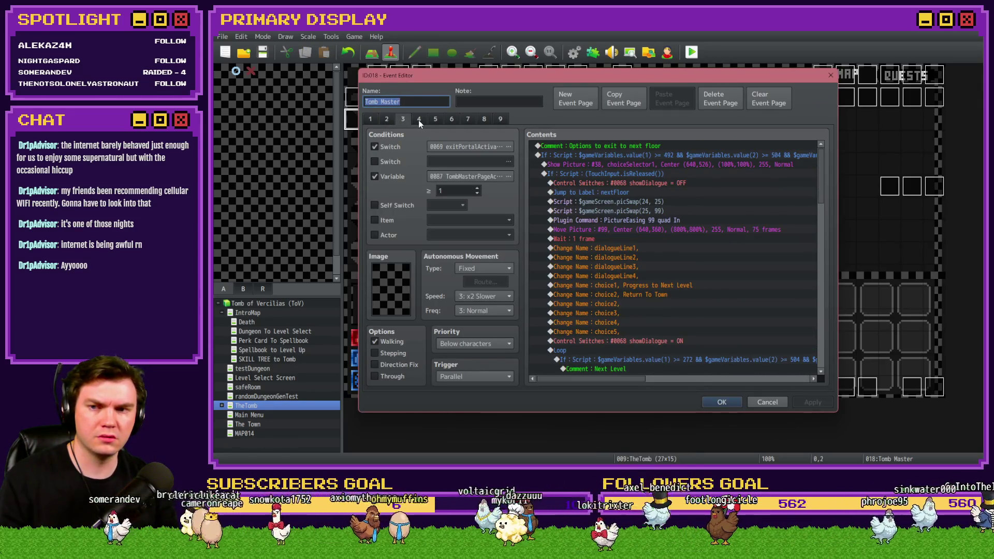
left_click(419, 120)
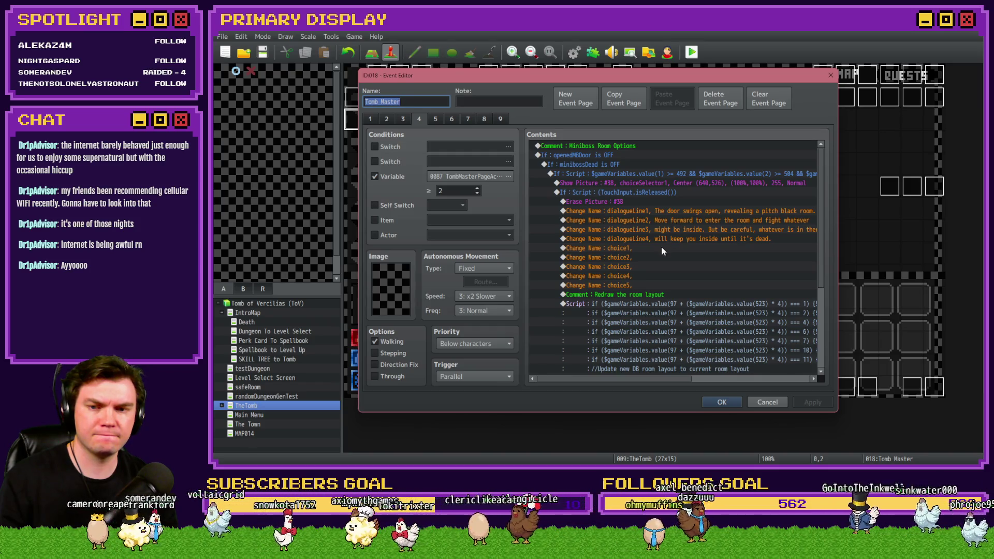
scroll(662, 251, "down", 5)
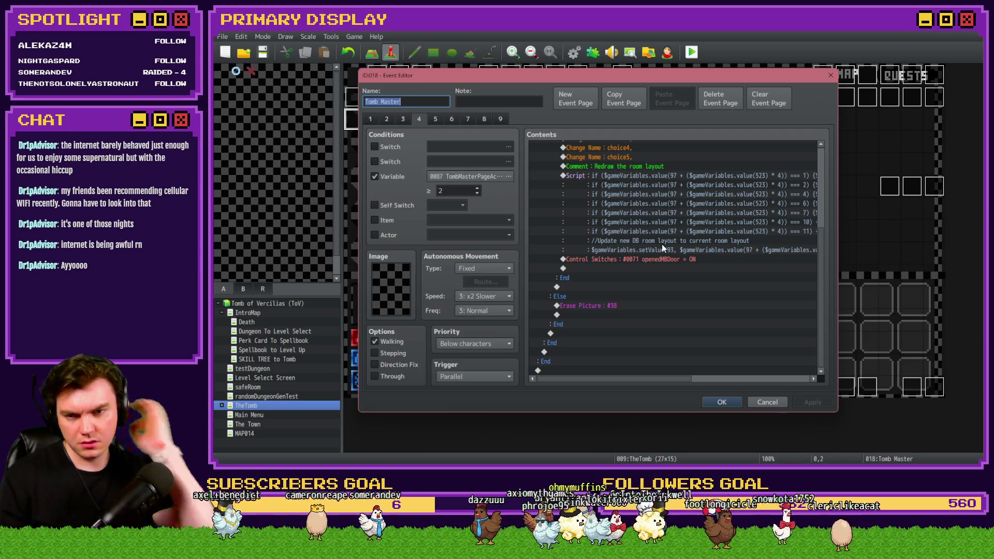
scroll(649, 266, "up", 5)
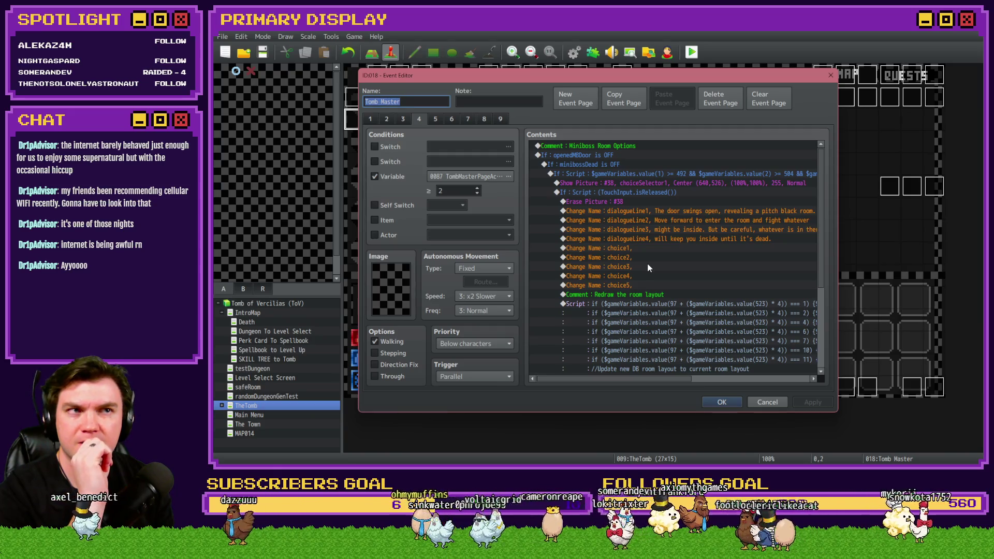
scroll(648, 267, "down", 2)
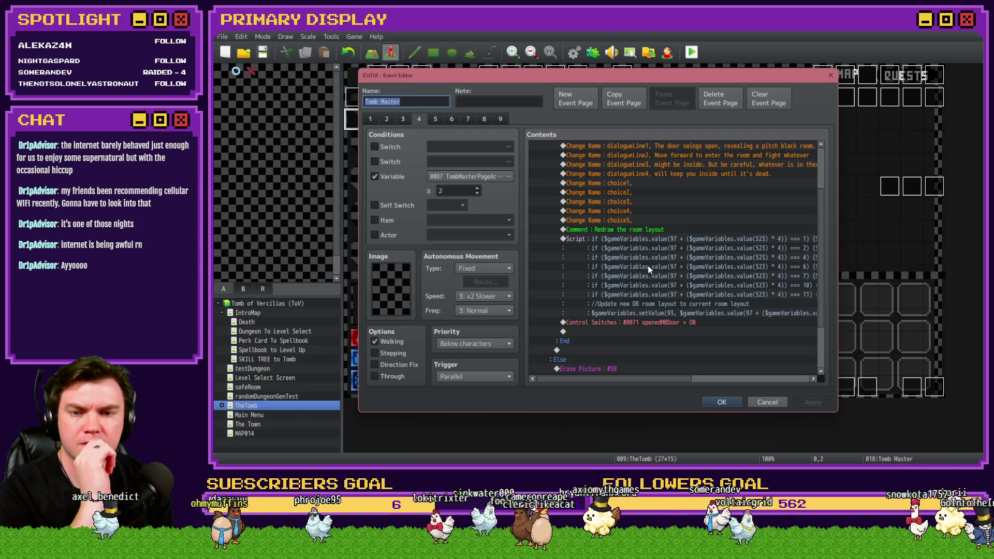
mouse_move(654, 385)
left_mouse_down()
mouse_move(727, 383)
mouse_move(642, 386)
left_mouse_up()
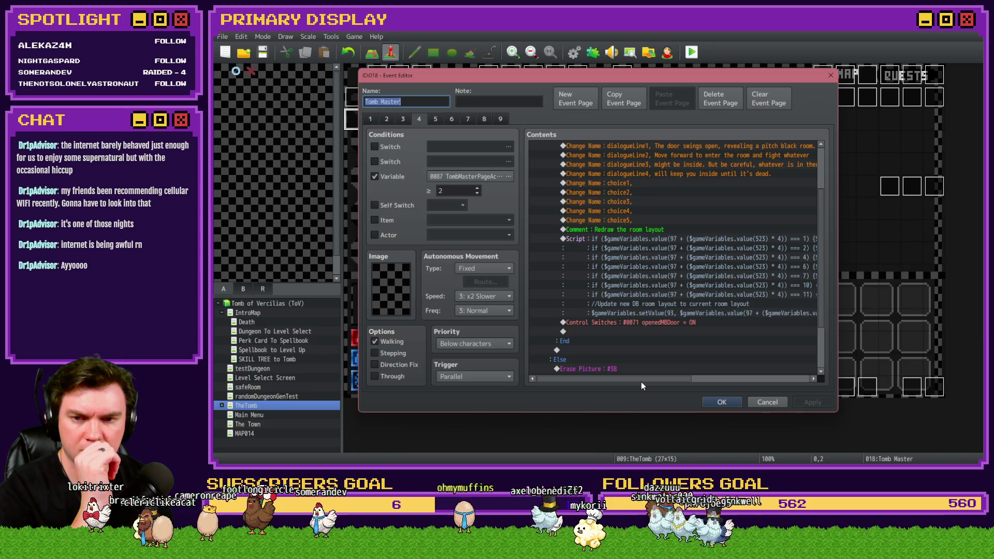
left_click_drag(641, 383, 778, 380)
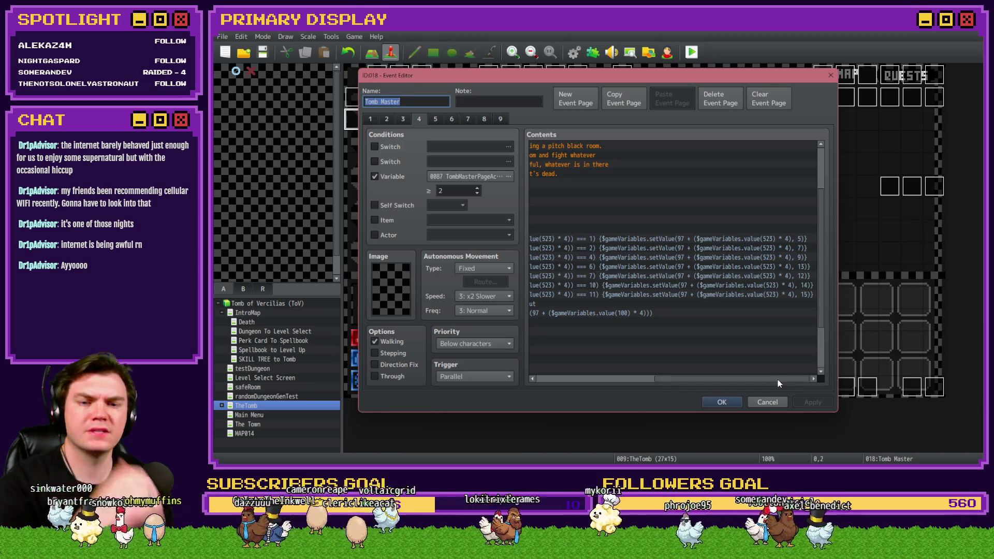
Check door9.png's details in the game's img/pictures folder
key("alt+Tab")
key("Tab")
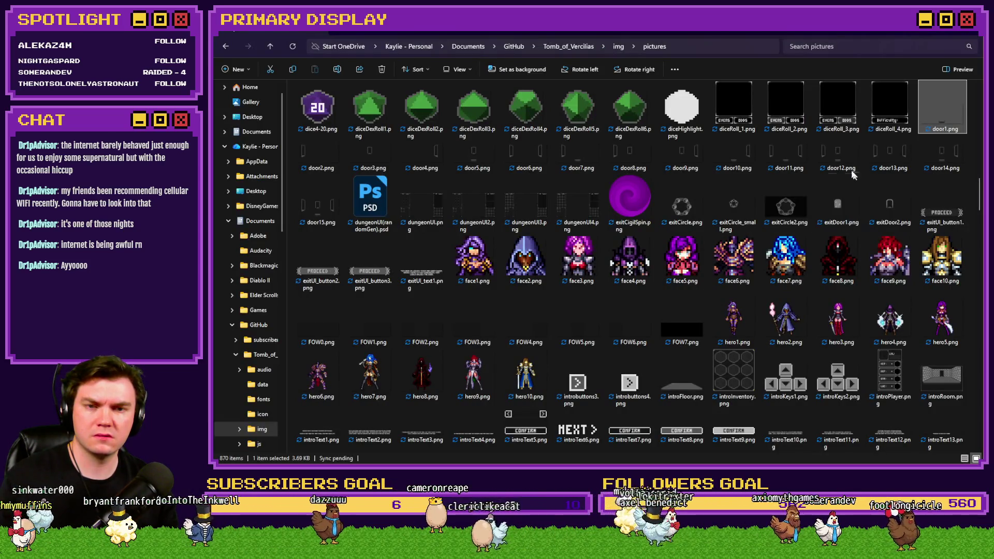
left_click(679, 158)
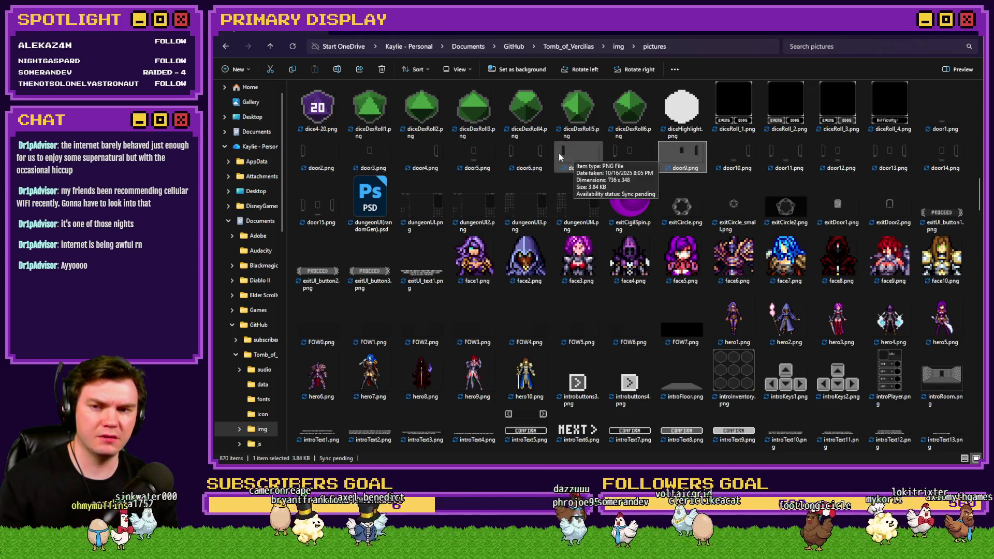
key("alt+Tab")
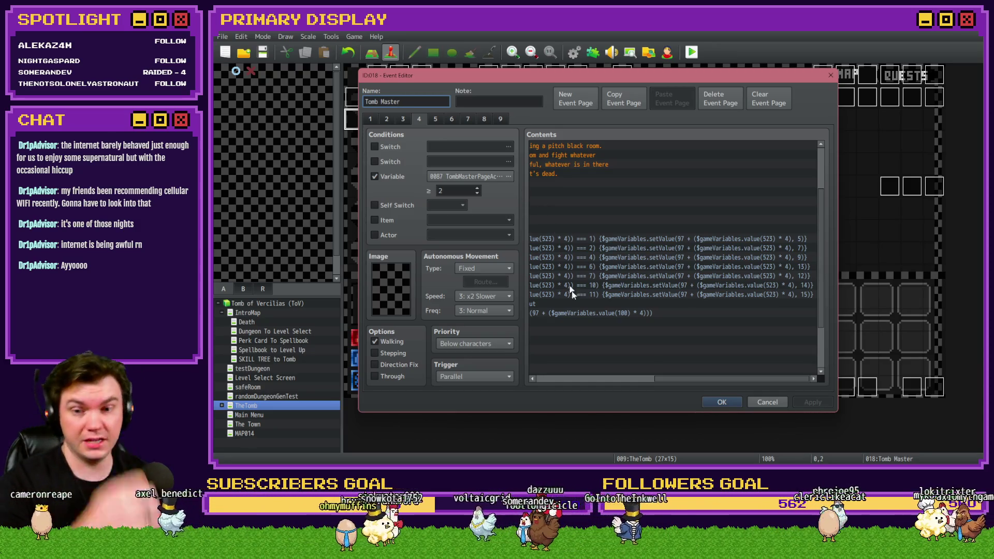
Scroll Tomb Master's page 4 Contents back left to the room-layout and openedMBDoor switch commands
left_click_drag(670, 379, 563, 378)
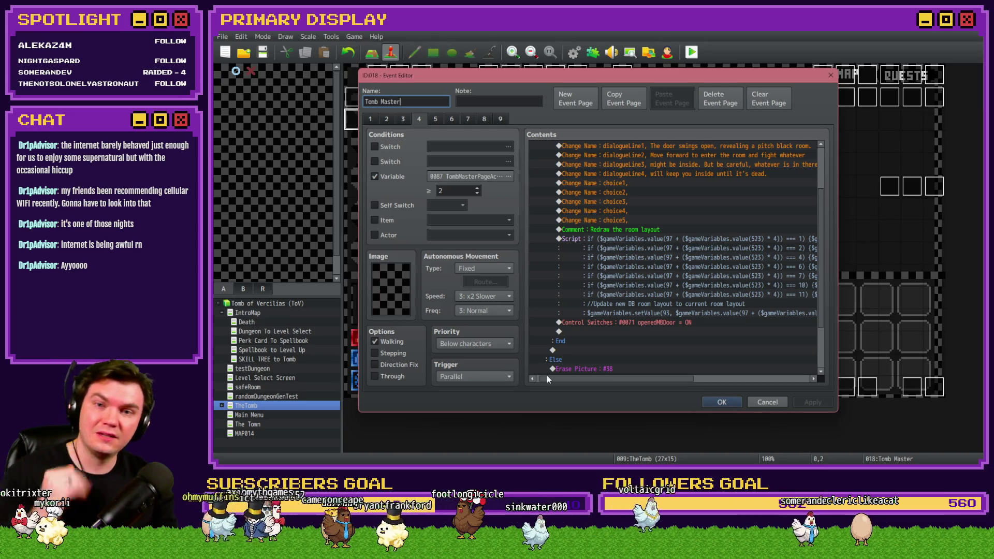
scroll(694, 311, "down", 3)
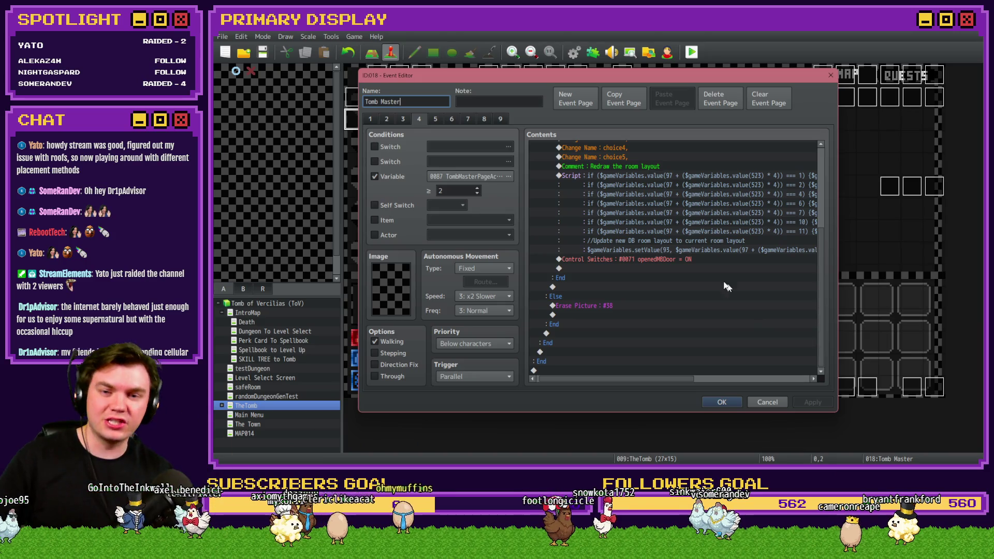
left_click(733, 403)
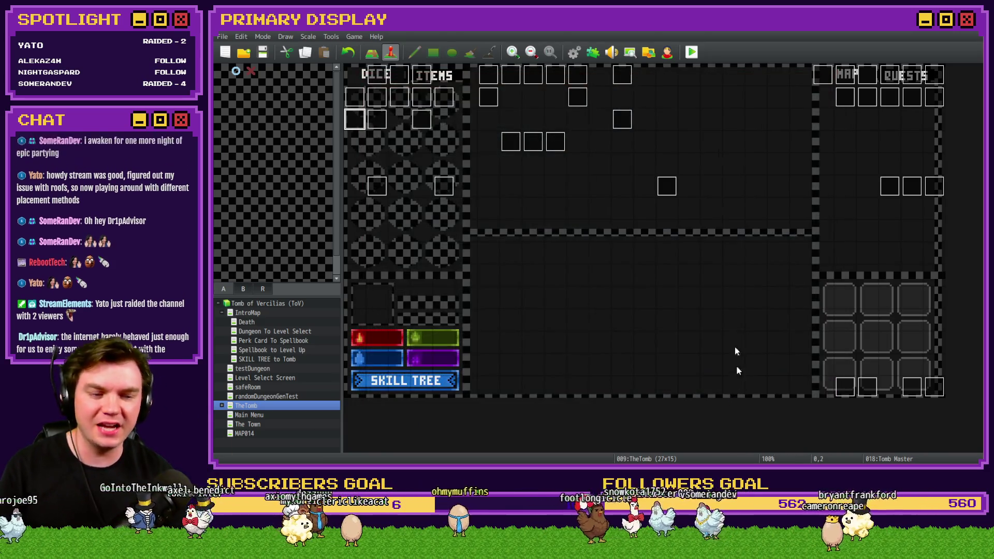
Save the event changes, playtest, pick the cheese perk card and open the miniboss wooden door
left_click(695, 53)
key("Return")
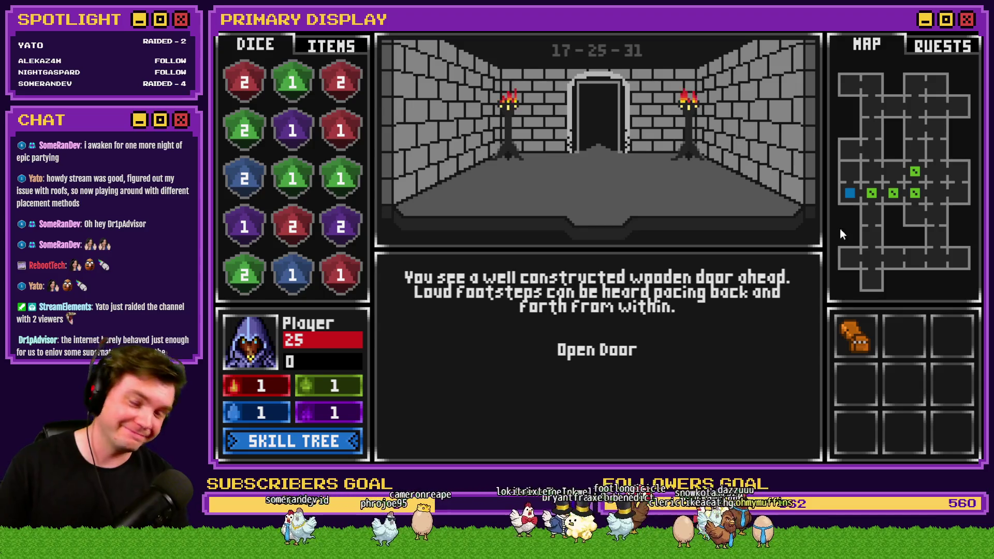
key("Return")
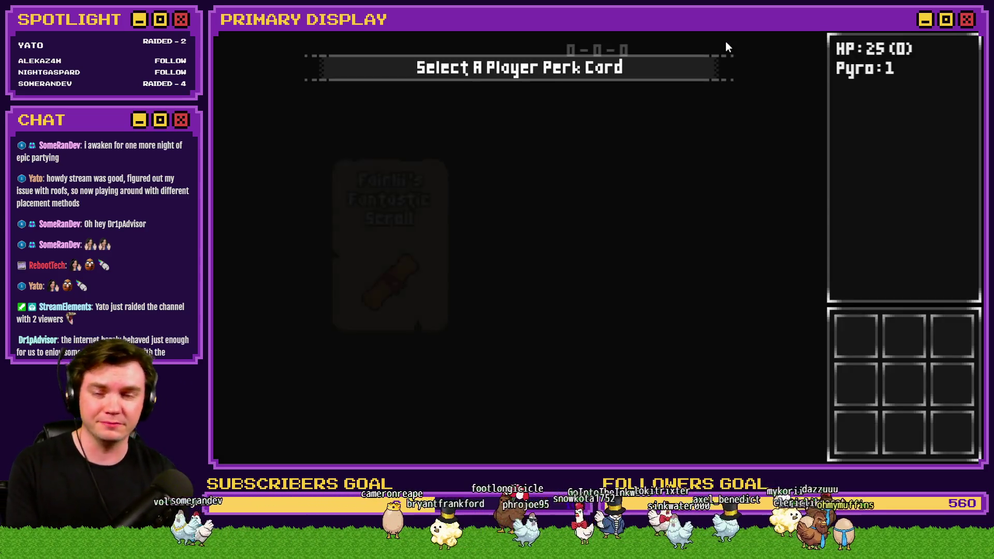
left_click(518, 285)
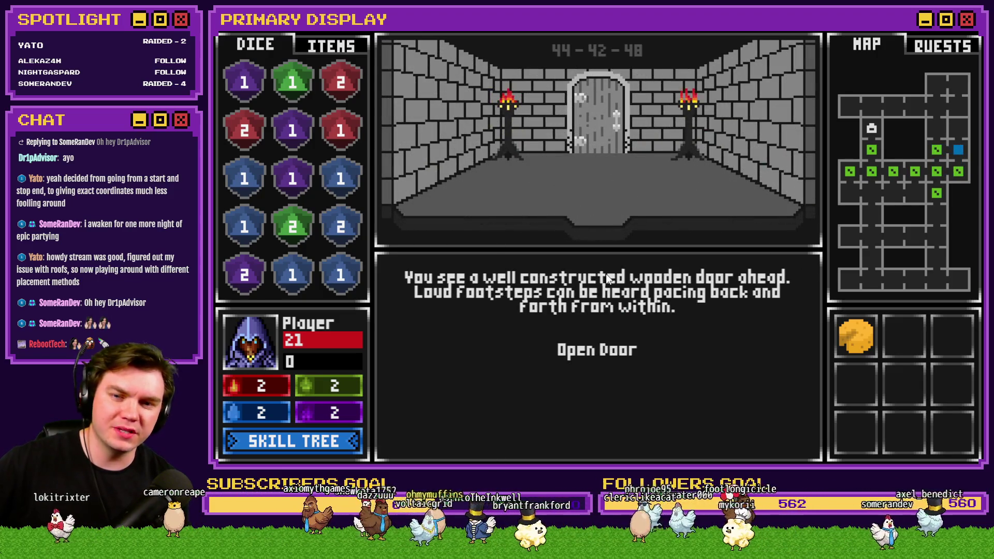
left_click(597, 356)
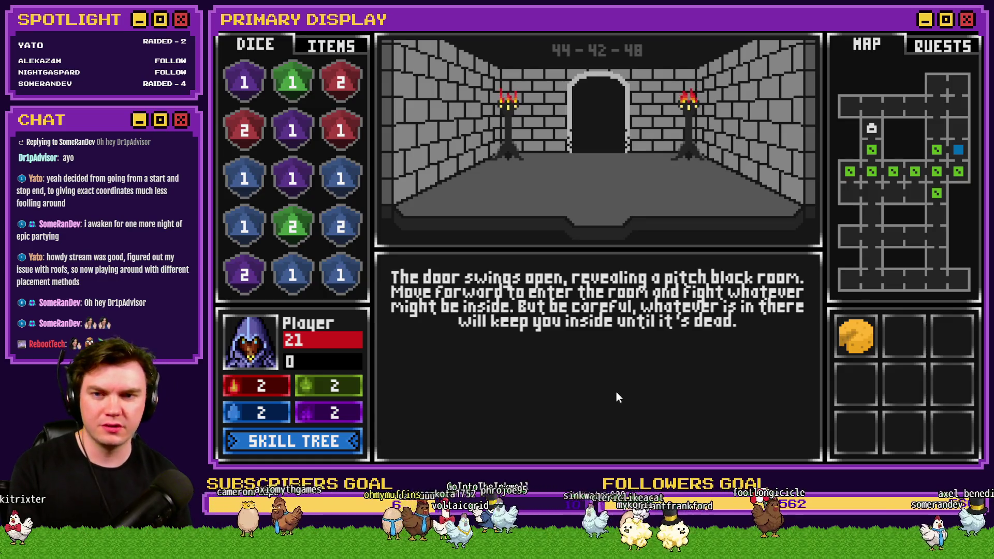
Walk forward into the pitch-black miniboss room and proceed through the Danathar fight
key("w")
key("d")
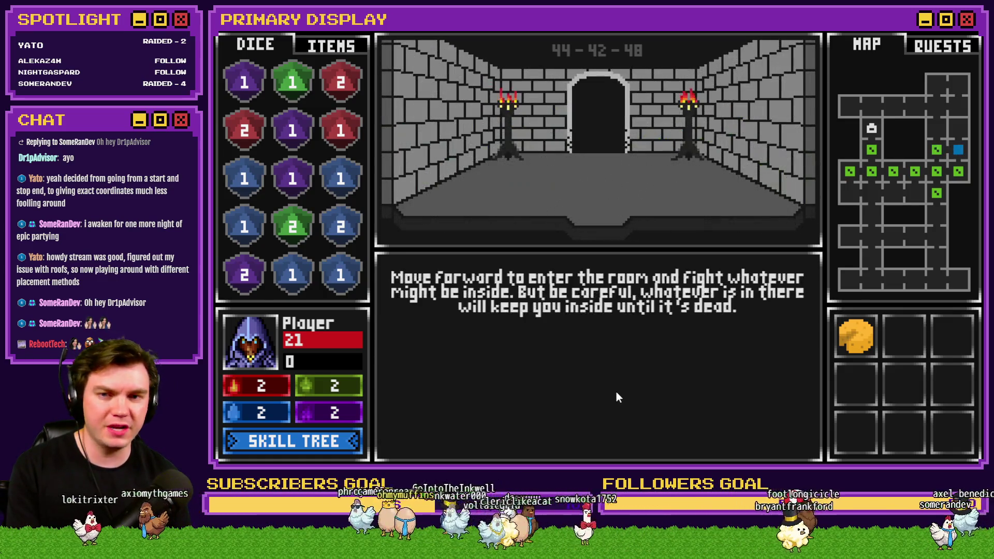
key("w")
key("w")
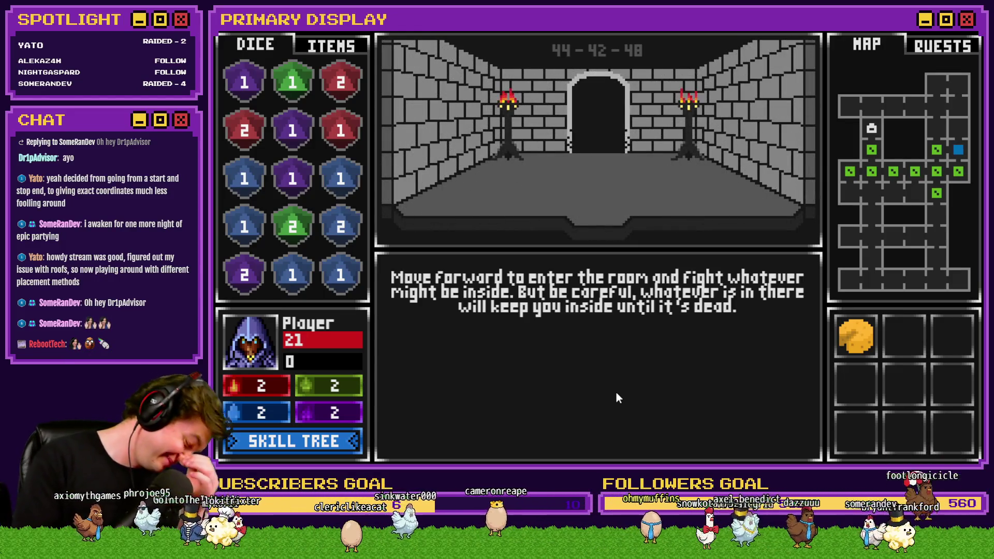
key("w")
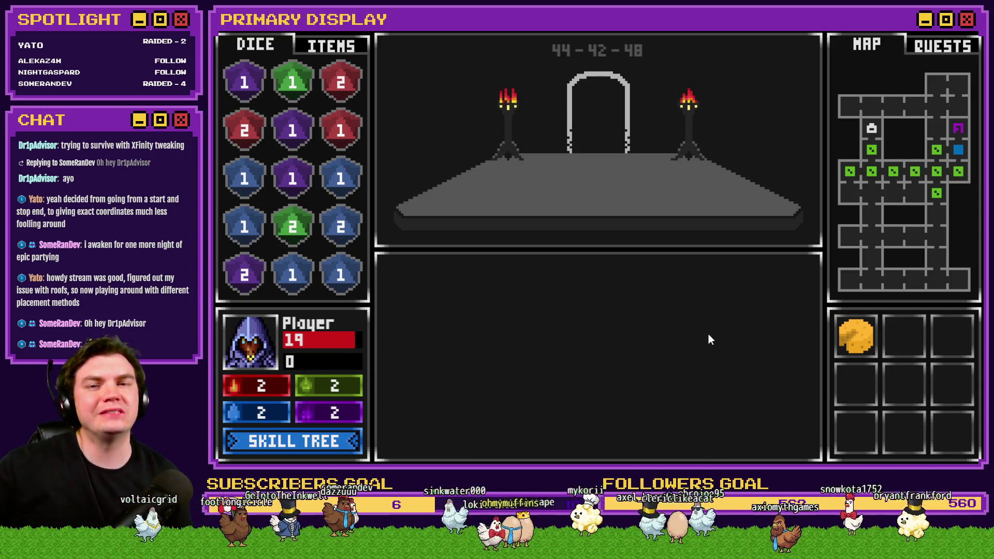
Close the playtest and open page 4 of the Int/Movement event
left_click(974, 36)
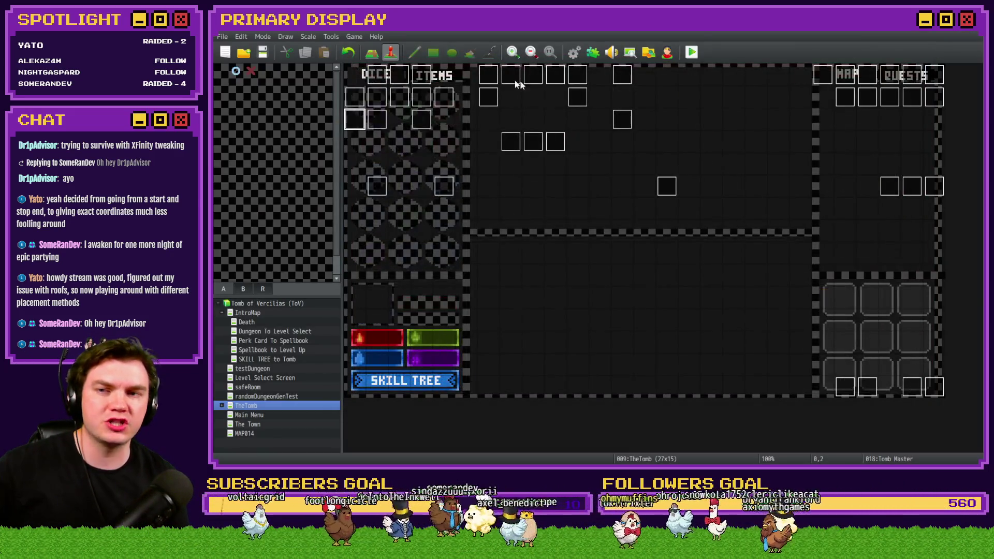
double_click(382, 82)
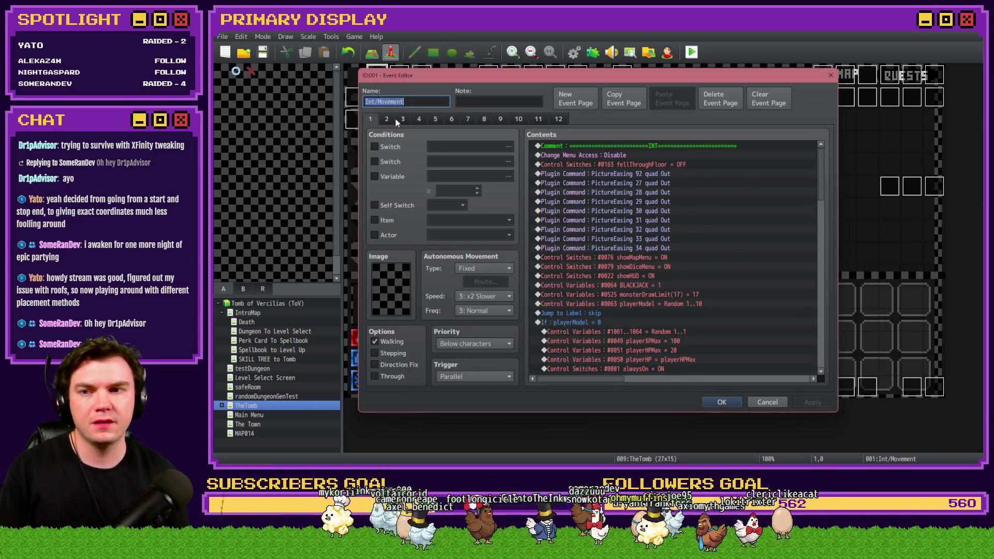
left_click(396, 119)
left_click(409, 121)
left_click(418, 120)
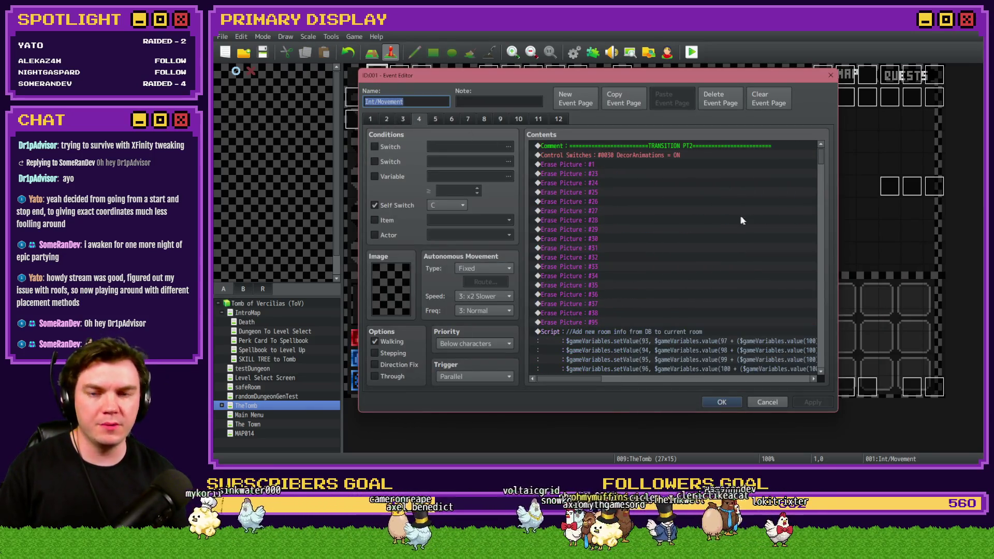
Scroll to the fightingMiniboss block and open the playerLocation = MB-spawnLocation branch conditions
scroll(721, 256, "down", 10)
scroll(784, 229, "down", 5)
mouse_move(822, 189)
left_mouse_down()
mouse_move(825, 229)
mouse_move(822, 156)
mouse_move(822, 179)
left_mouse_up()
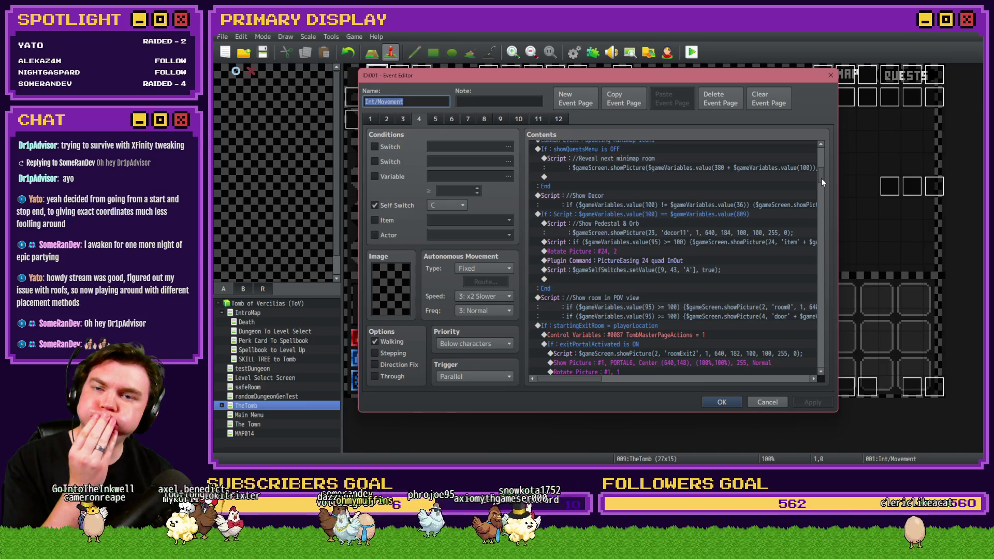
left_click_drag(822, 178, 821, 191)
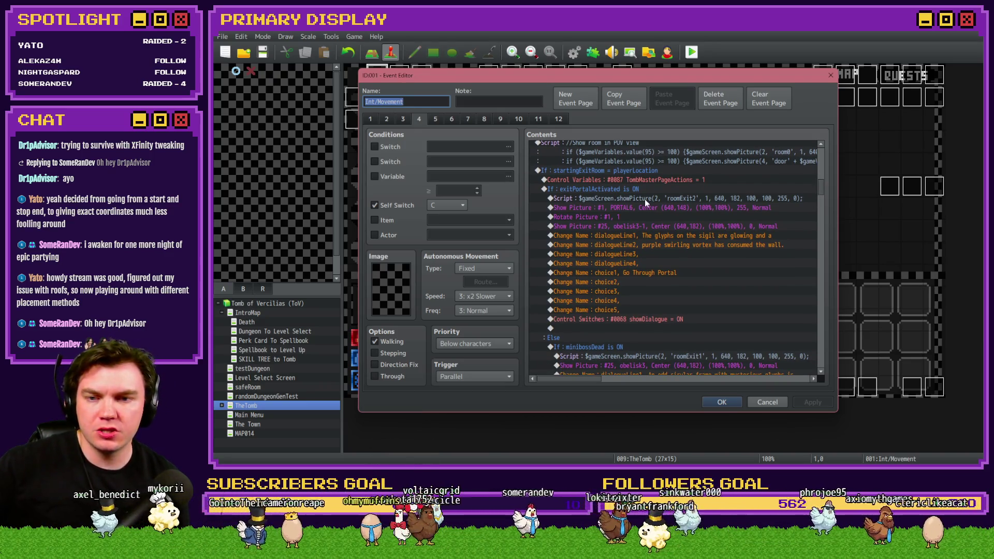
scroll(645, 199, "down", 5)
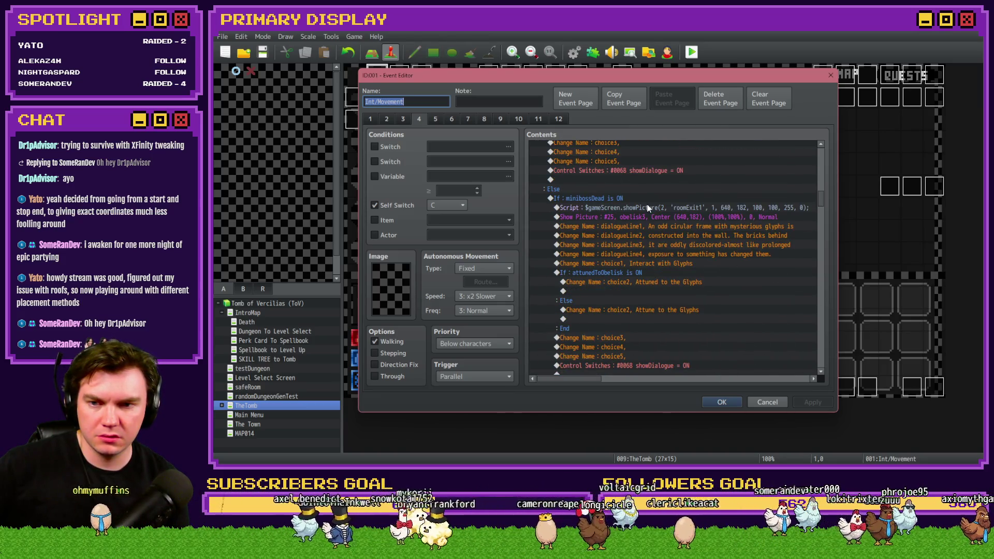
scroll(648, 208, "down", 9)
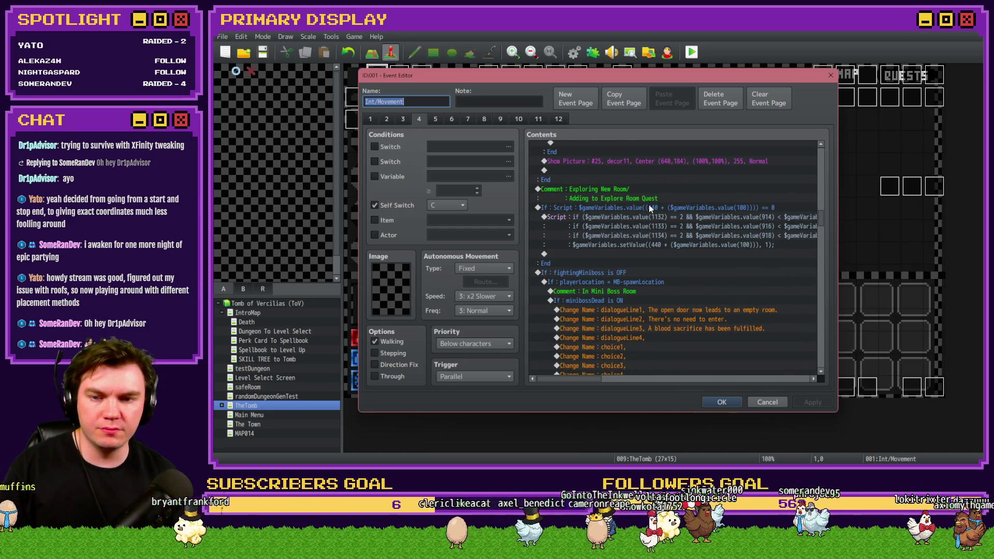
scroll(650, 208, "down", 3)
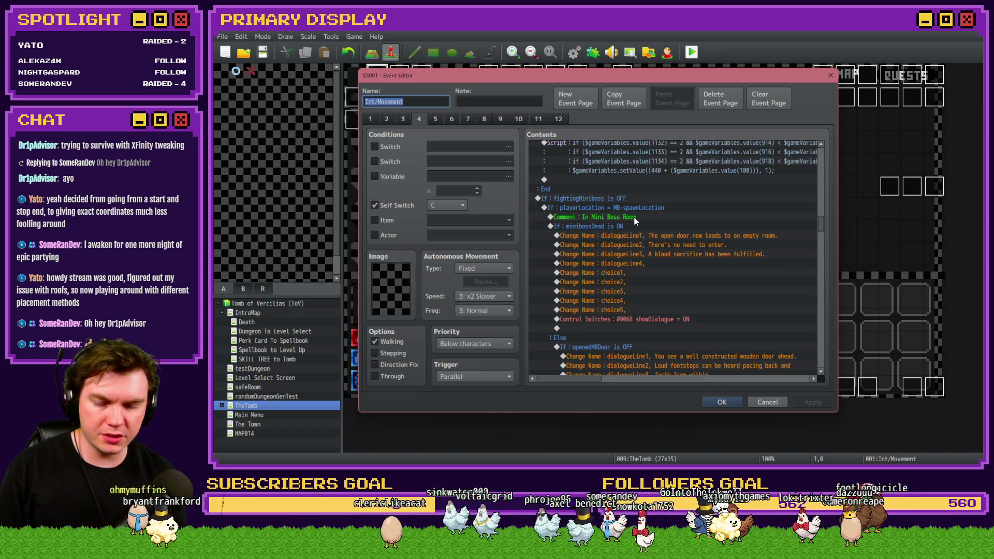
double_click(640, 209)
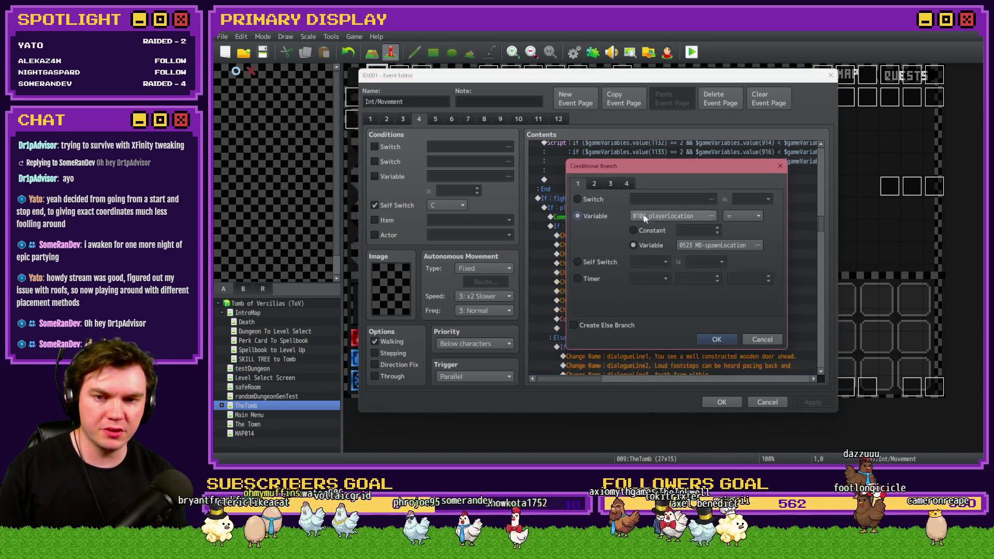
Copy the showPicture call from the Show room in POV view script
key("Escape")
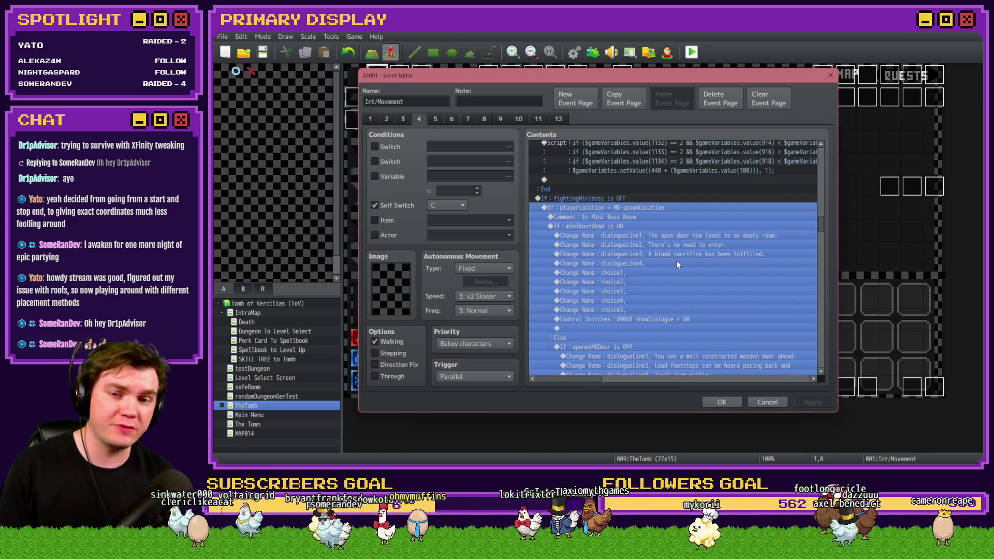
left_click(676, 264)
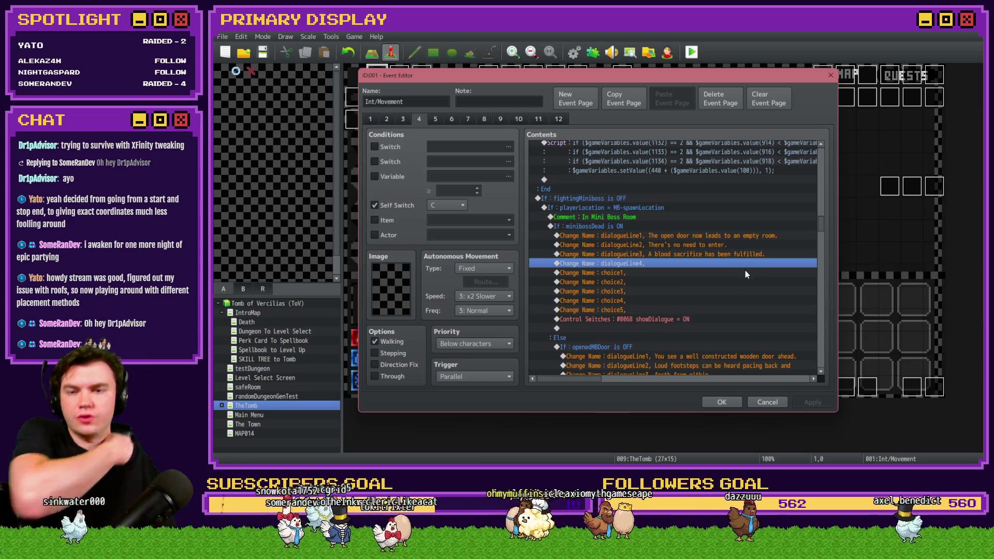
left_click_drag(821, 228, 828, 186)
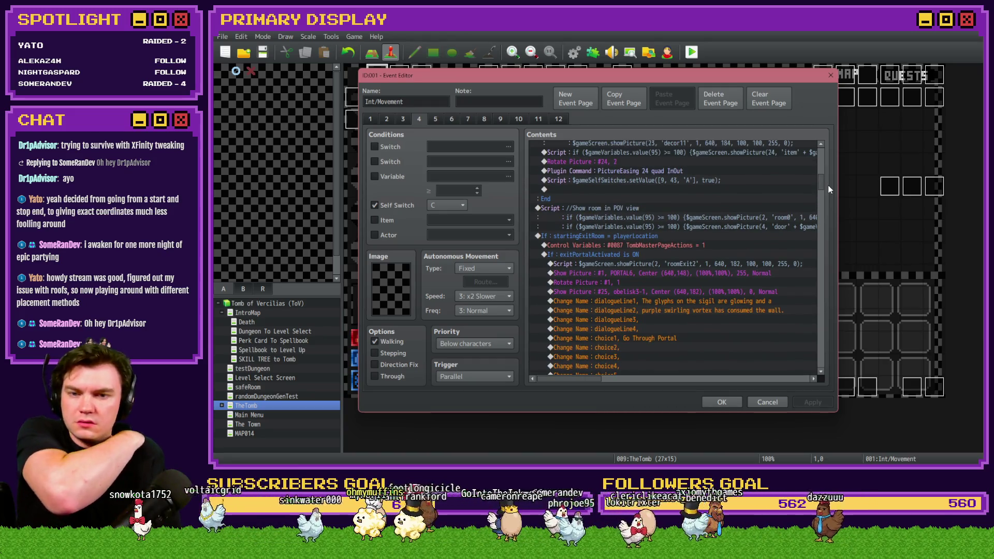
left_click(704, 217)
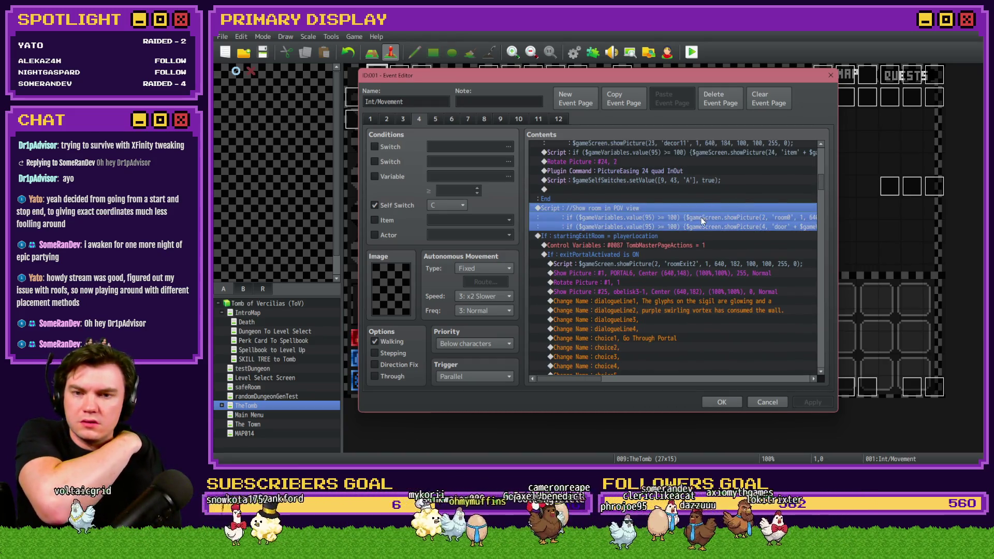
double_click(702, 220)
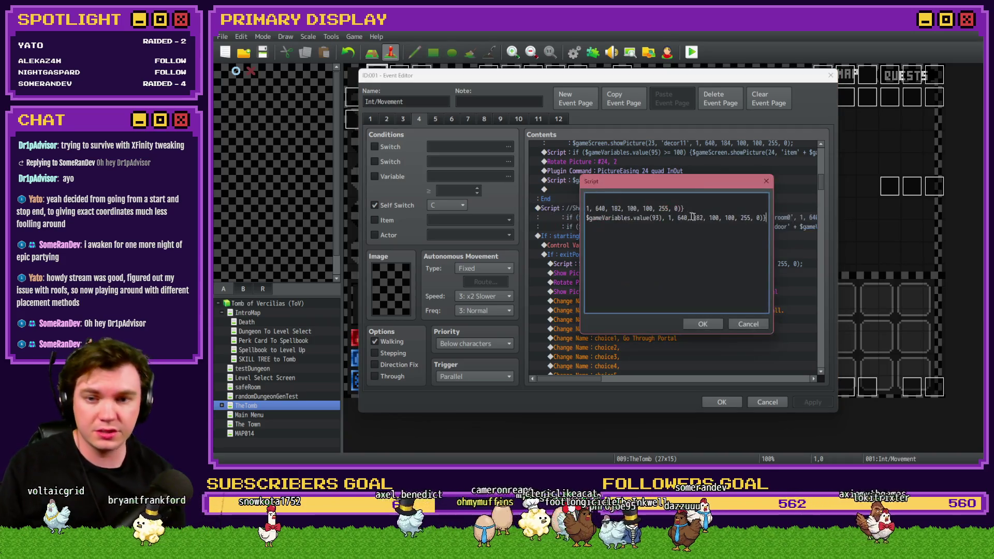
mouse_move(682, 209)
left_mouse_down()
mouse_move(580, 212)
mouse_move(667, 209)
left_mouse_up()
left_click(751, 325)
Insert a Script command with the pasted room0 showPicture call below the In Mini Boss Room comment
scroll(723, 303, "down", 10)
scroll(685, 325, "down", 8)
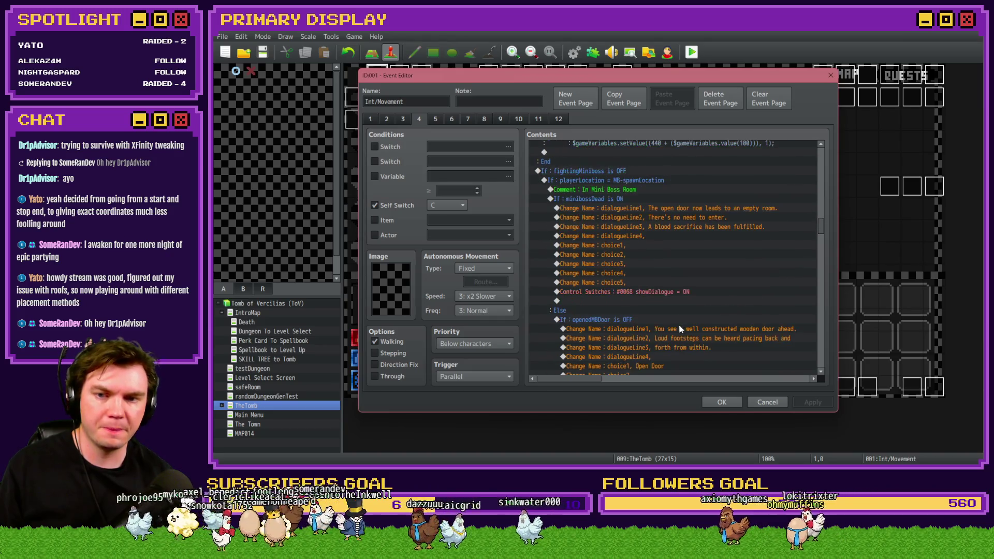
left_click(617, 193)
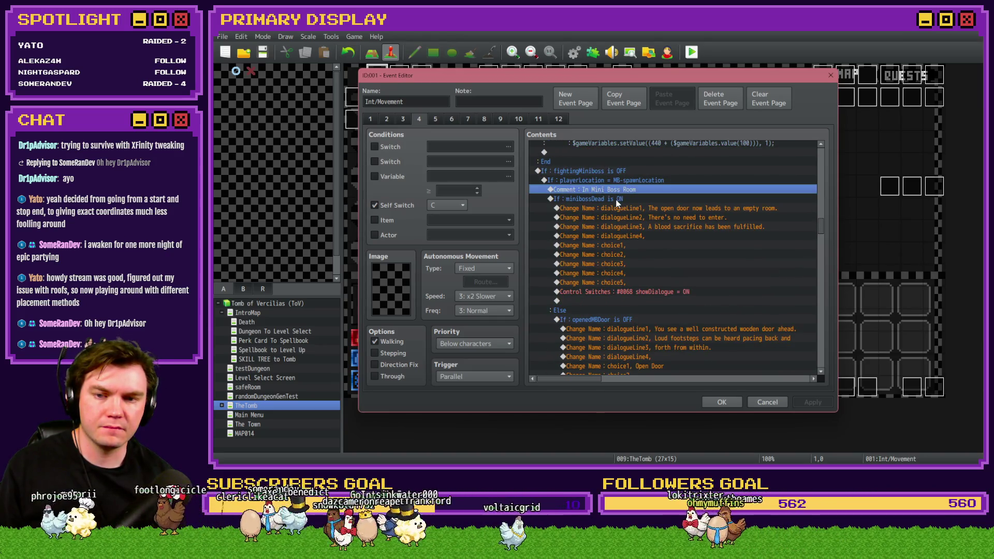
left_click(623, 195)
left_click(623, 192)
left_click(626, 194)
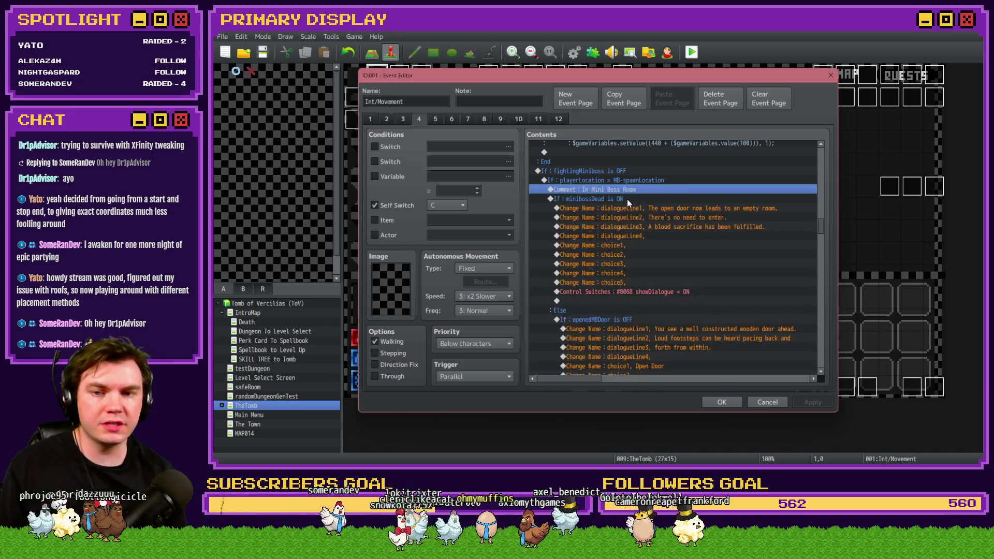
key("Insert")
left_click(599, 122)
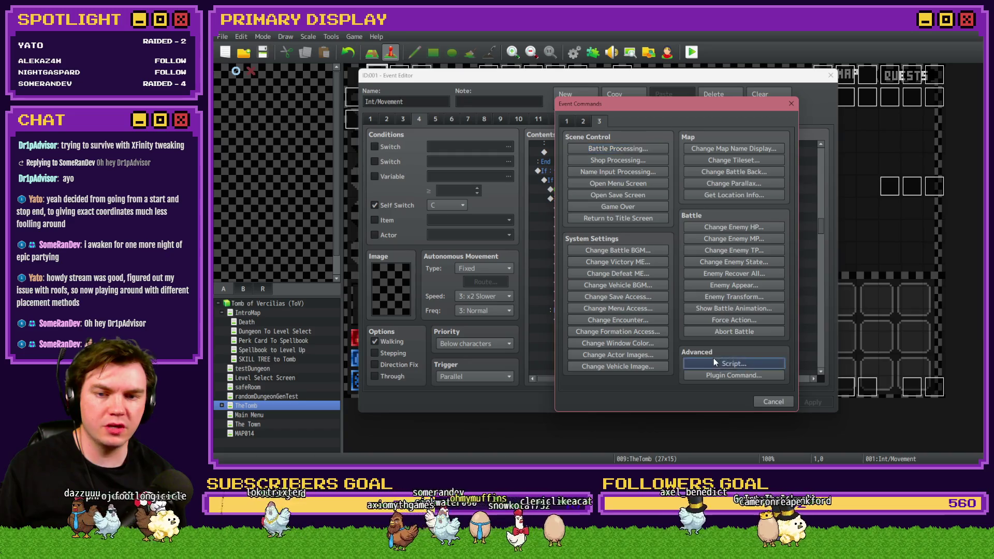
left_click(714, 361)
key("ctrl+v")
left_click(703, 324)
left_click(653, 189)
Check the new script line and confirm the Event Editor to save changes
left_click(654, 198)
scroll(694, 343, "down", 2)
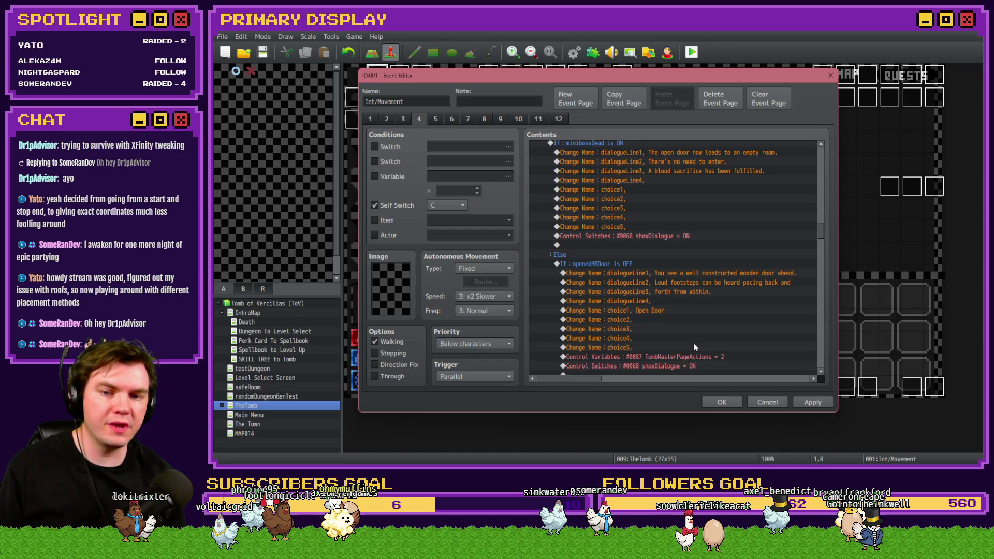
left_click(723, 405)
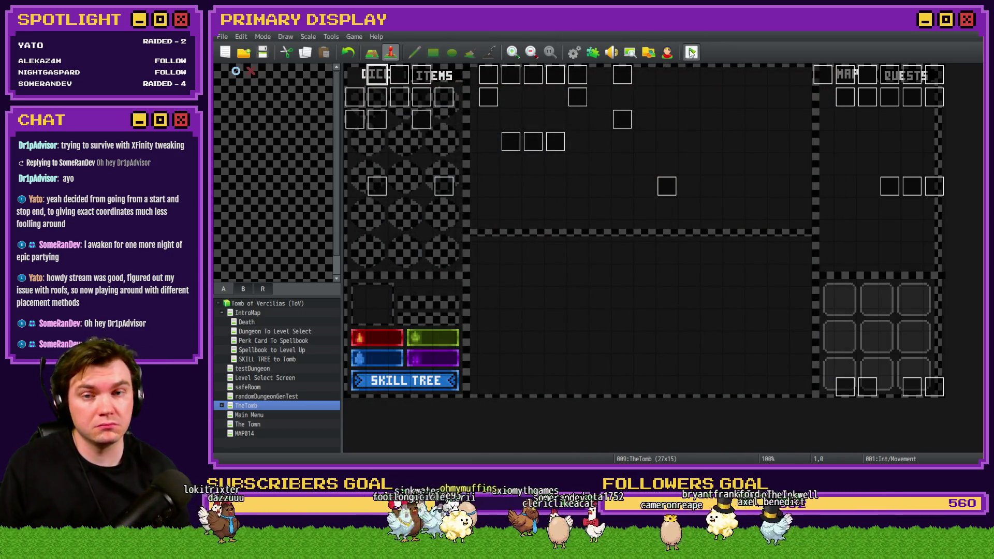
key("ctrl+r")
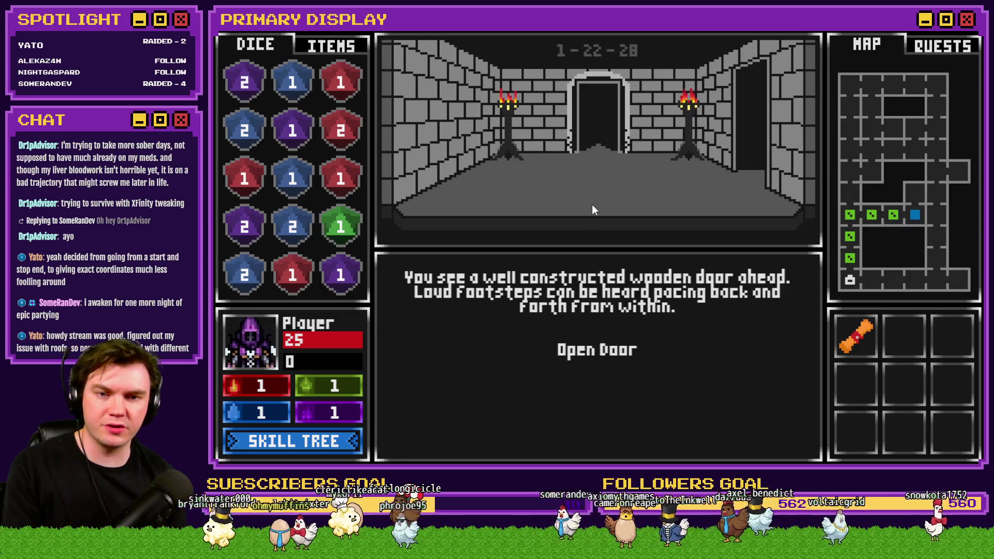
left_click(609, 351)
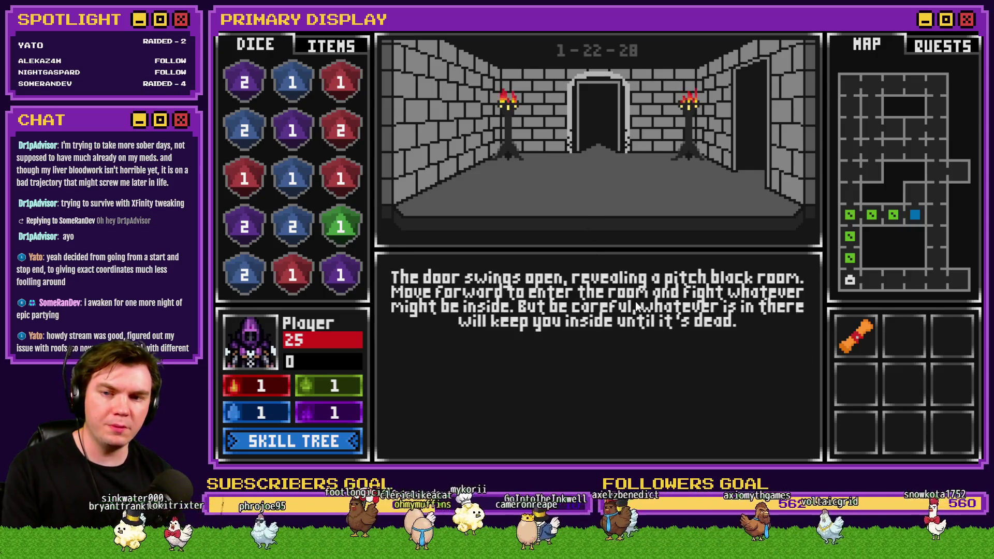
key("w")
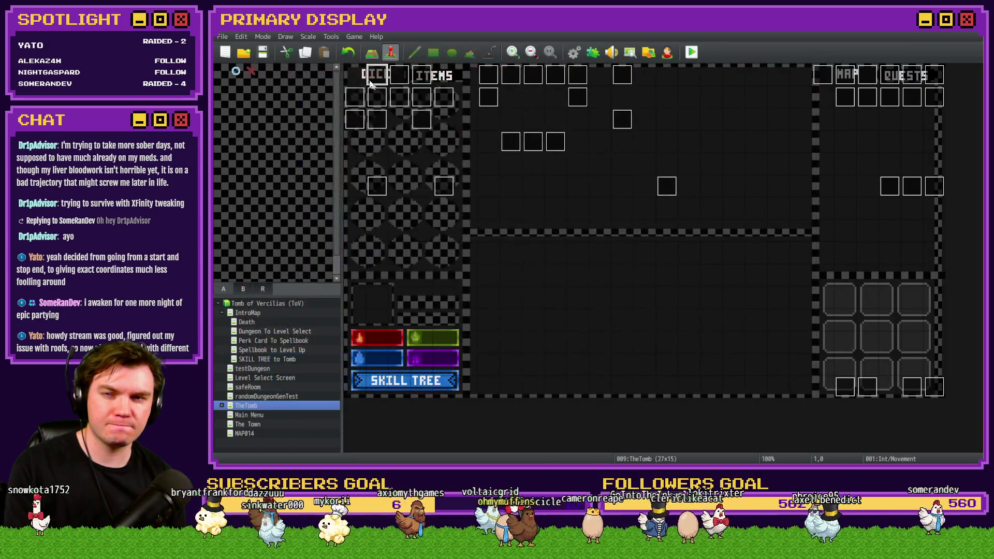
Reopen Int/Movement page 4 and inspect the new room0 picture script in the miniboss branch
double_click(373, 76)
key("Escape")
double_click(374, 76)
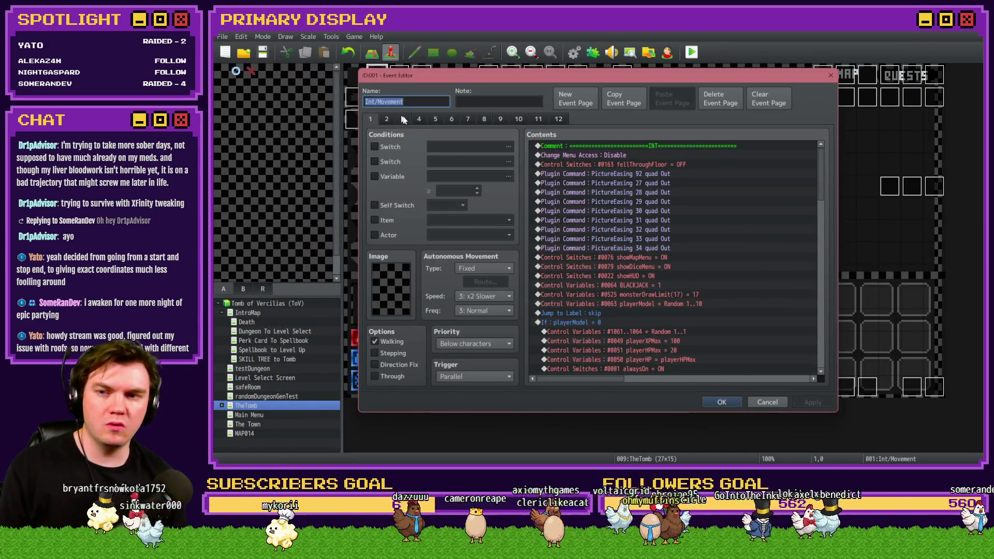
left_click(419, 118)
scroll(668, 293, "down", 5)
left_click_drag(818, 192, 822, 225)
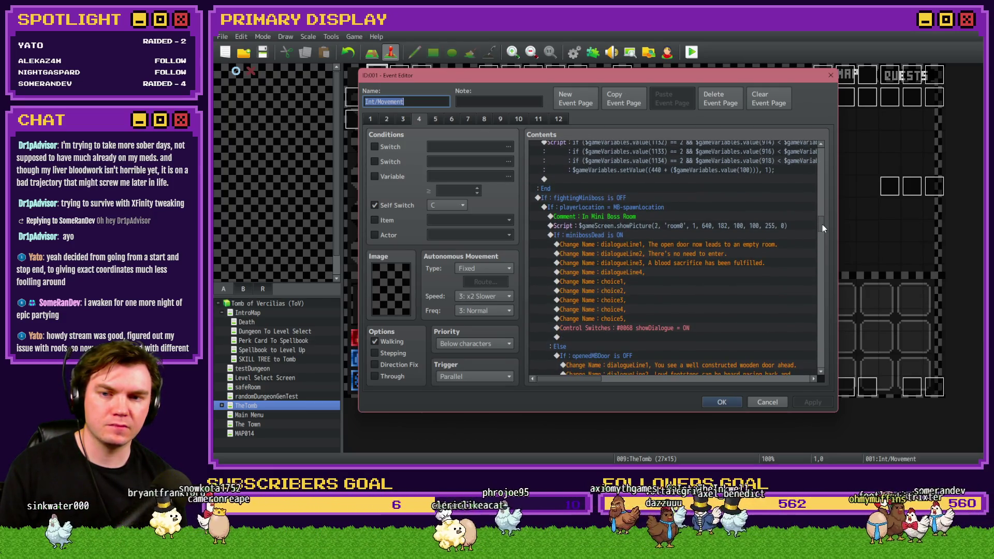
left_click(584, 207)
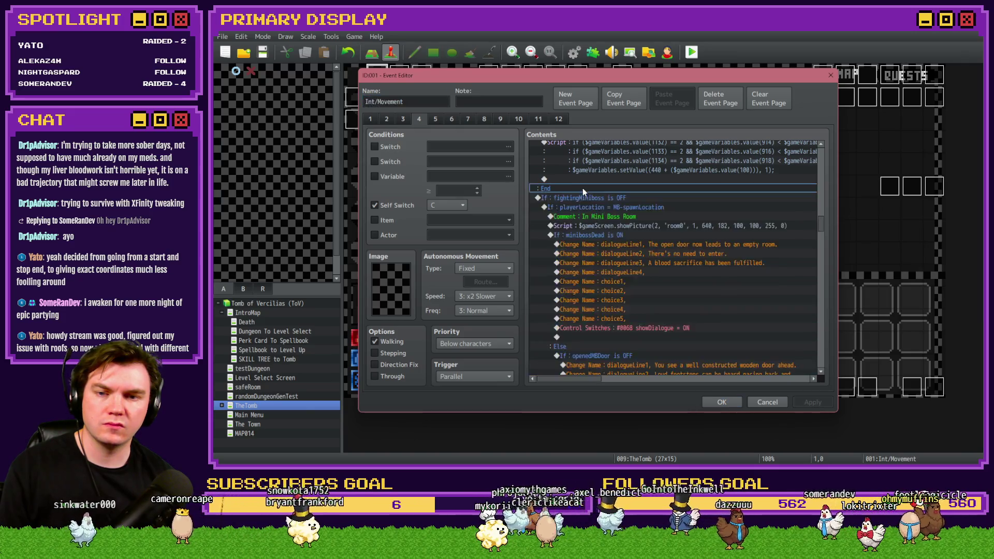
left_click(582, 214)
left_click(582, 224)
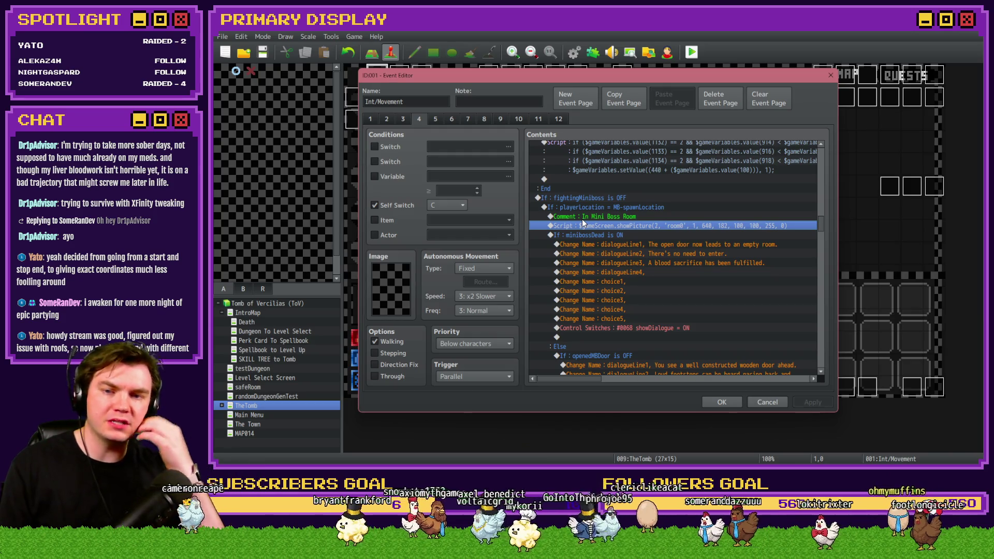
key("Escape")
Launch a new playtest, take the Fairlii's Fantastic Scroll perk, and step forward one tile
left_click(692, 52)
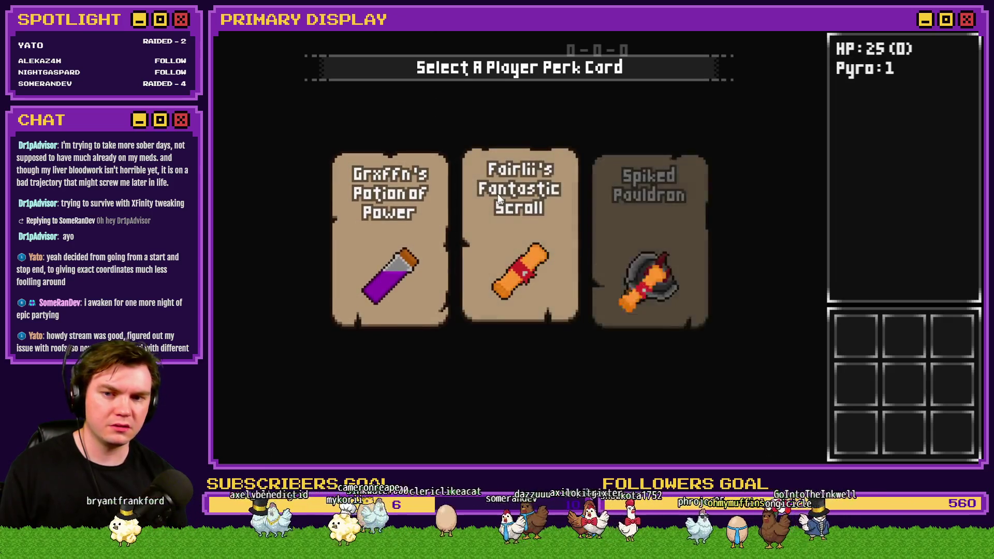
left_click(498, 194)
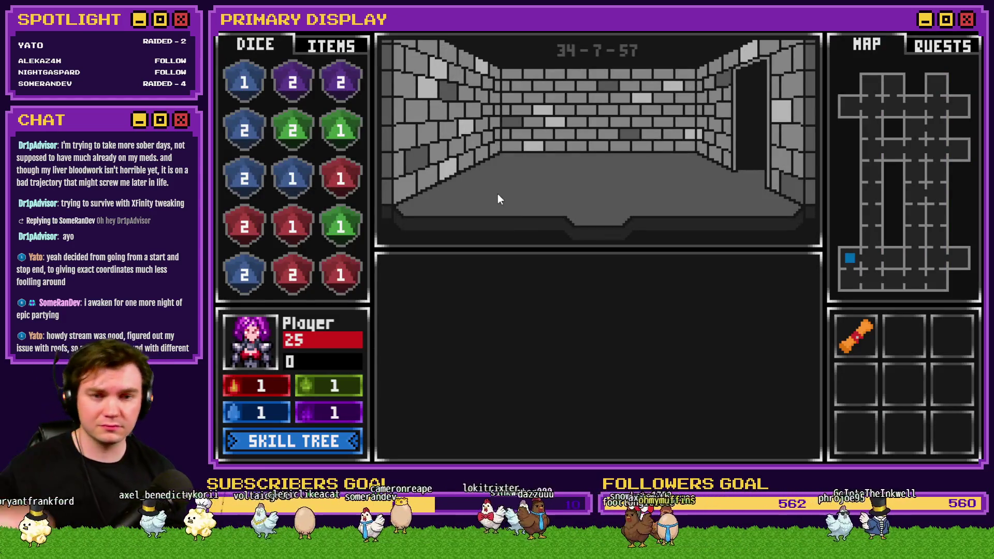
key("w")
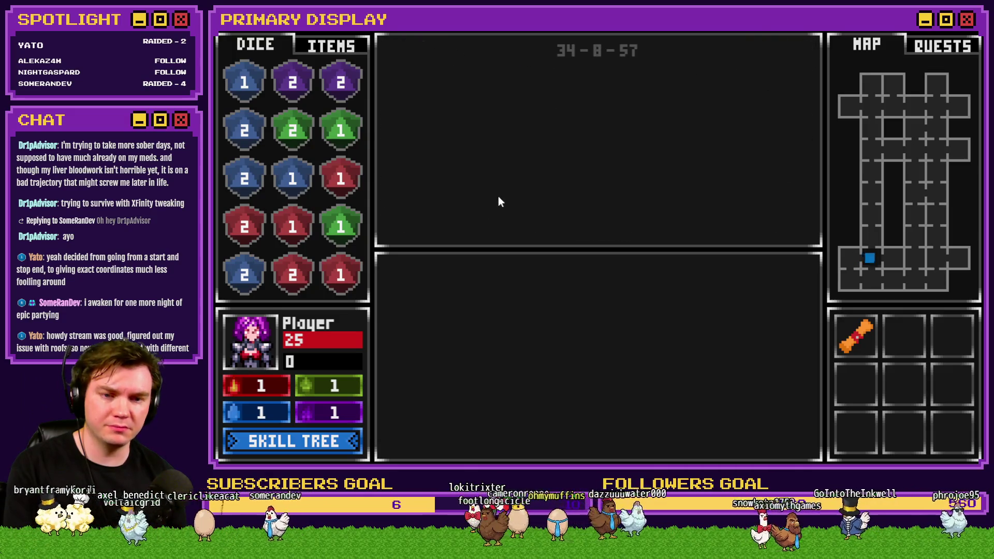